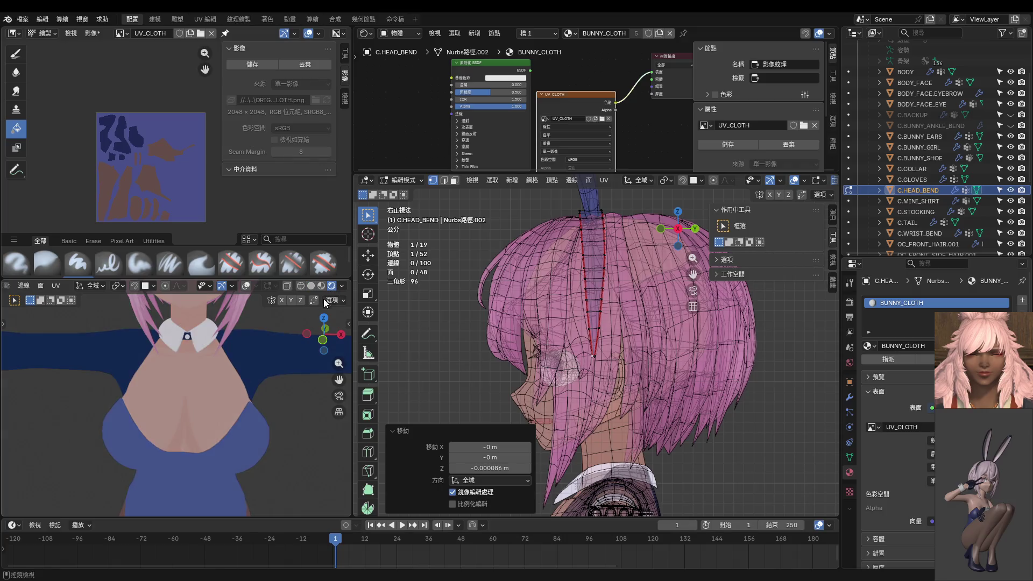
Leave editing on the head object and make the BODY mesh the active object.
middle_drag(177, 388, 207, 401)
scroll(200, 435, up, 2)
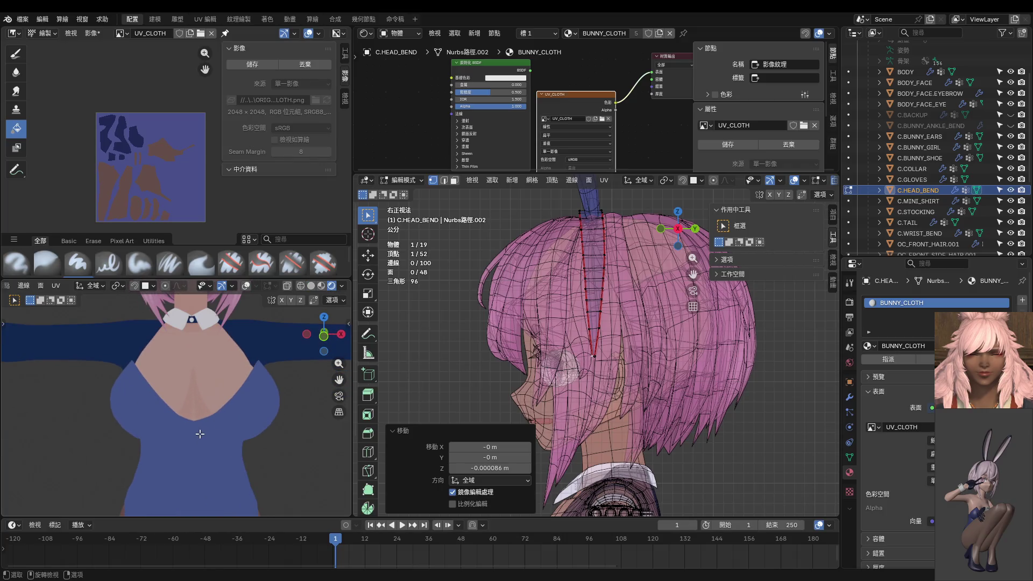
scroll(214, 428, down, 3)
key(z)
key(Tab)
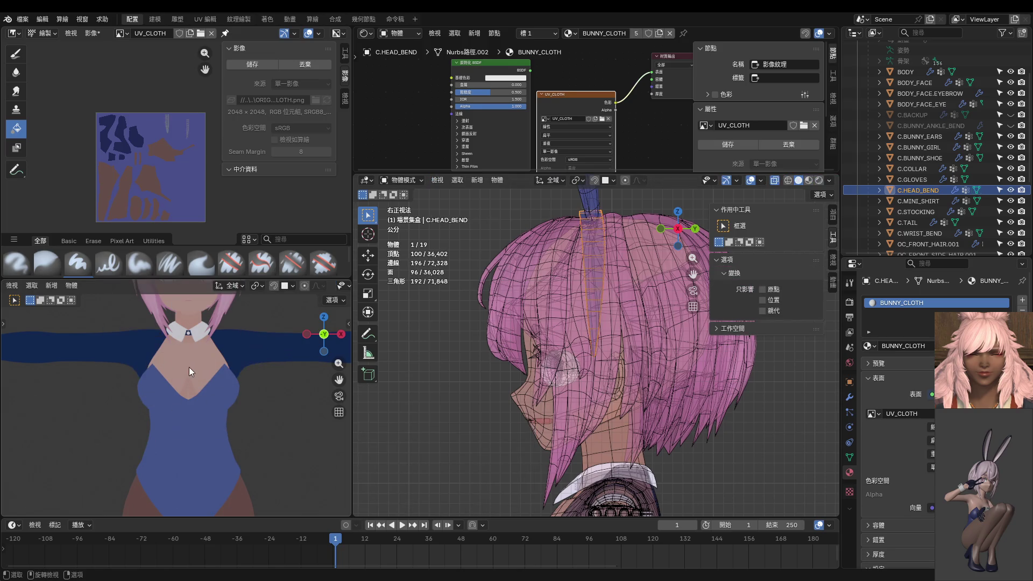
click(188, 367)
key(Tab)
click(272, 372)
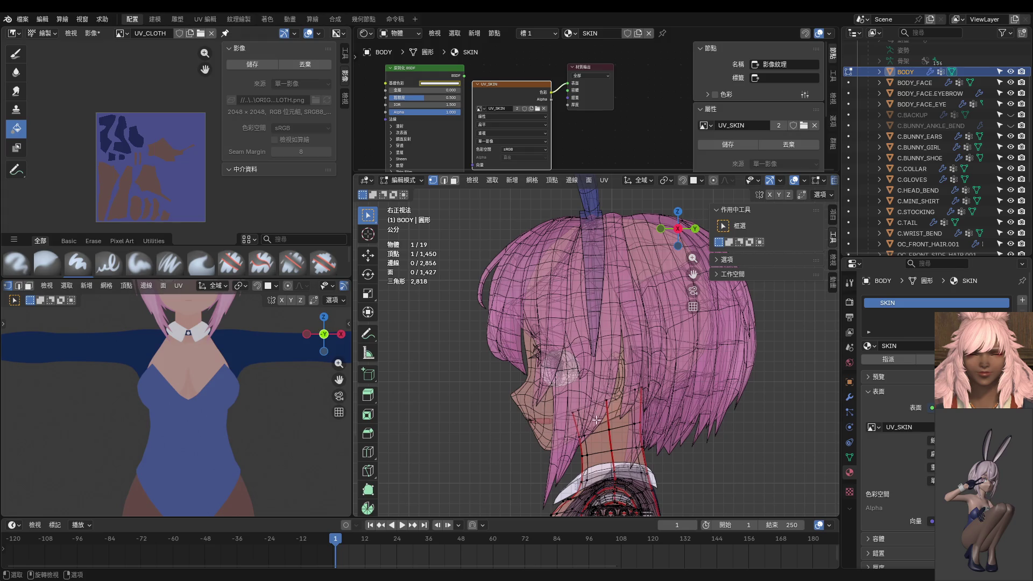
View BODY from the front and switch it into Texture Paint mode.
key(KP_1)
scroll(636, 322, down, 3)
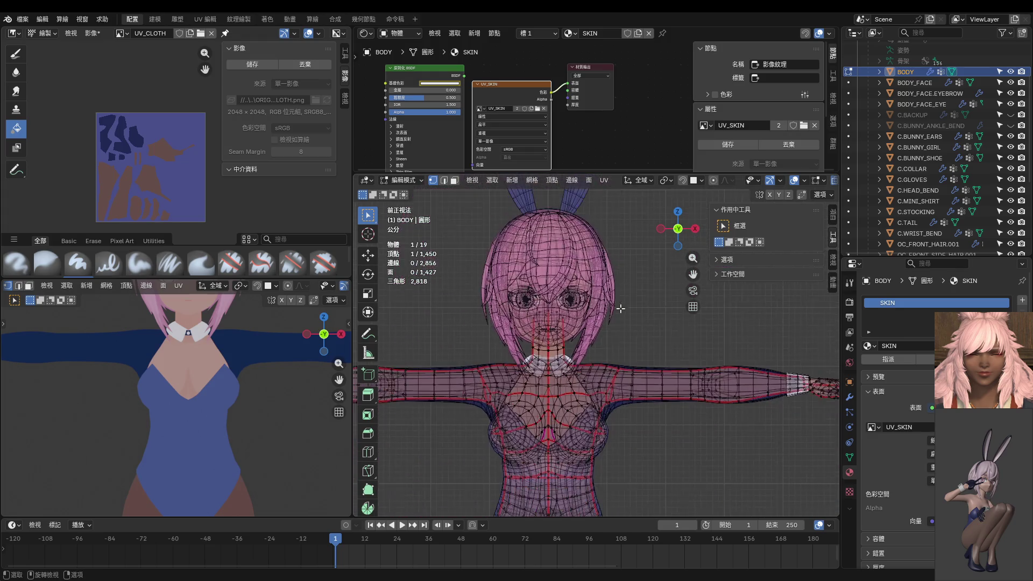
key(ctrl+Tab)
key(9)
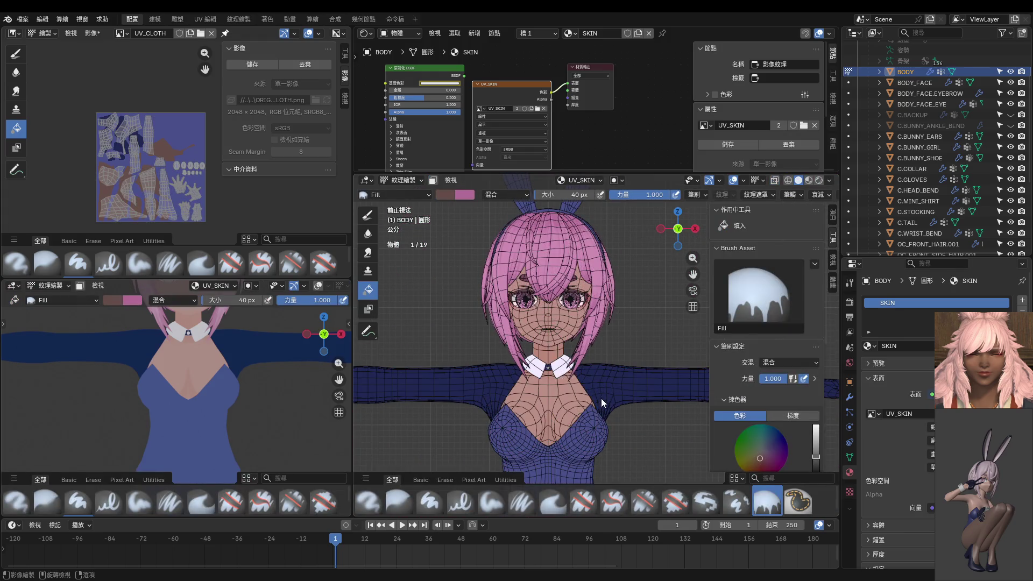
scroll(600, 398, up, 2)
Hide C.BUNNY_GIRL to bare the chest skin and switch to the Paint Hard brush.
shift+middle_drag(602, 397, 613, 313)
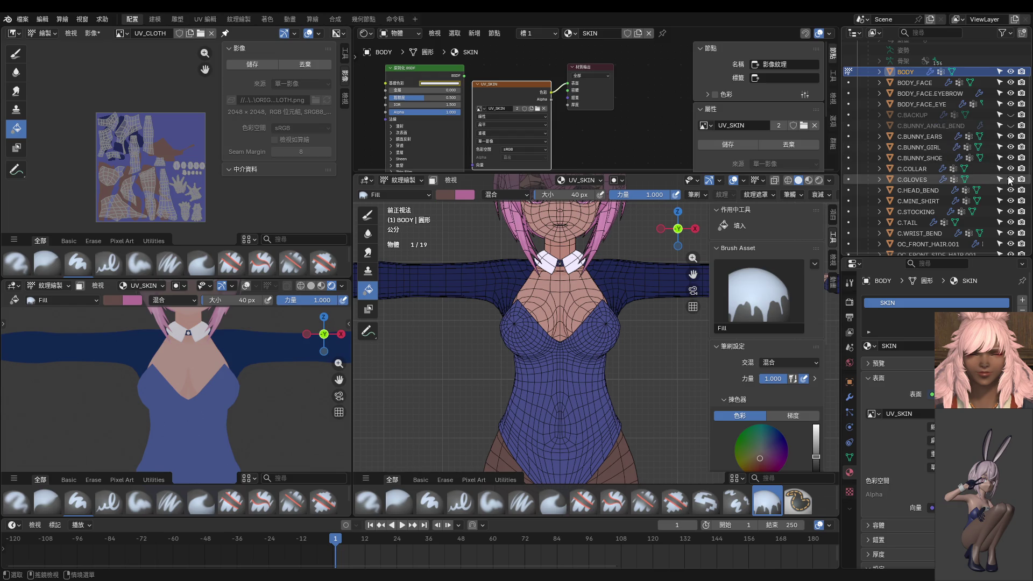
click(1011, 148)
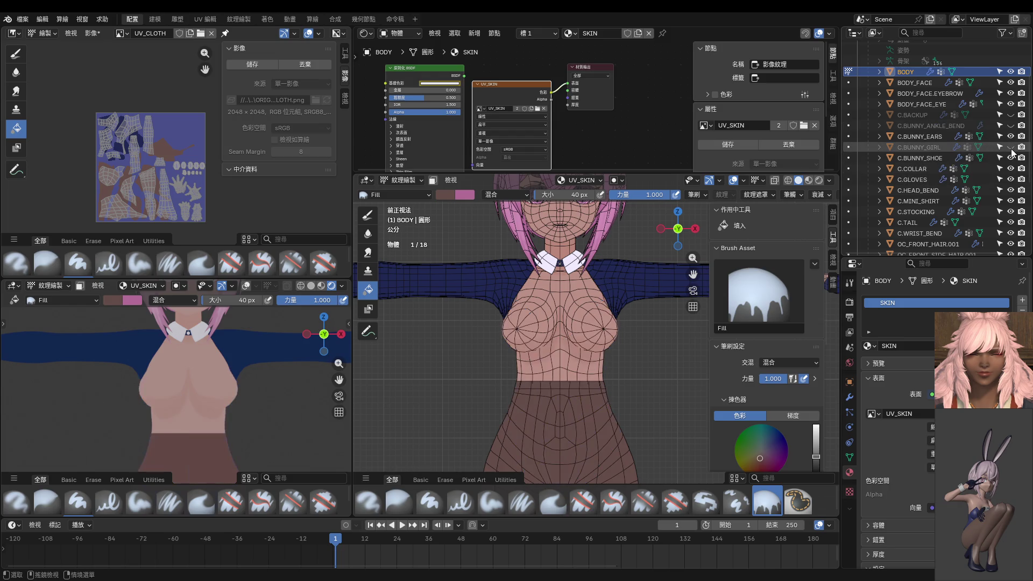
click(1013, 151)
click(1012, 152)
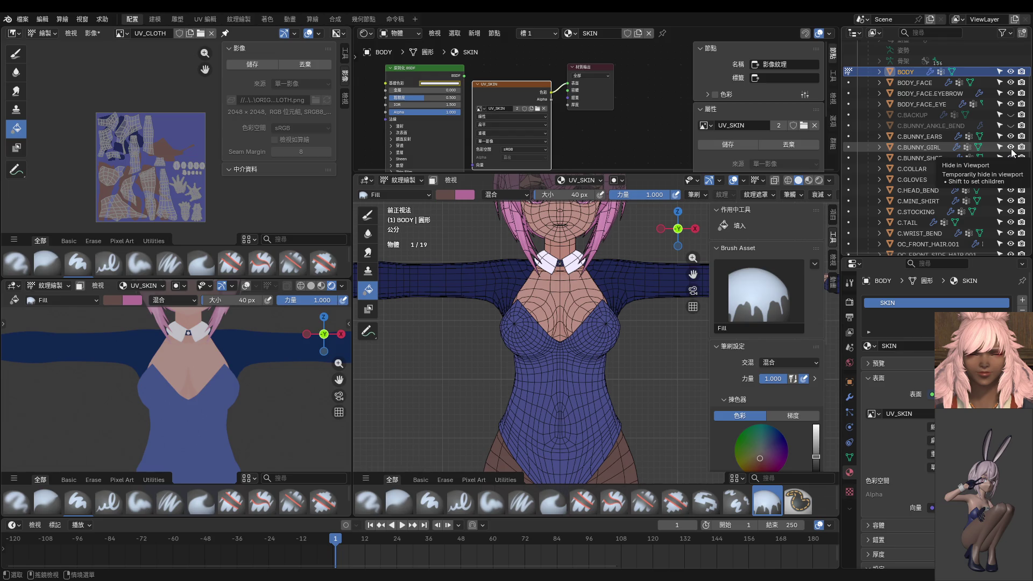
click(1012, 151)
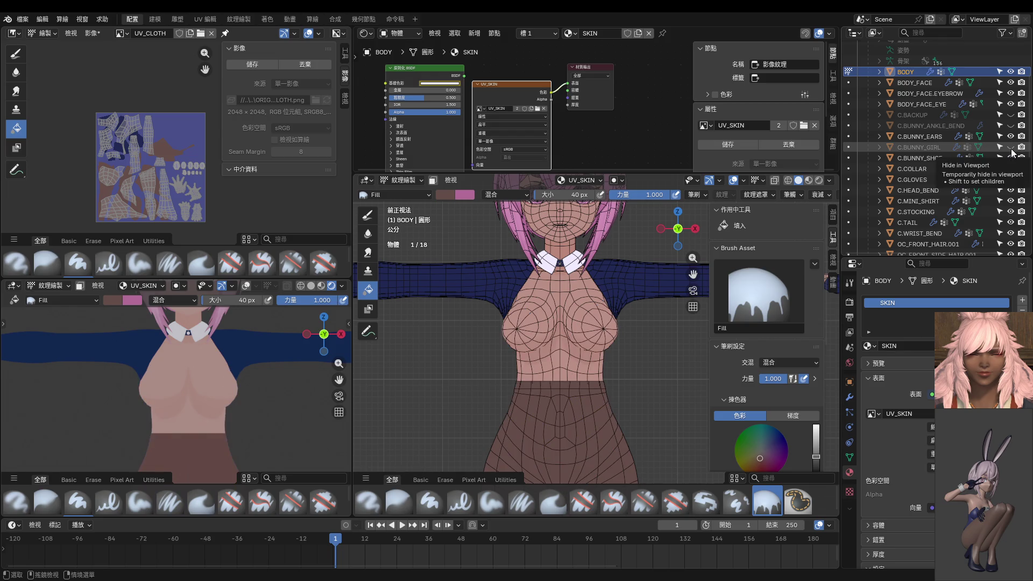
scroll(242, 395, up, 2)
scroll(210, 412, up, 2)
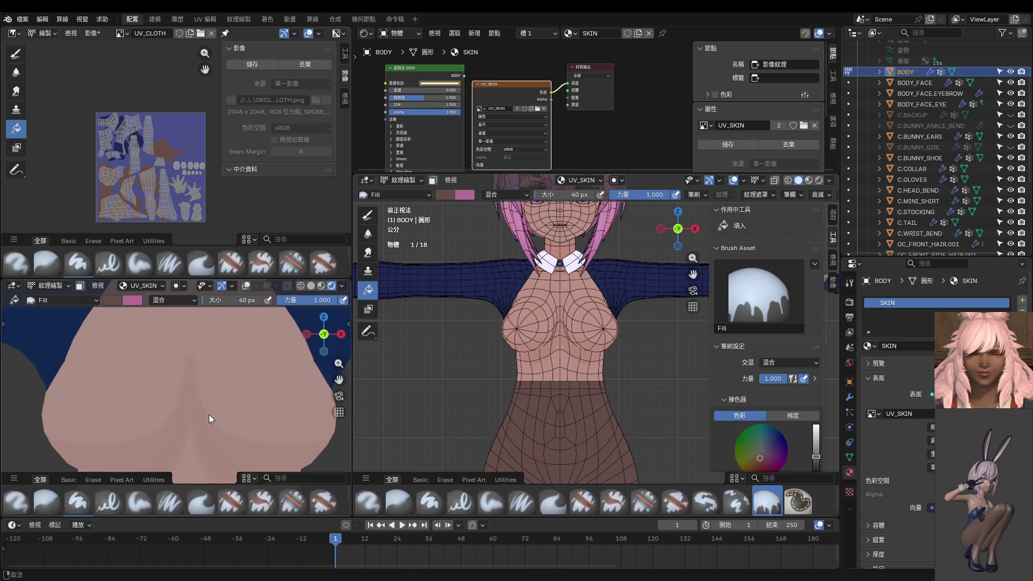
scroll(206, 400, up, 1)
scroll(201, 379, up, 1)
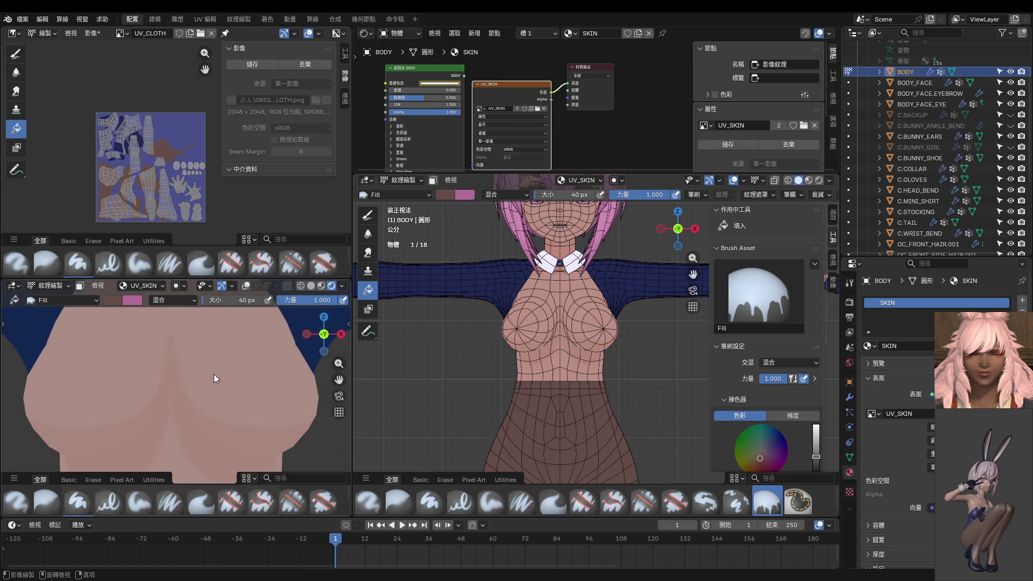
key(shift+space)
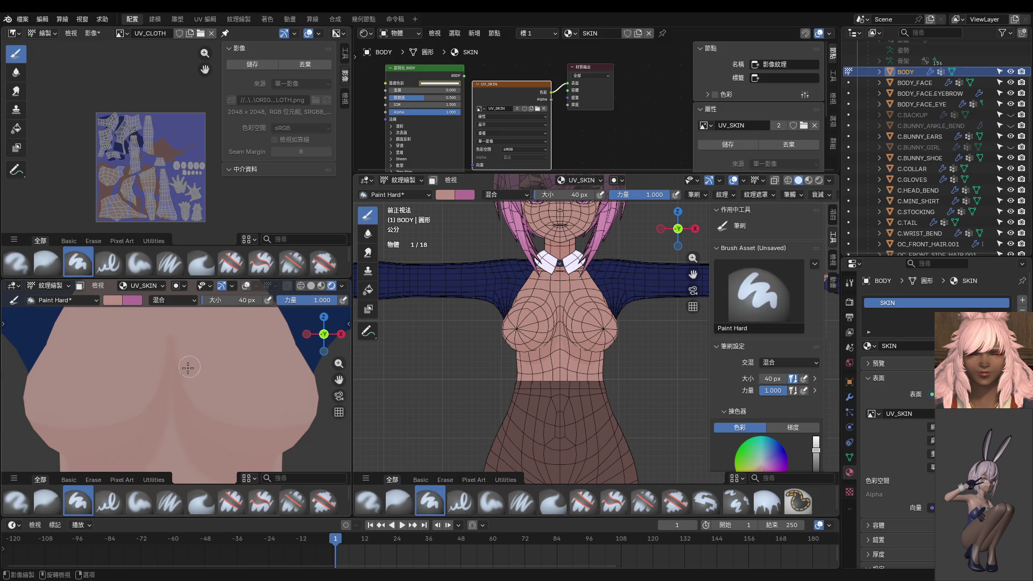
scroll(187, 369, up, 1)
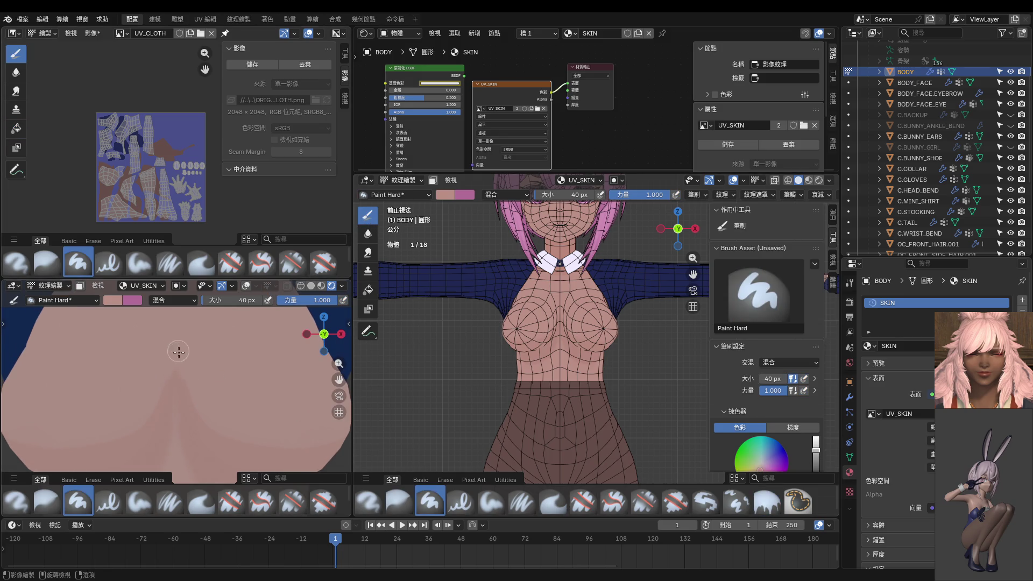
scroll(198, 375, up, 1)
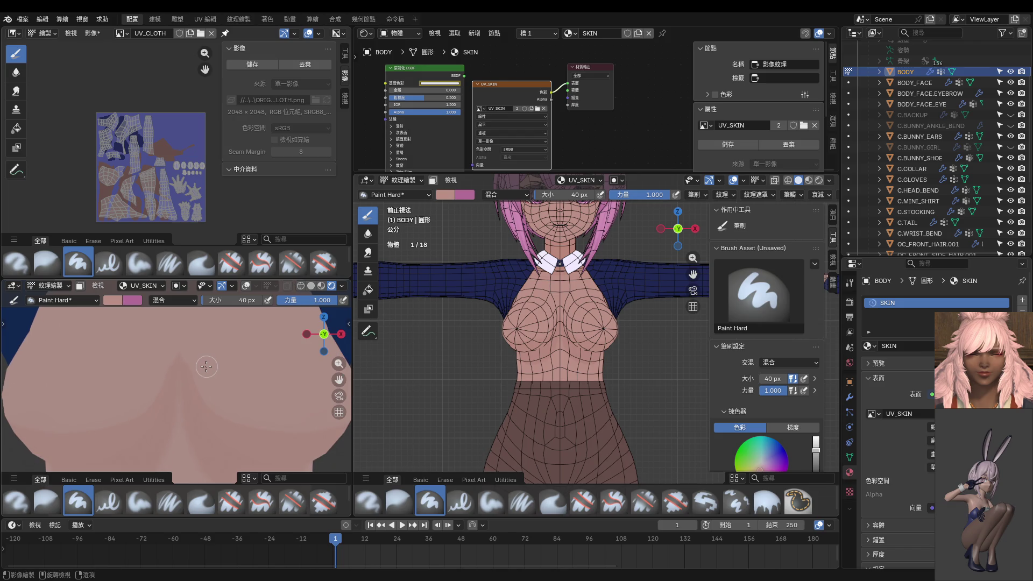
scroll(207, 367, up, 1)
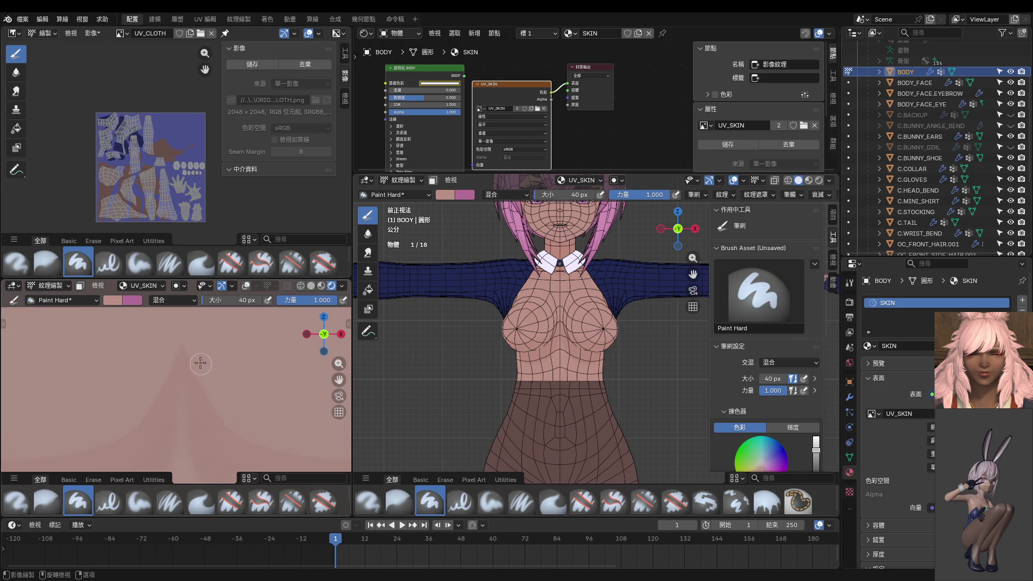
Try an 18 px brush, return it to 40 px and set brush strength to 0.552.
key(shift)
key(f)
click(195, 355)
key(shift)
shift+middle_drag(198, 424, 196, 389)
key(f)
click(180, 388)
key(shift+f)
click(183, 394)
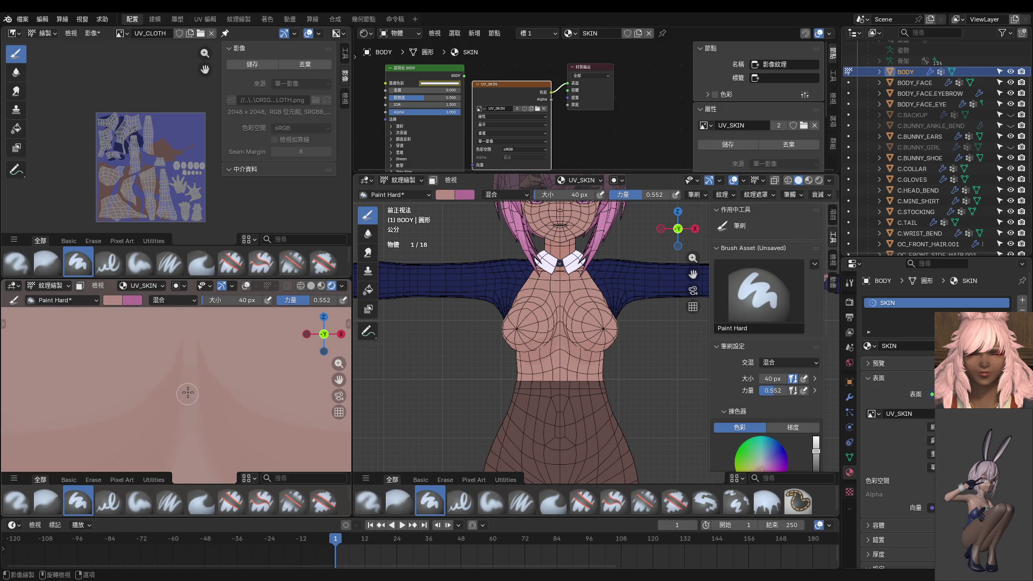
Paint over the chest seam lines to lighten them, then show the bunny suit again.
drag(194, 384, 190, 349)
click(1011, 148)
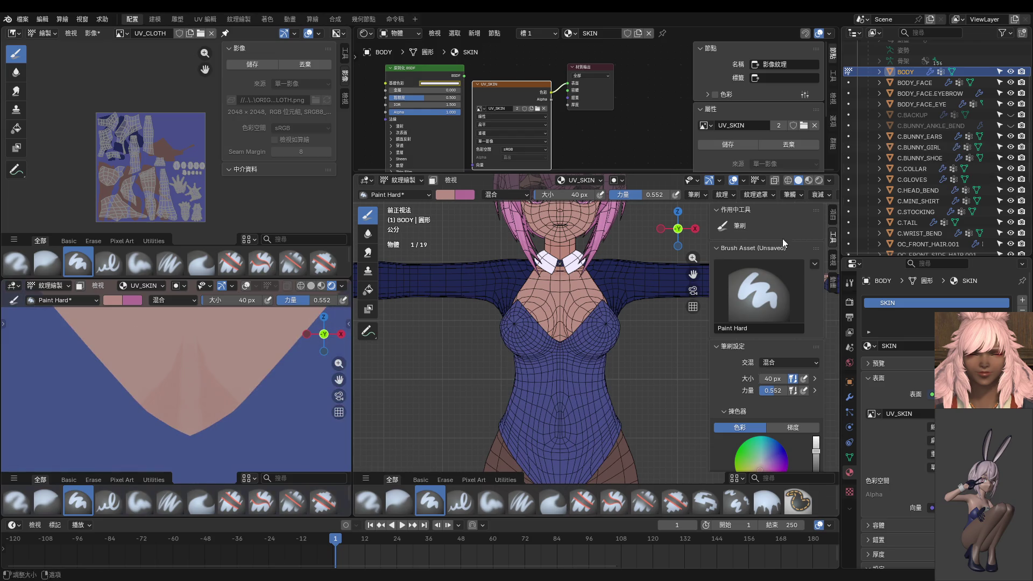
scroll(397, 362, down, 5)
scroll(253, 380, down, 3)
scroll(210, 391, up, 3)
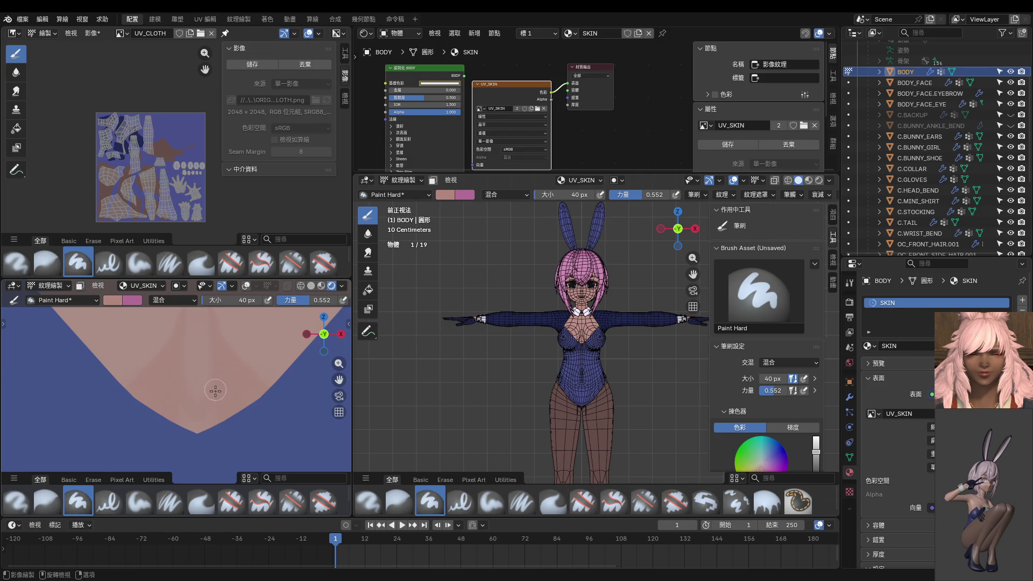
Stroke a darker line down the pink V at the neckline, then hide the suit again.
shift+middle_drag(213, 347, 221, 440)
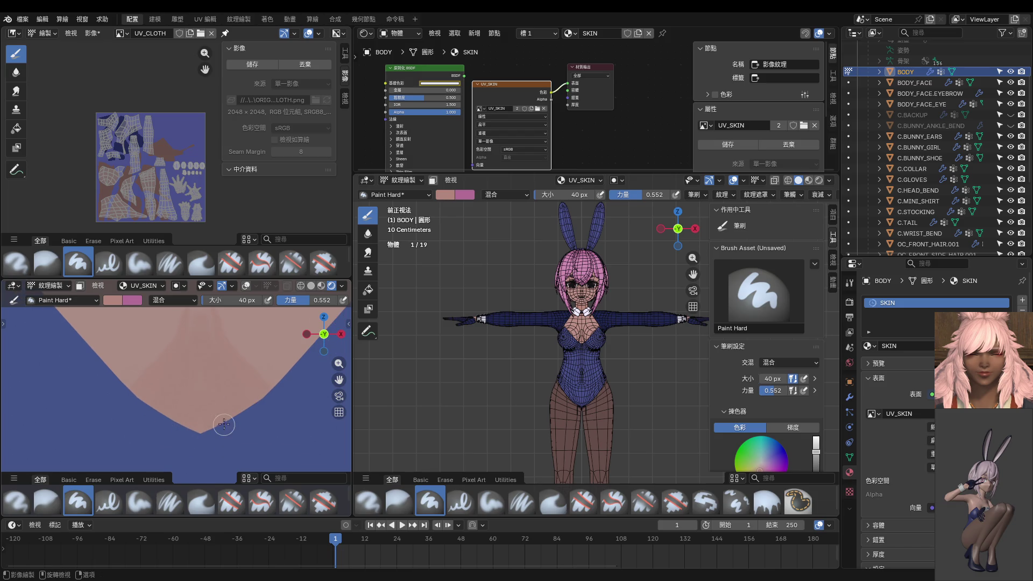
scroll(222, 394, down, 2)
scroll(209, 392, up, 2)
scroll(201, 379, up, 1)
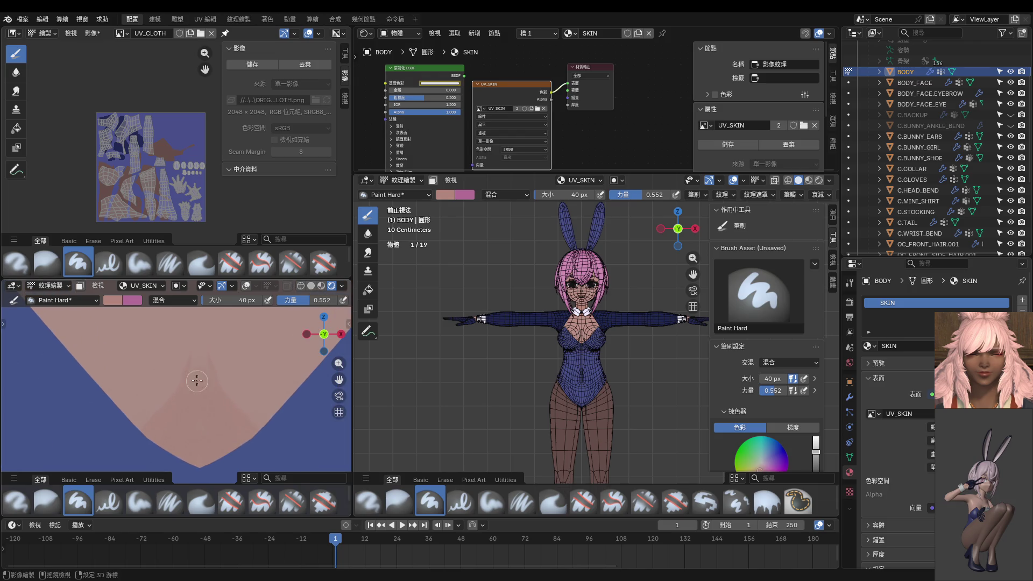
drag(200, 362, 203, 449)
scroll(204, 463, down, 2)
scroll(213, 436, down, 1)
scroll(208, 429, down, 1)
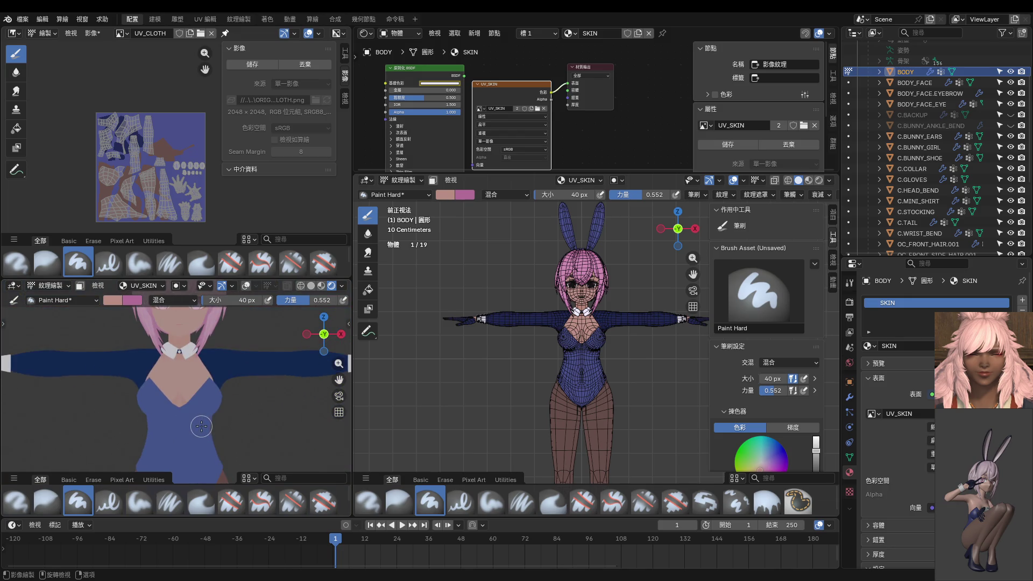
scroll(201, 425, up, 1)
scroll(206, 404, up, 2)
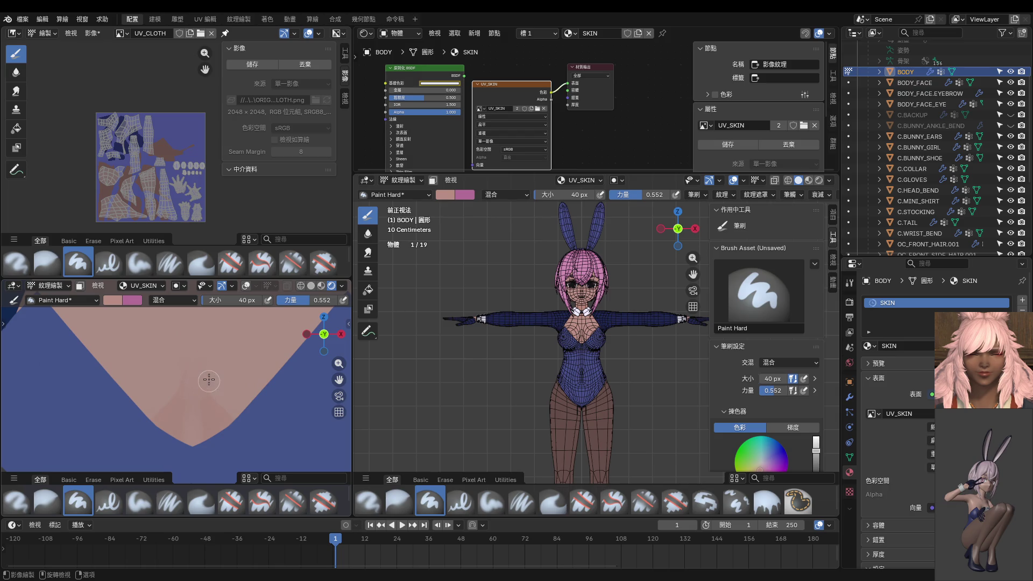
scroll(194, 373, down, 2)
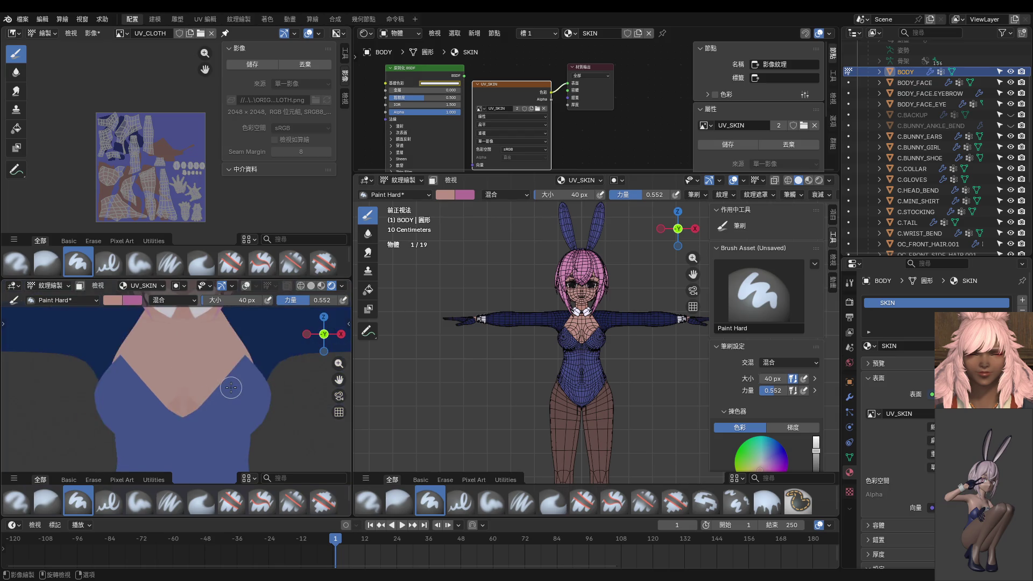
scroll(231, 380, down, 1)
key(ctrl)
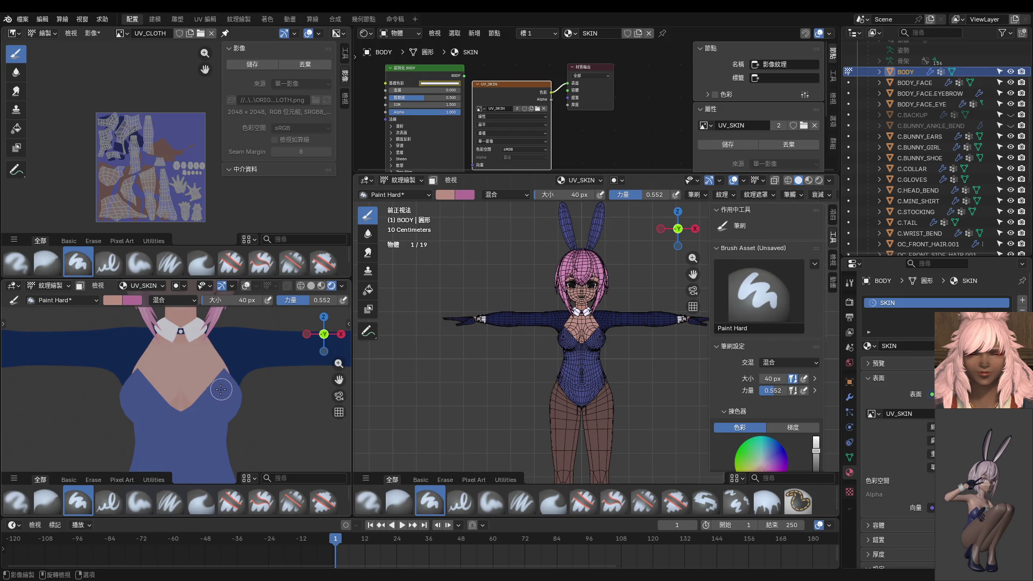
ctrl+middle_drag(227, 388, 215, 397)
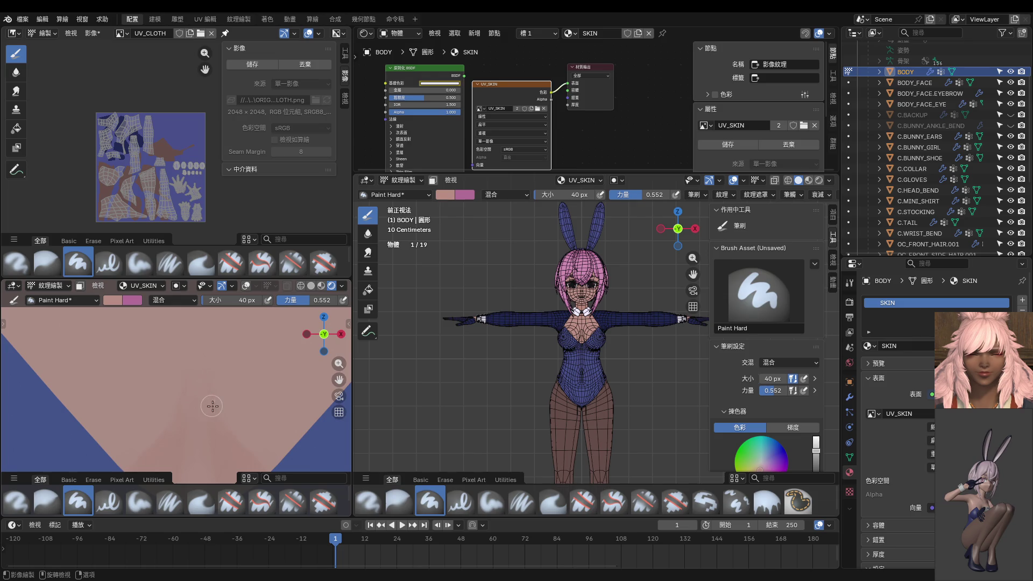
scroll(211, 406, down, 2)
scroll(232, 423, down, 2)
scroll(231, 420, up, 2)
scroll(231, 418, up, 1)
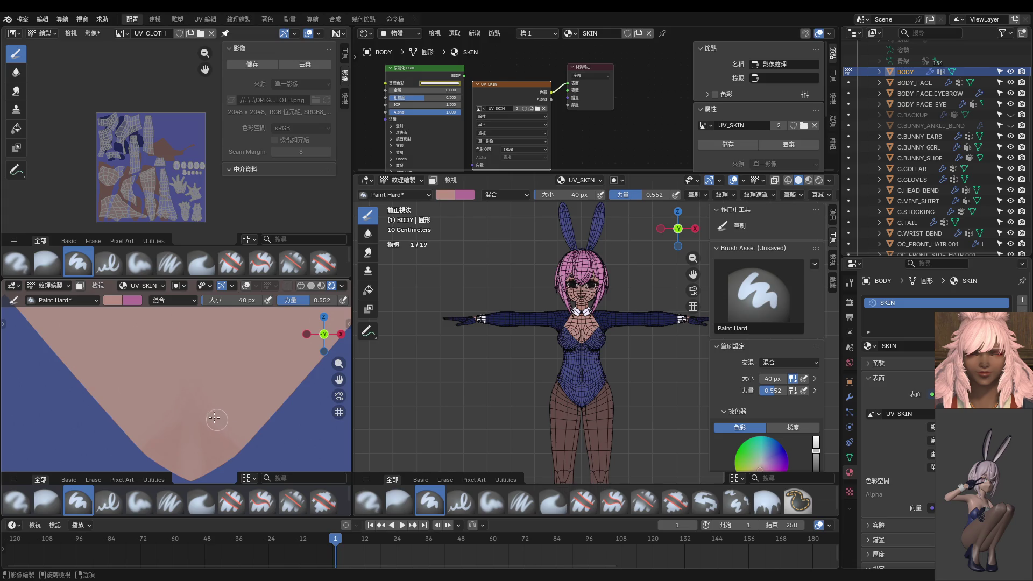
scroll(267, 451, down, 2)
scroll(253, 441, down, 1)
scroll(254, 441, up, 2)
scroll(243, 439, up, 2)
scroll(221, 428, up, 2)
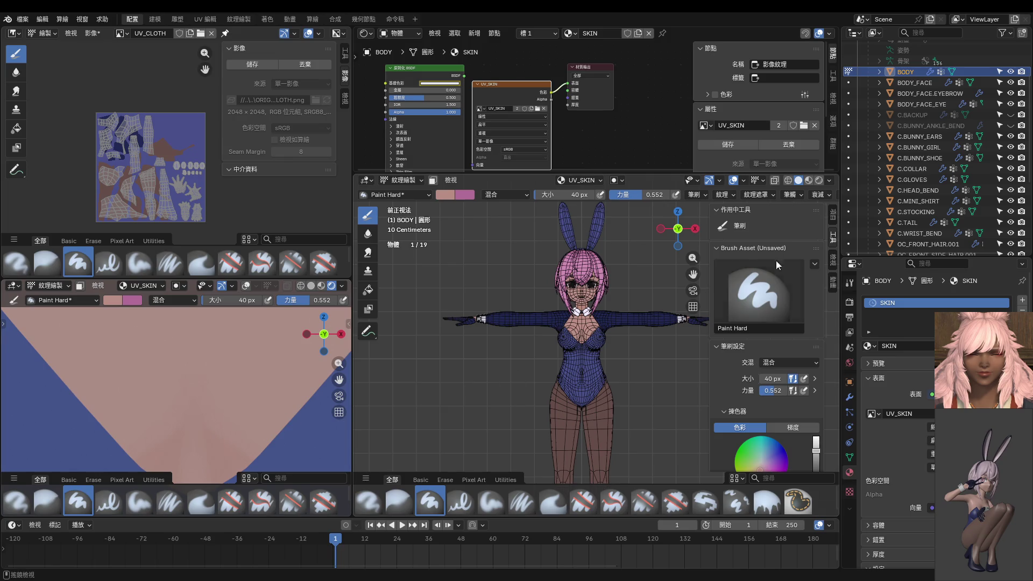
click(1010, 148)
scroll(203, 363, down, 1)
scroll(203, 347, down, 1)
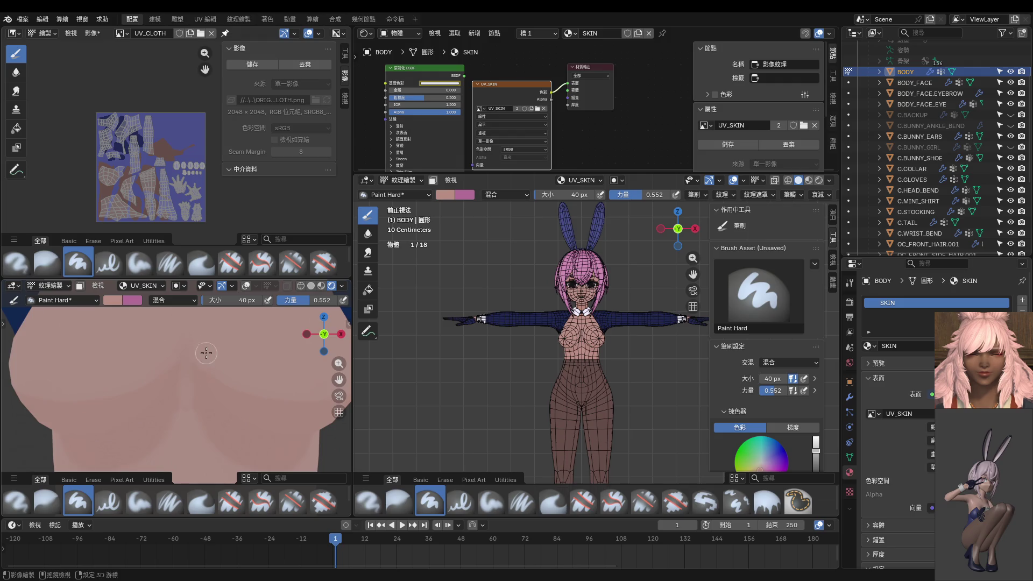
scroll(202, 393, up, 2)
scroll(202, 393, down, 1)
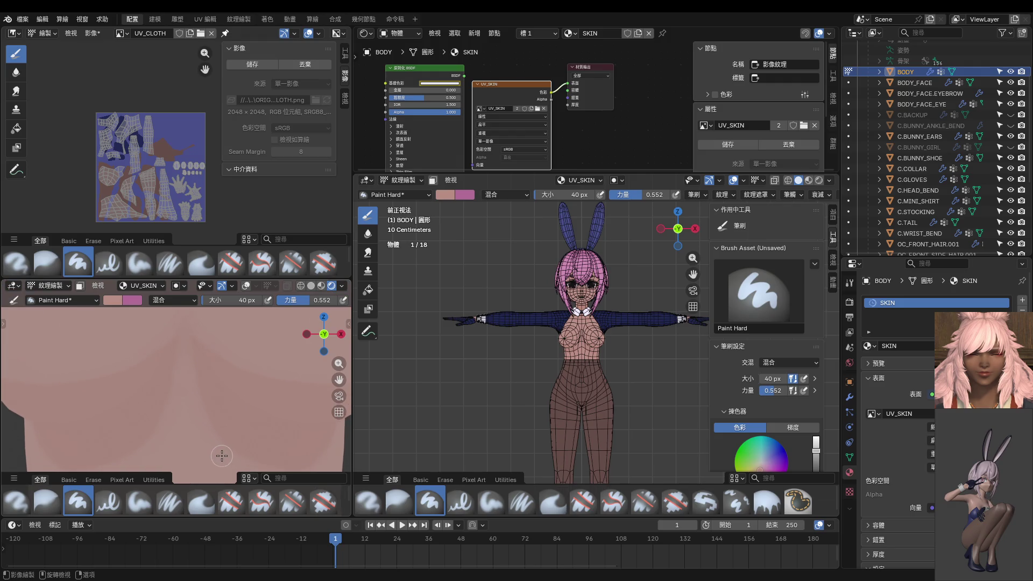
scroll(222, 452, down, 2)
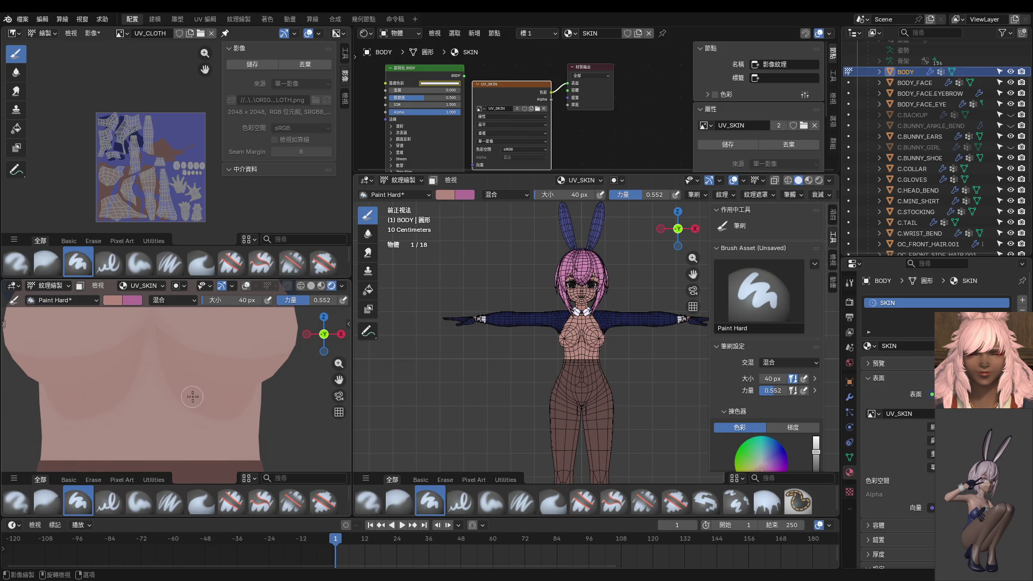
Shrink the brush to 14 px while inspecting the bare chest, then unhide the suit.
mouse_move(192, 396)
ctrl+middle_down()
mouse_move(217, 413)
mouse_move(219, 381)
ctrl+middle_up()
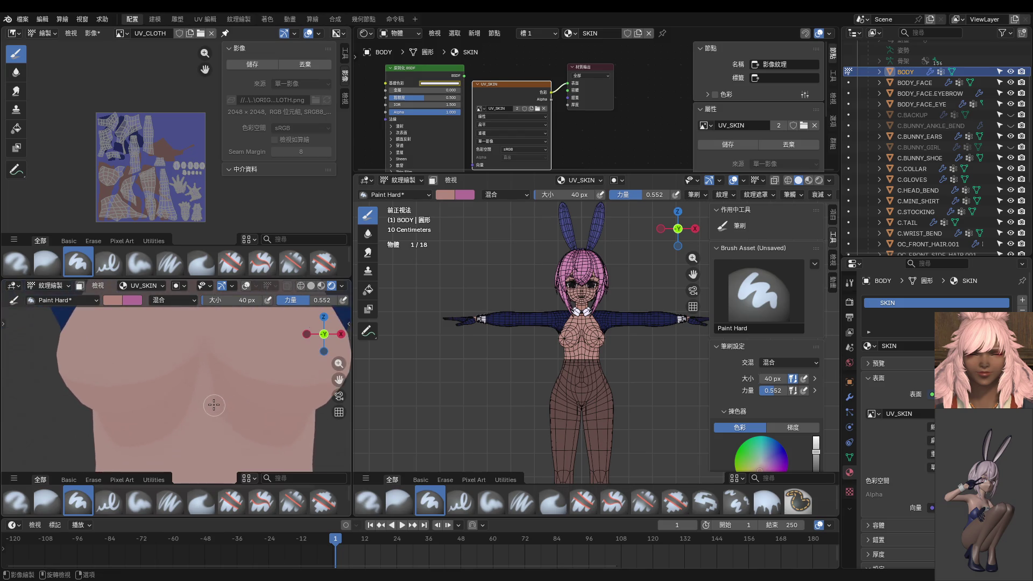
key(f)
click(210, 379)
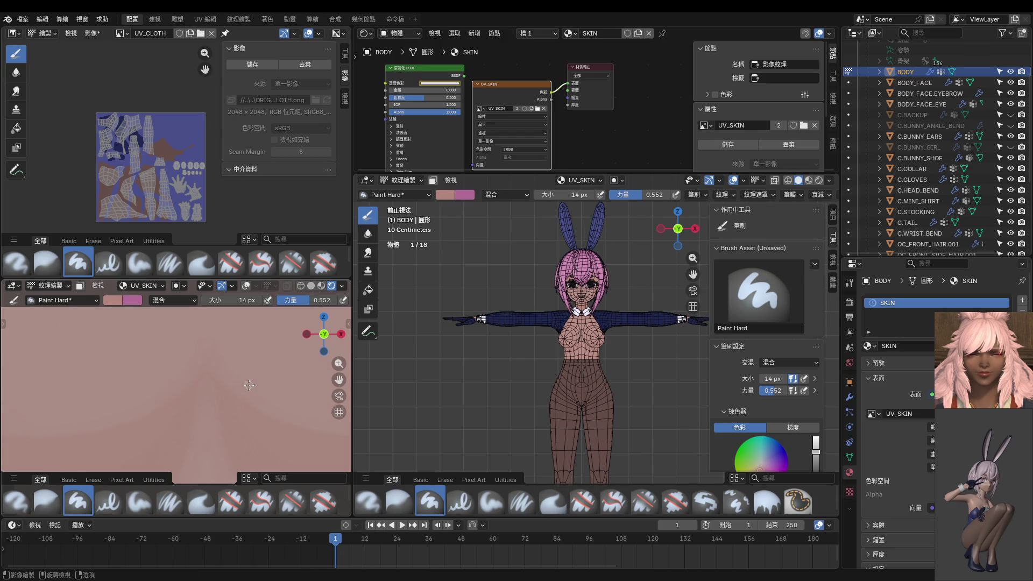
scroll(235, 386, down, 3)
scroll(236, 385, up, 1)
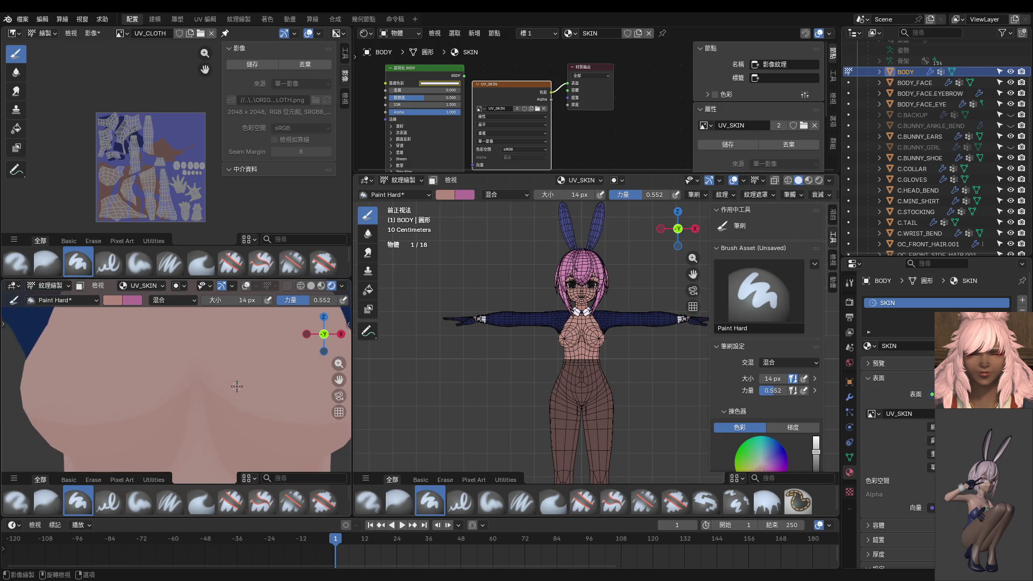
scroll(242, 377, up, 2)
middle_drag(245, 375, 219, 395)
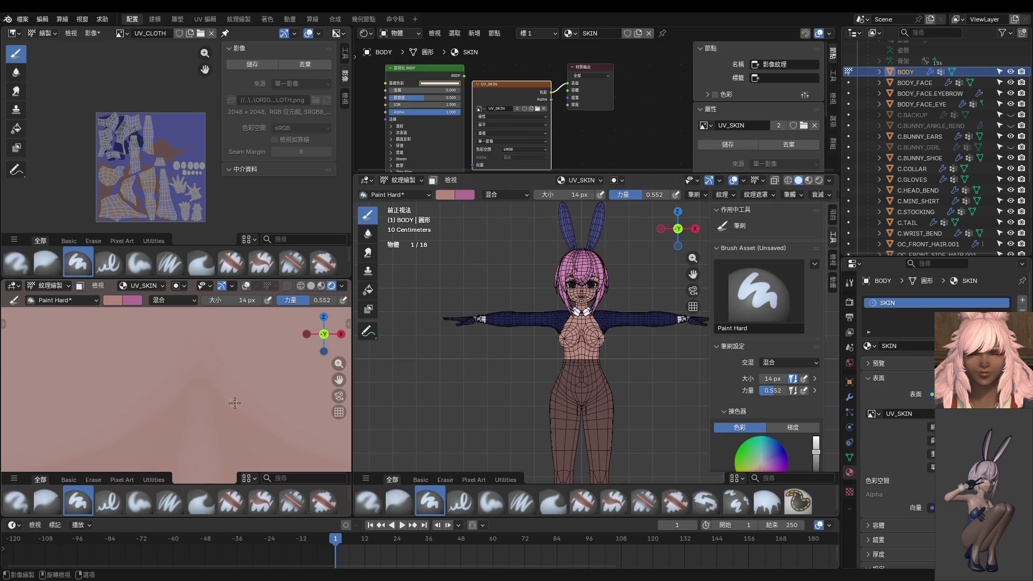
scroll(235, 404, down, 4)
scroll(234, 410, up, 2)
scroll(214, 400, up, 3)
scroll(195, 386, down, 2)
scroll(195, 386, down, 2)
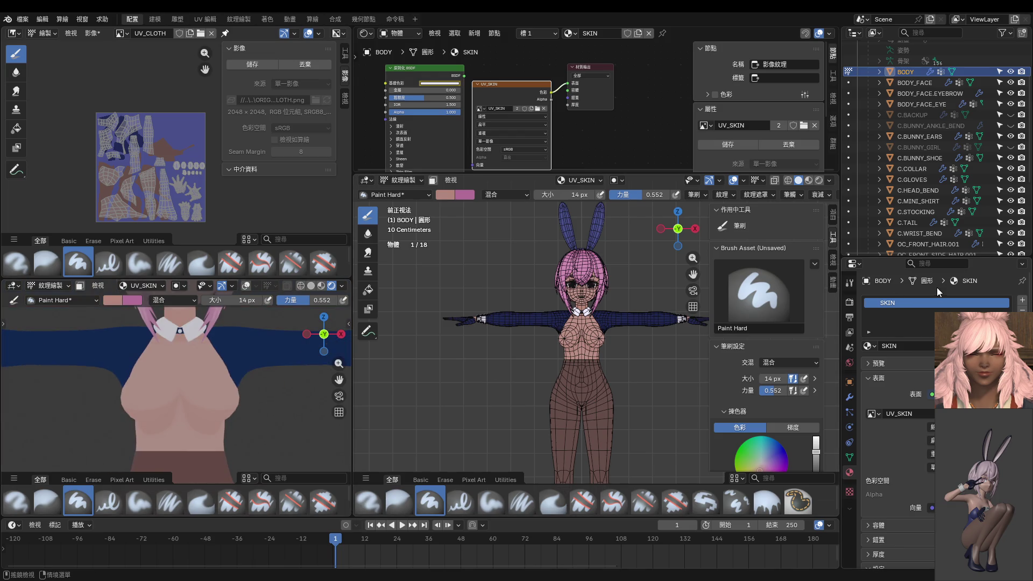
click(1010, 147)
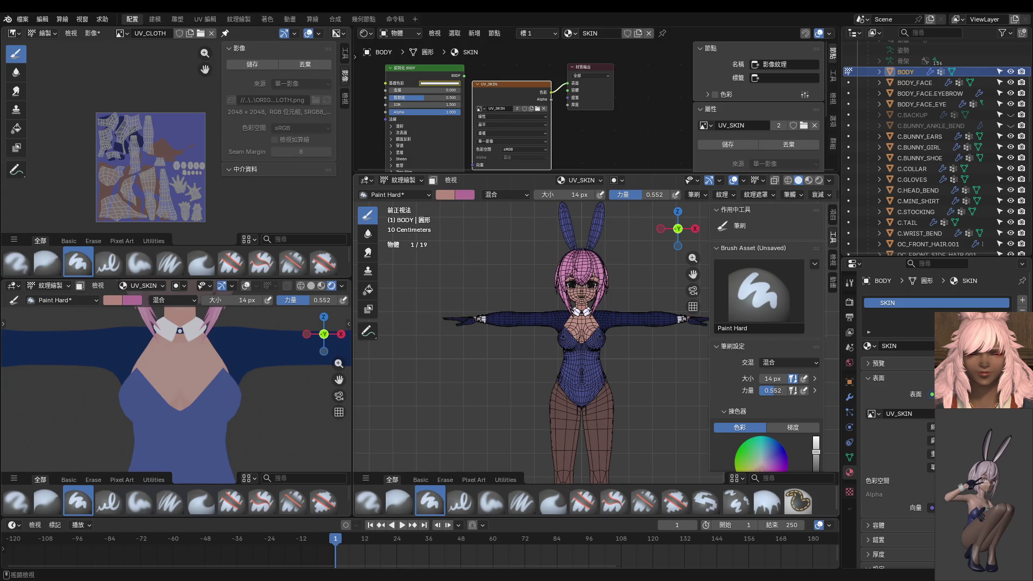
scroll(244, 378, down, 2)
scroll(245, 378, down, 1)
Leave texture painting and return BODY to Object Mode.
key(ctrl+Tab)
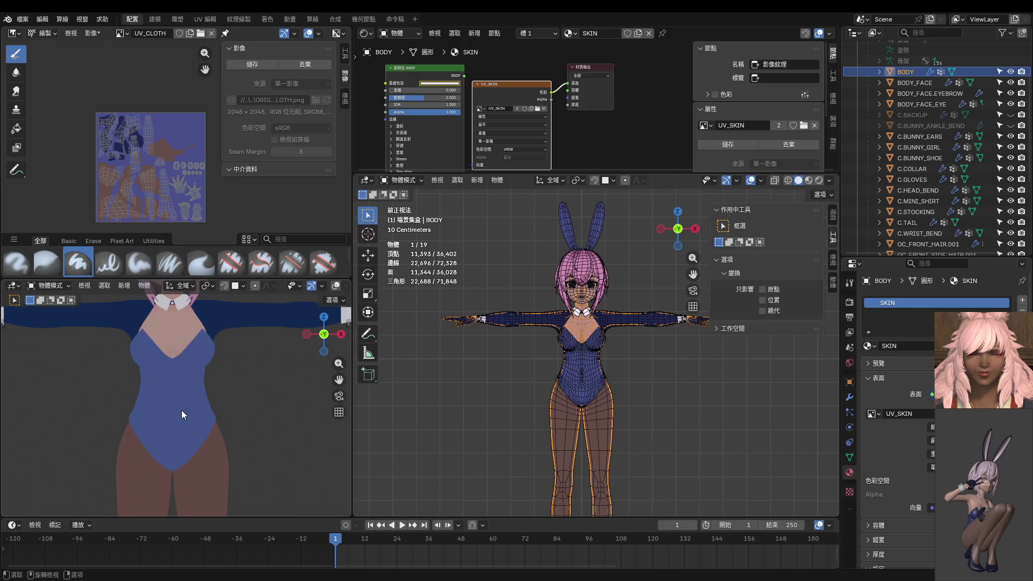
Select C.BUNNY_GIRL, enter Edit Mode and save the cloth texture image.
click(181, 410)
key(ctrl+Tab)
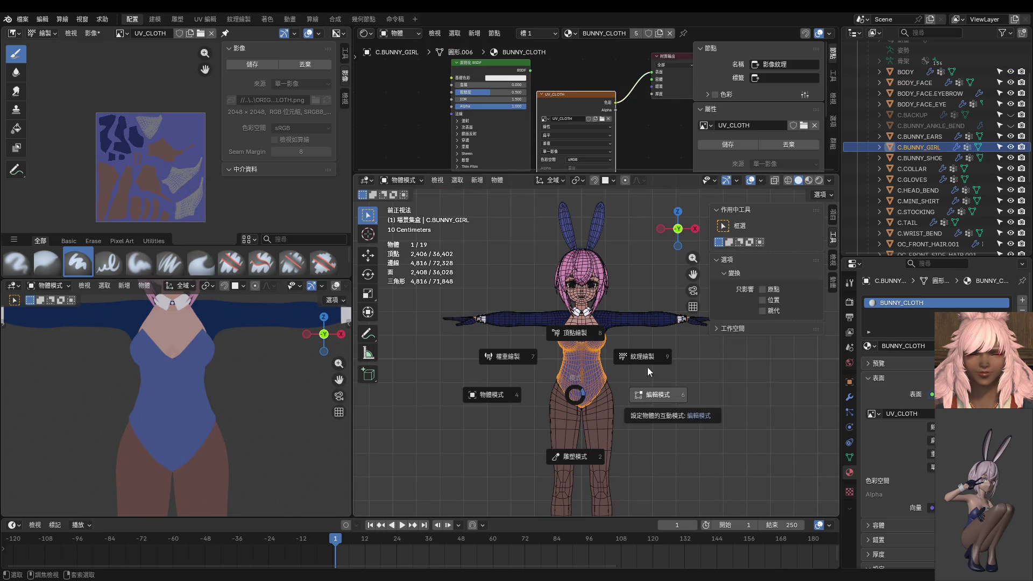
click(647, 368)
scroll(609, 379, up, 3)
scroll(609, 378, up, 2)
key(ctrl+Tab)
click(670, 388)
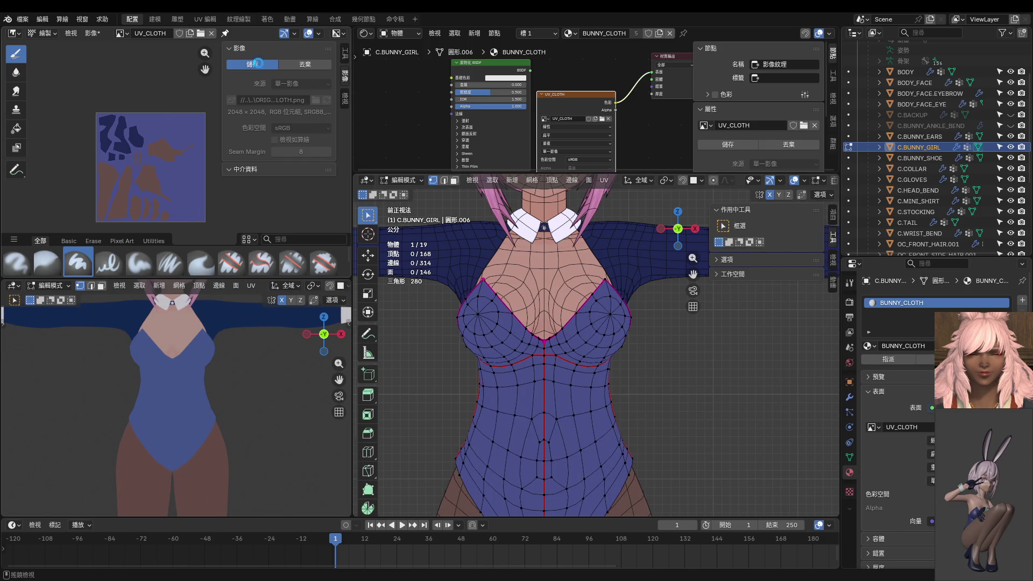
click(257, 64)
Select the suit regions bounded by seams and return the suit to Texture Paint.
key(ctrl+Tab)
click(587, 322)
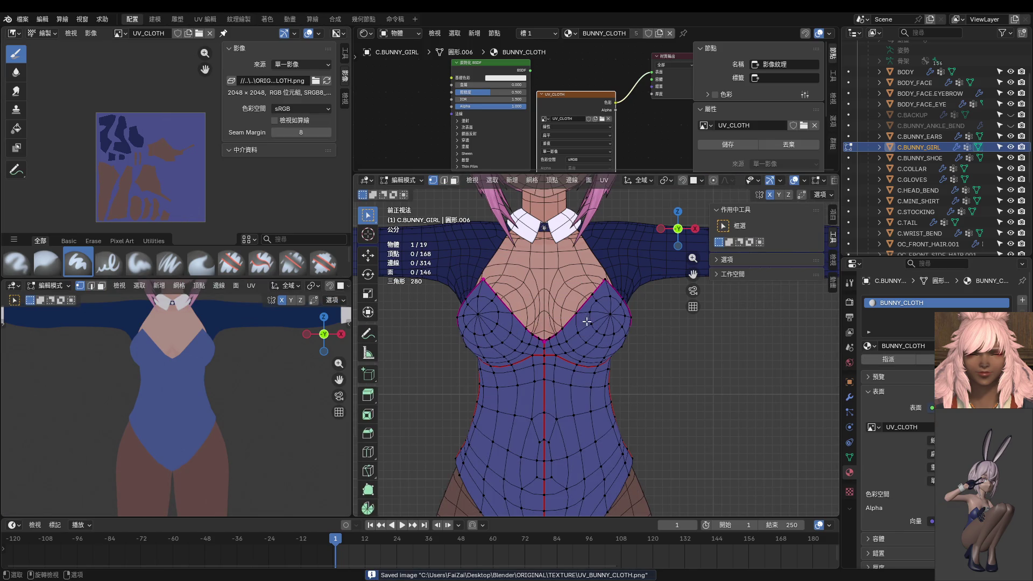
key(a)
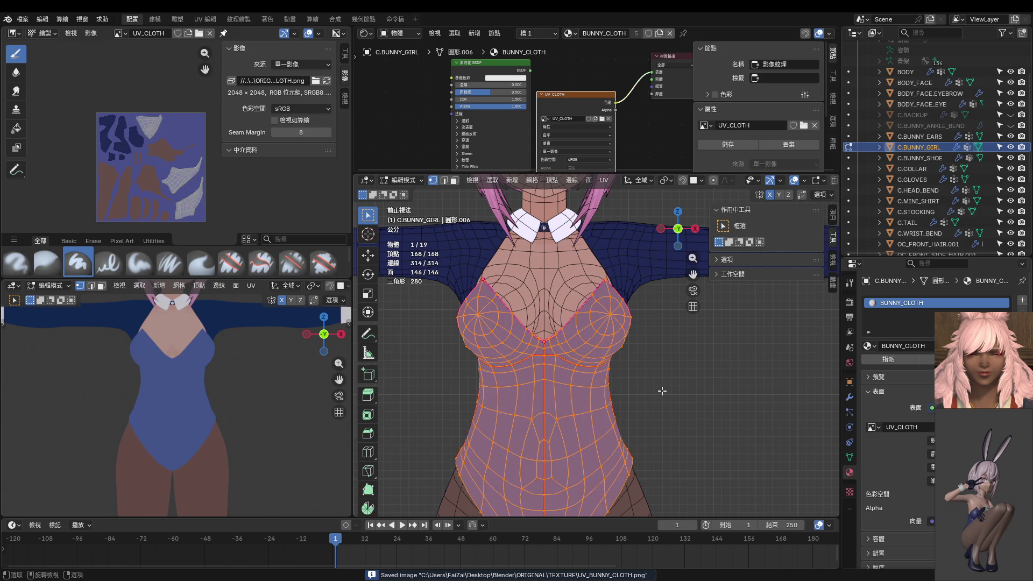
key(alt+a)
key(l)
key(l)
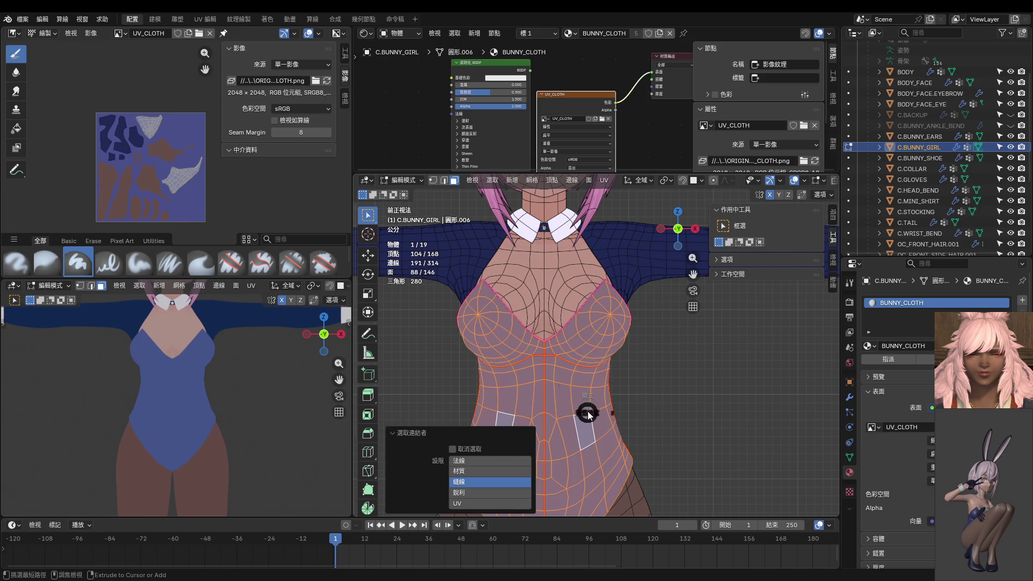
key(ctrl+Tab)
click(537, 363)
shift+scroll(532, 352, down, 3)
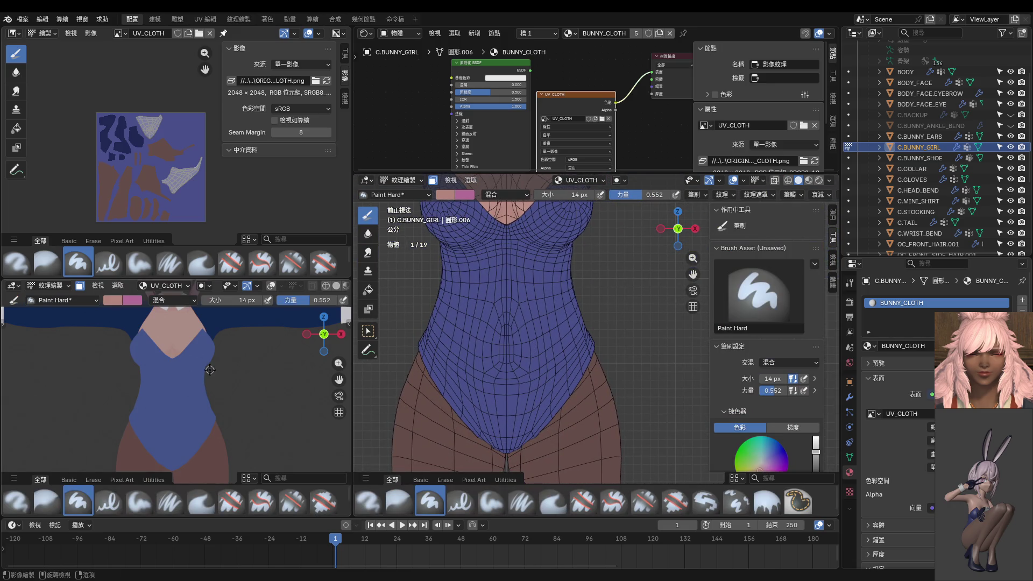
Check stroke spacing and reduce the hard brush radius to 6 px.
click(789, 195)
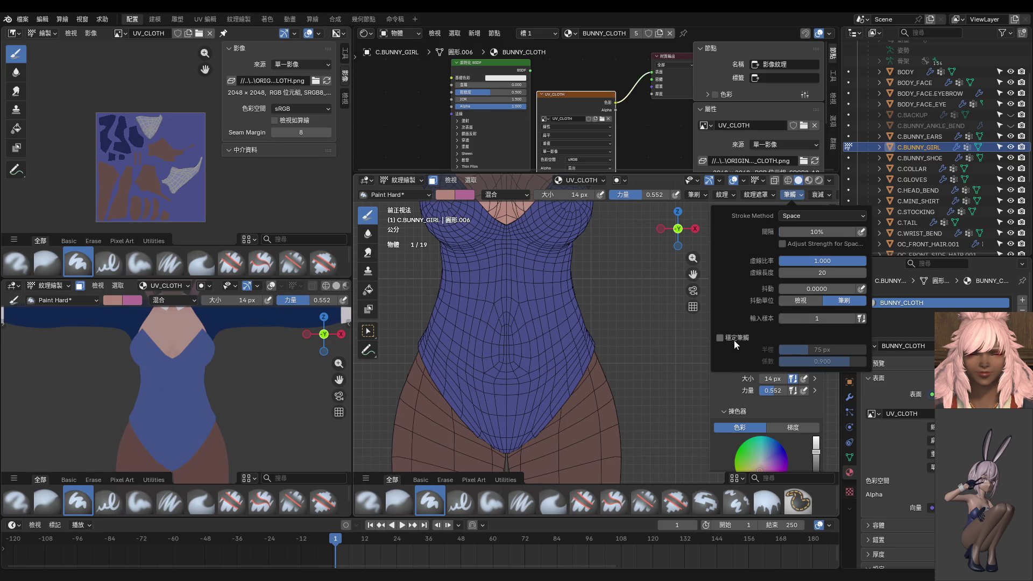
shift+scroll(606, 288, up, 4)
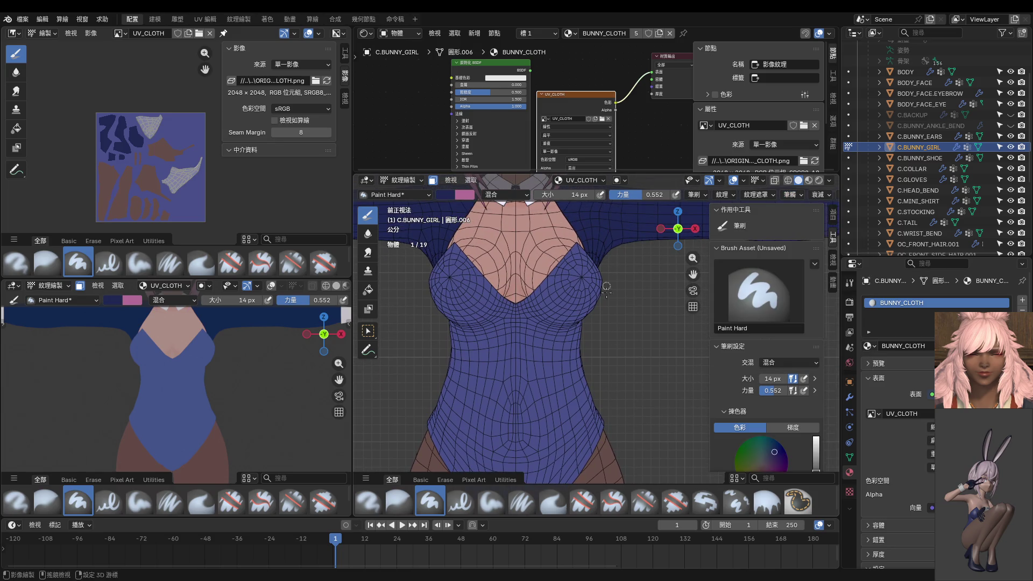
shift+scroll(606, 288, down, 3)
click(566, 265)
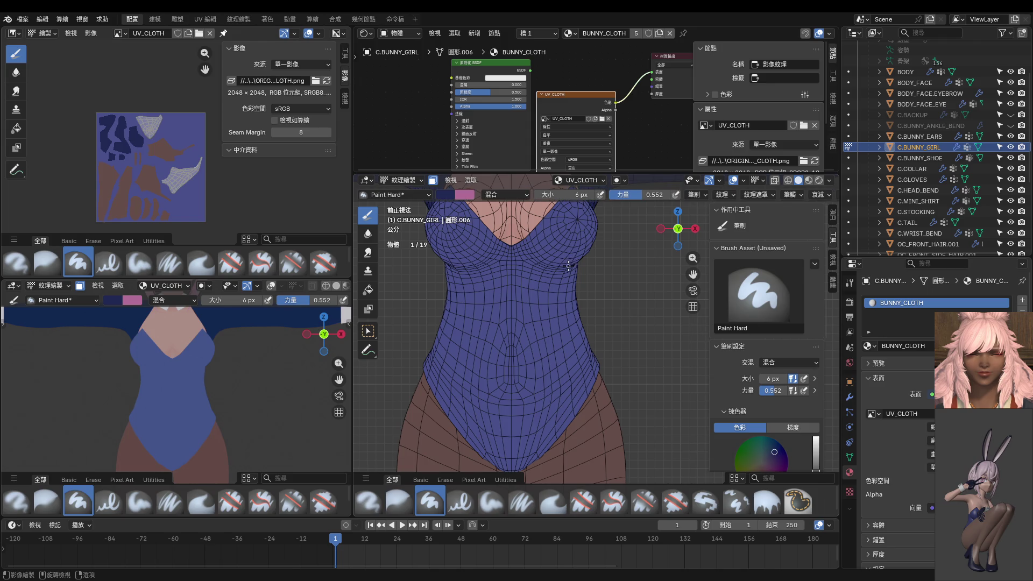
scroll(556, 265, up, 1)
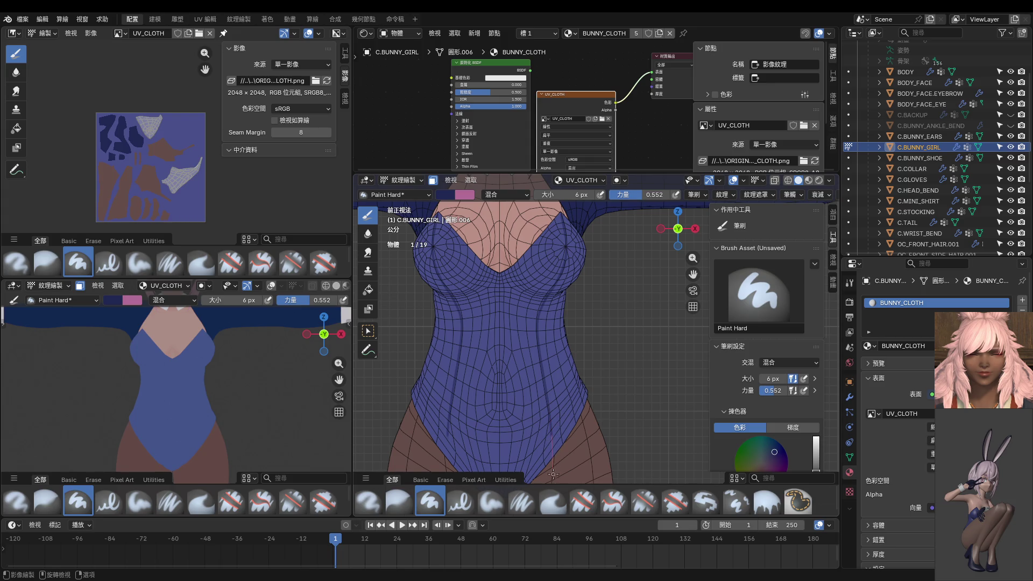
scroll(570, 345, down, 1)
scroll(570, 345, down, 2)
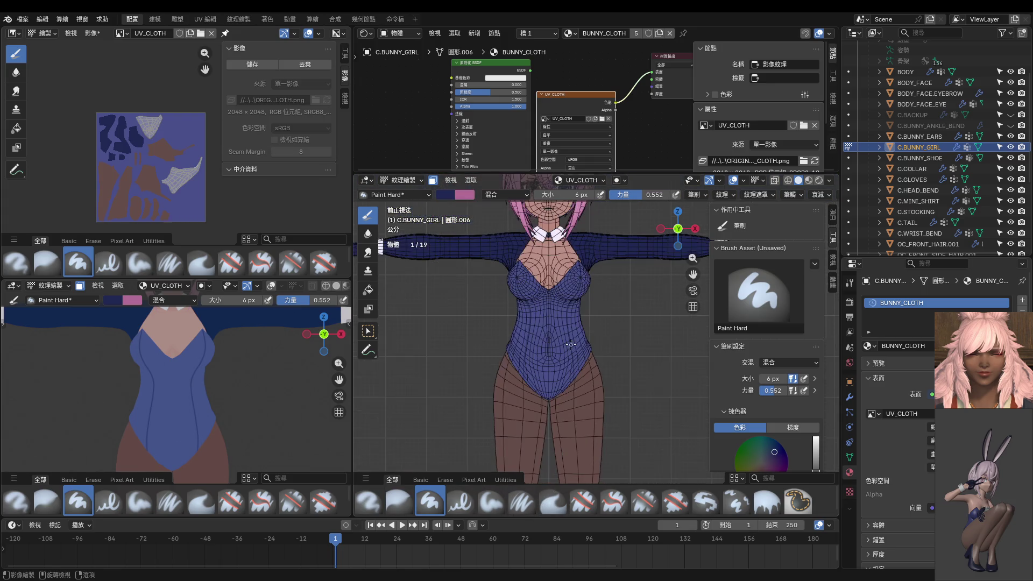
scroll(546, 295, up, 1)
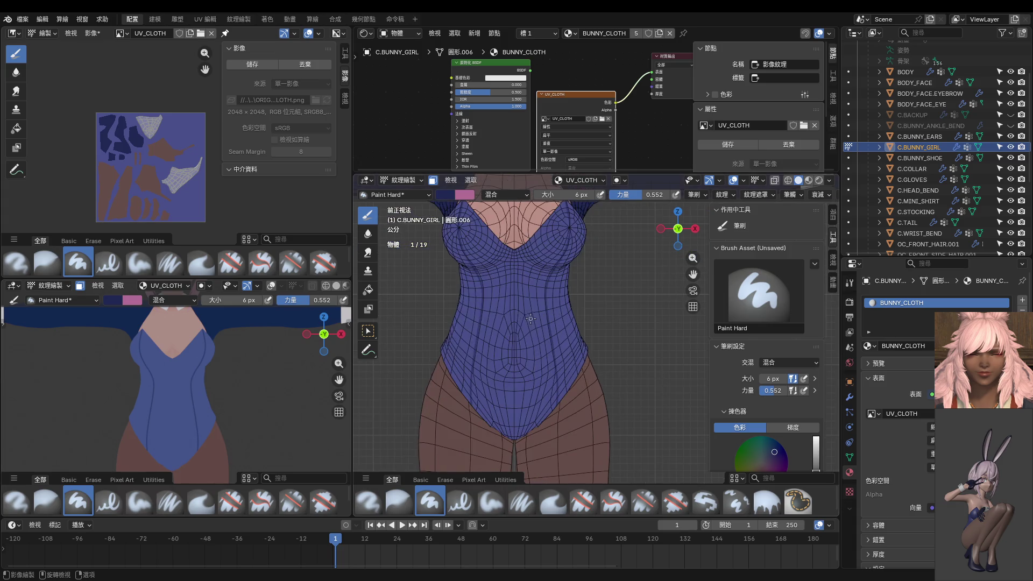
scroll(546, 294, up, 1)
scroll(546, 294, up, 2)
shift+scroll(546, 293, up, 3)
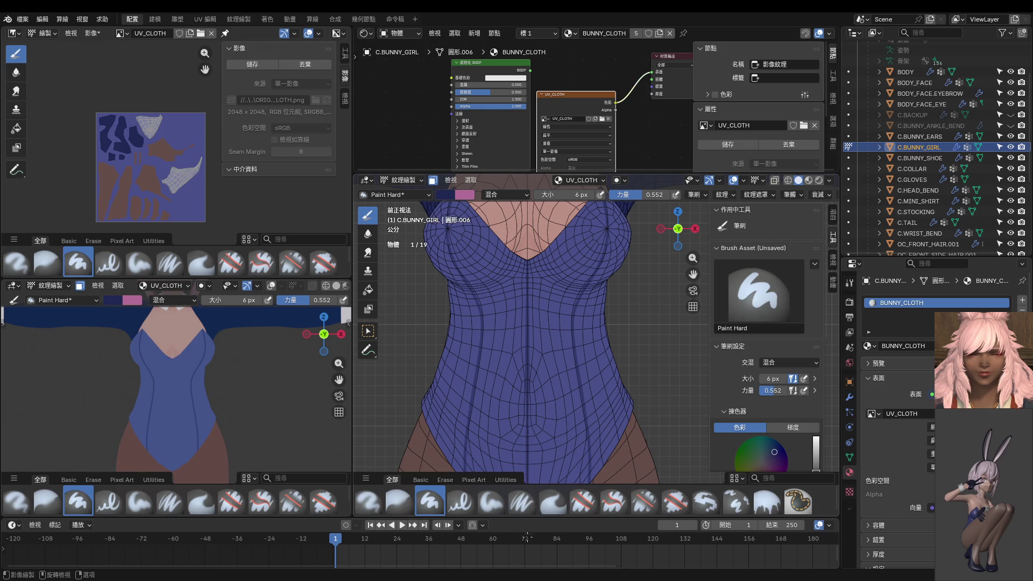
Inspect the crotch and torso seams, set brush strength to 1.000 and enlarge the 3D view.
mouse_move(541, 420)
shift+middle_down()
mouse_move(542, 355)
mouse_move(521, 360)
shift+middle_up()
scroll(542, 380, up, 3)
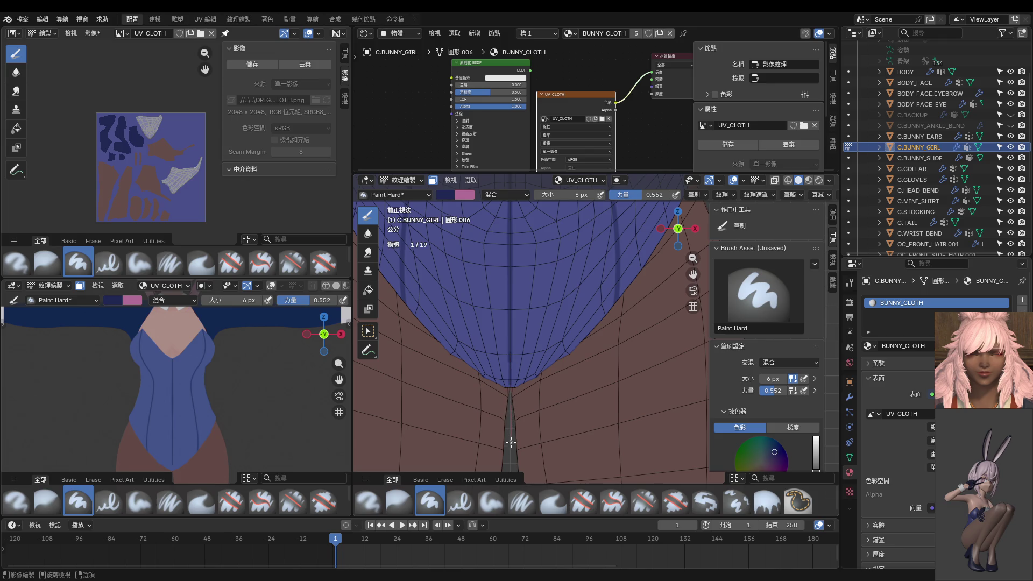
scroll(539, 386, down, 2)
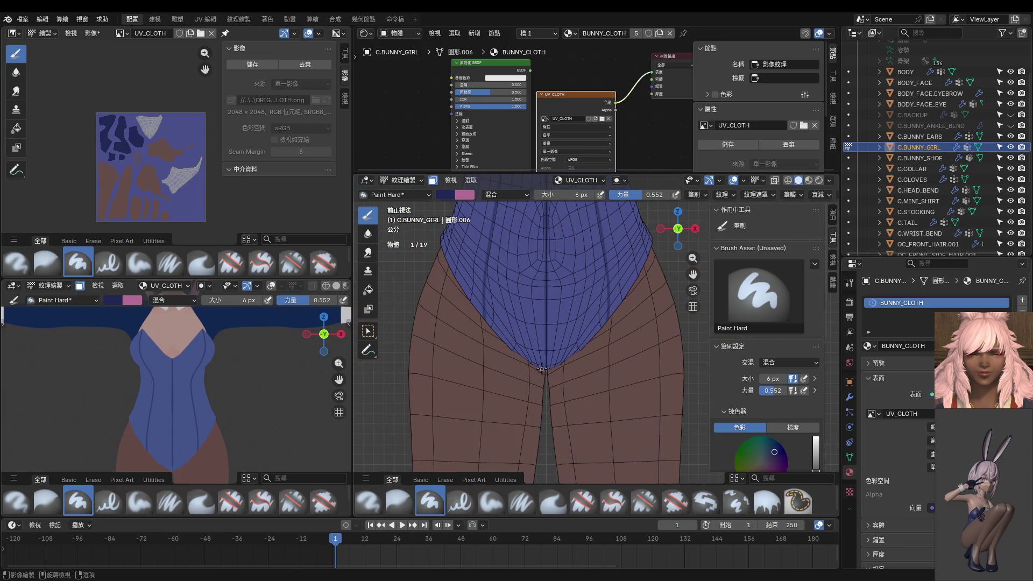
scroll(544, 365, down, 1)
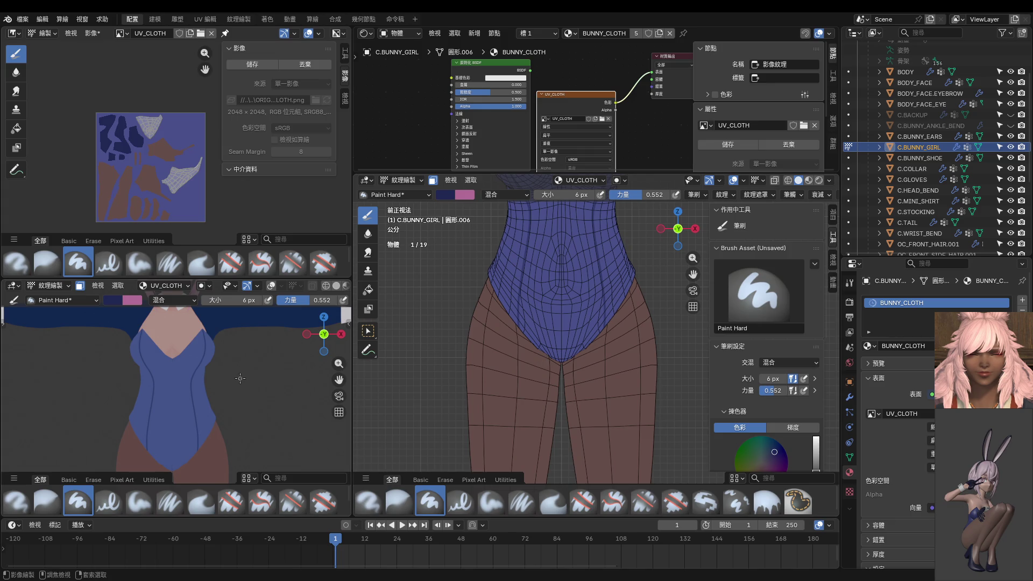
shift+middle_drag(578, 242, 597, 378)
key(shift+f)
click(625, 309)
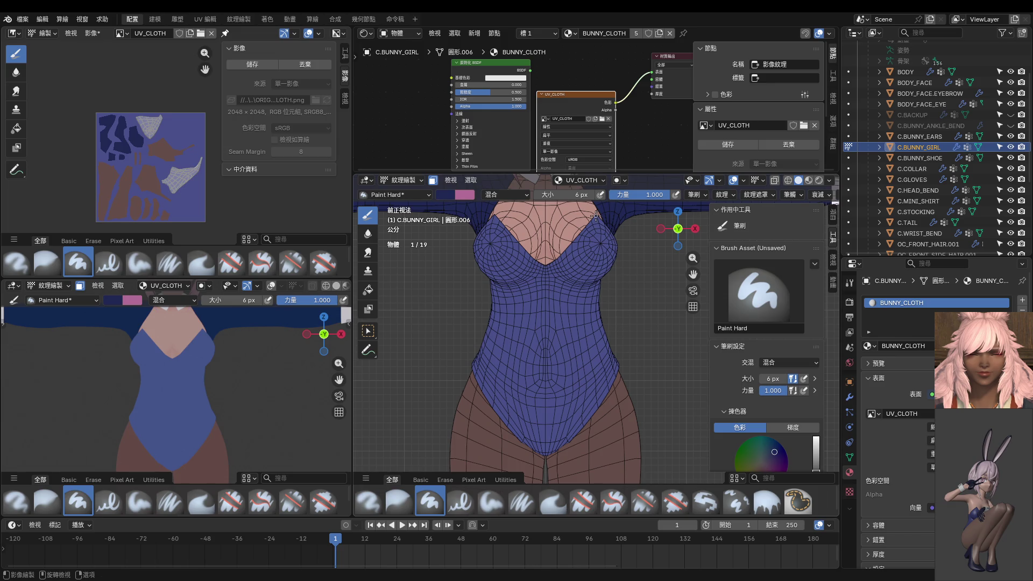
drag(595, 173, 595, 41)
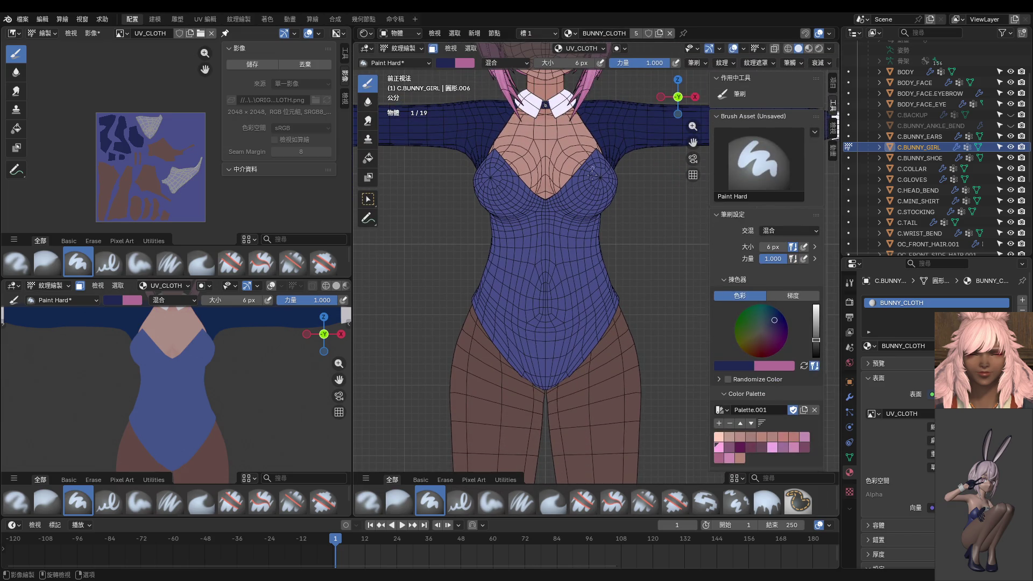
scroll(594, 174, up, 1)
scroll(585, 194, up, 1)
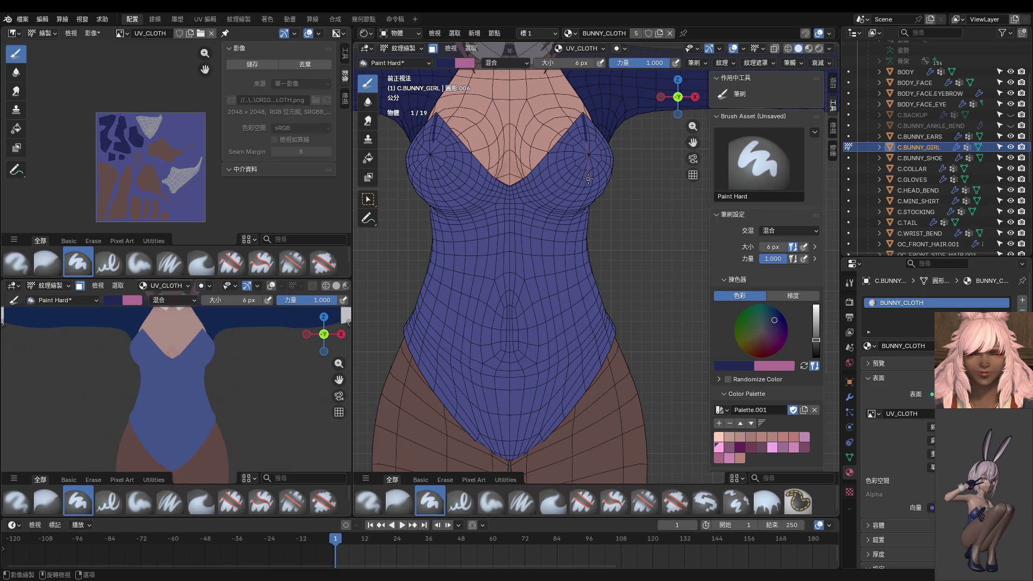
scroll(591, 159, up, 2)
scroll(565, 185, up, 2)
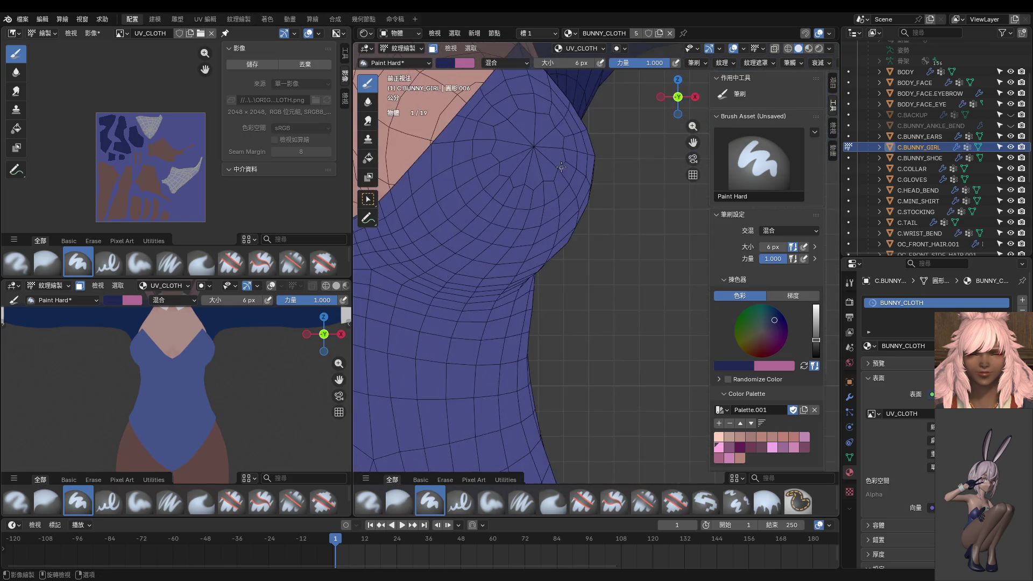
scroll(542, 216, up, 1)
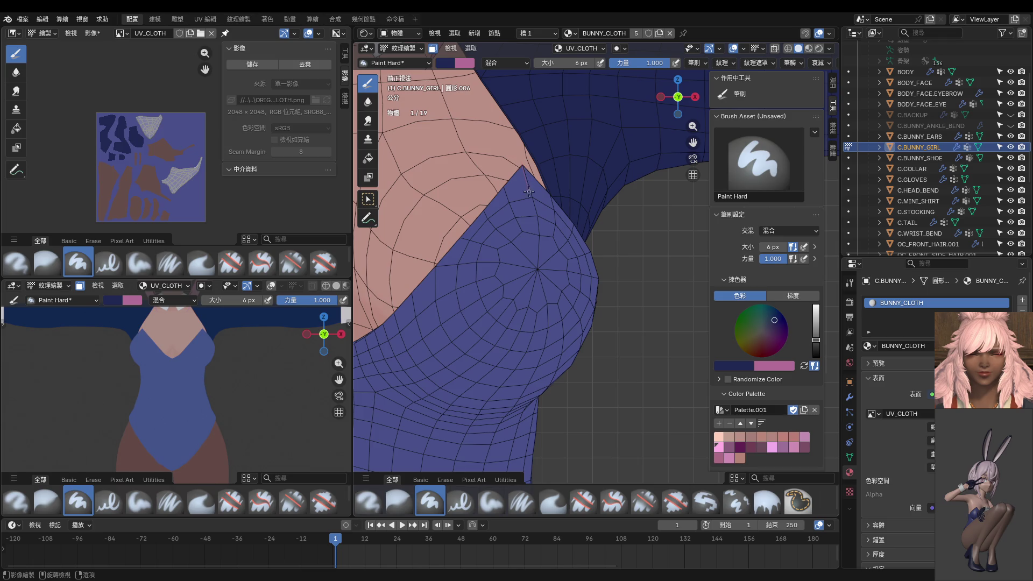
Stroke a dark seam line down the suit's side from the chest to the waist.
mouse_move(541, 240)
mouse_down()
mouse_move(501, 374)
mouse_move(421, 498)
mouse_up()
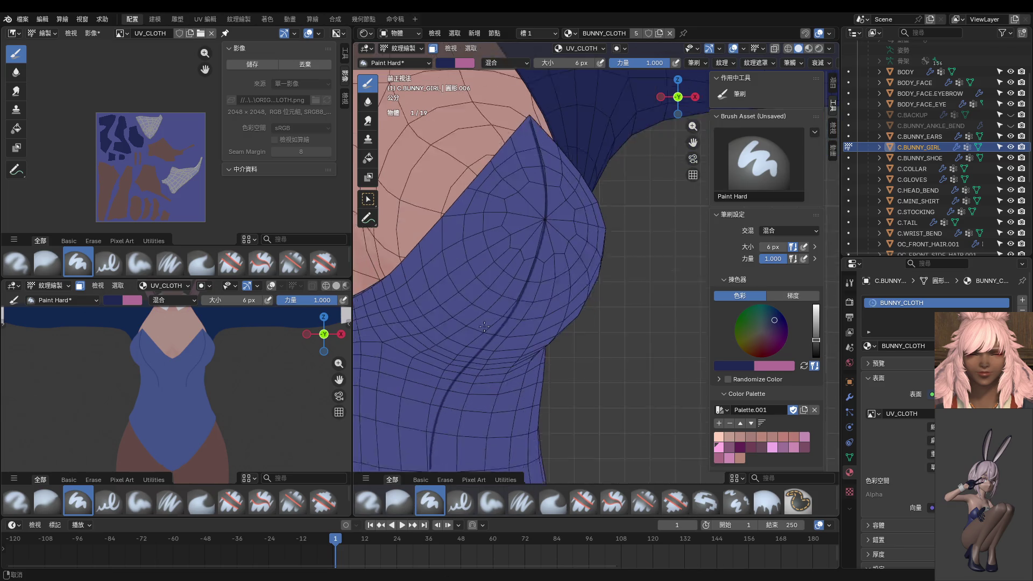
shift+middle_drag(477, 460, 460, 155)
shift+scroll(468, 149, up, 2)
shift+scroll(492, 129, up, 1)
shift+scroll(516, 113, up, 1)
shift+scroll(539, 95, up, 2)
shift+scroll(539, 95, up, 1)
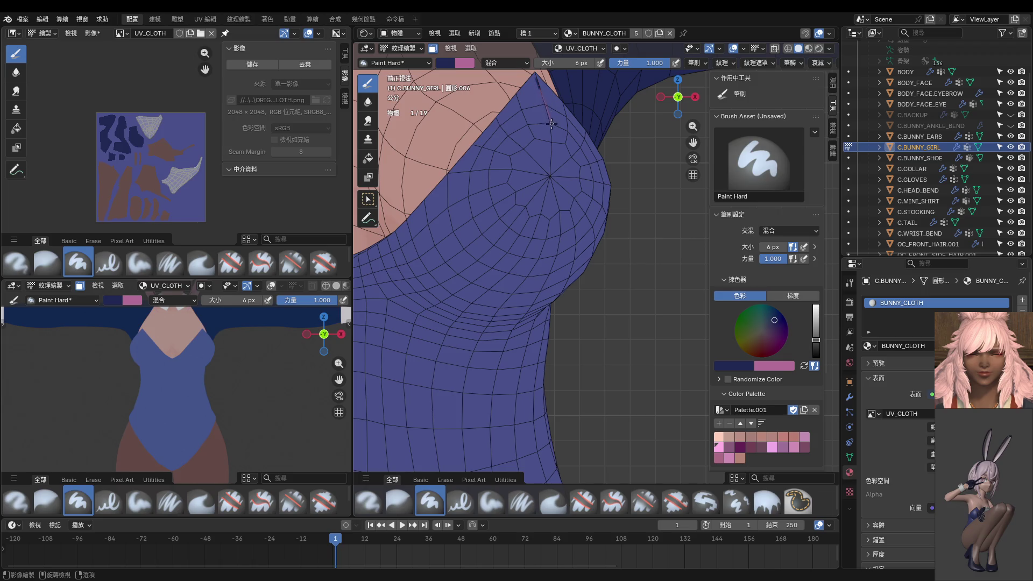
drag(554, 163, 546, 208)
drag(497, 295, 460, 316)
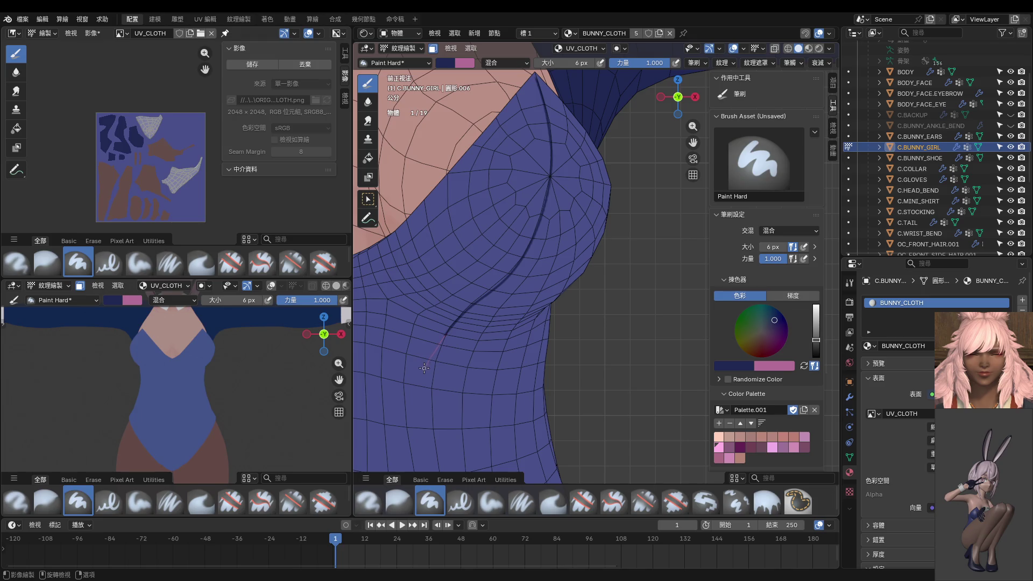
drag(429, 425, 433, 449)
mouse_move(433, 449)
shift+middle_down()
mouse_move(466, 127)
mouse_move(442, 131)
shift+middle_up()
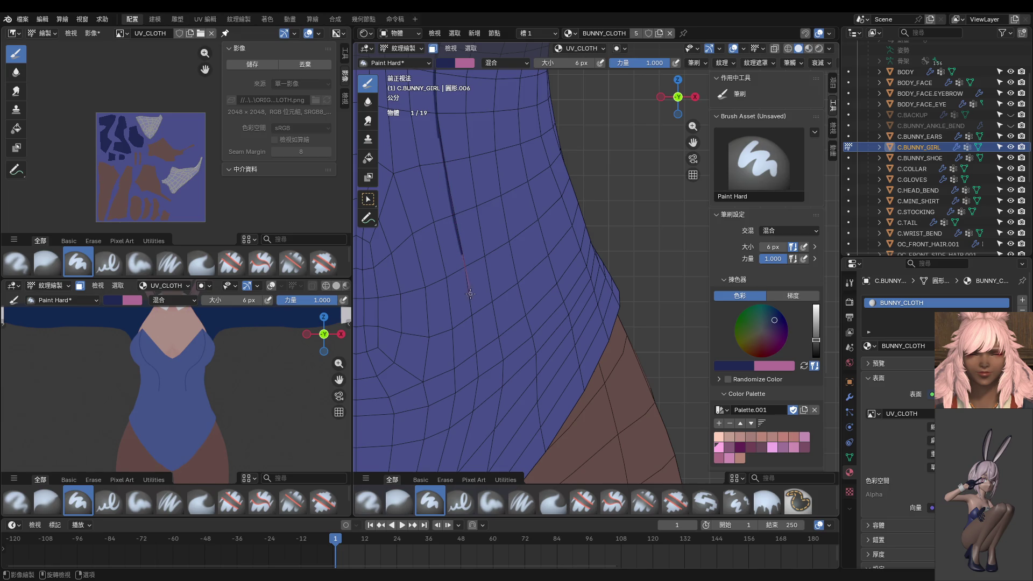
drag(472, 317, 475, 338)
drag(478, 410, 474, 448)
Continue the seam line over the hip to the lower edge, undoing a stray stroke end.
shift+middle_drag(475, 448, 523, 185)
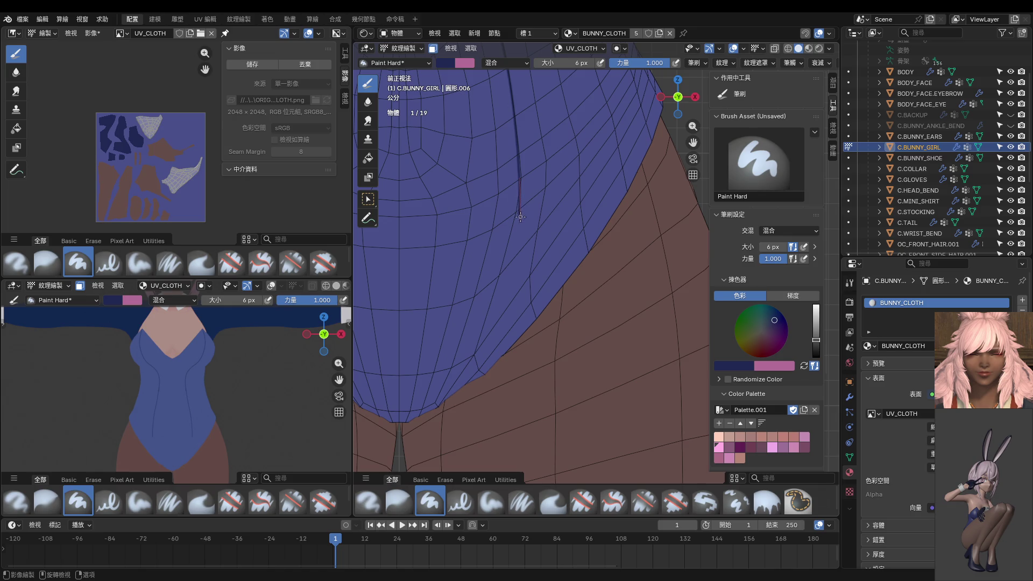
drag(519, 263, 455, 420)
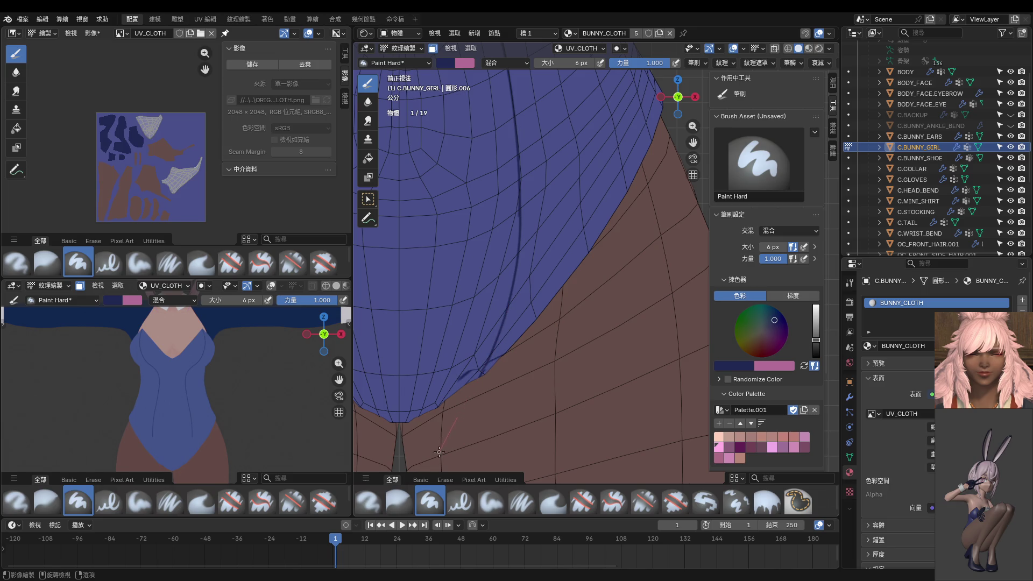
key(ctrl+z)
mouse_move(508, 234)
shift+middle_down()
mouse_move(516, 246)
mouse_move(535, 211)
shift+middle_up()
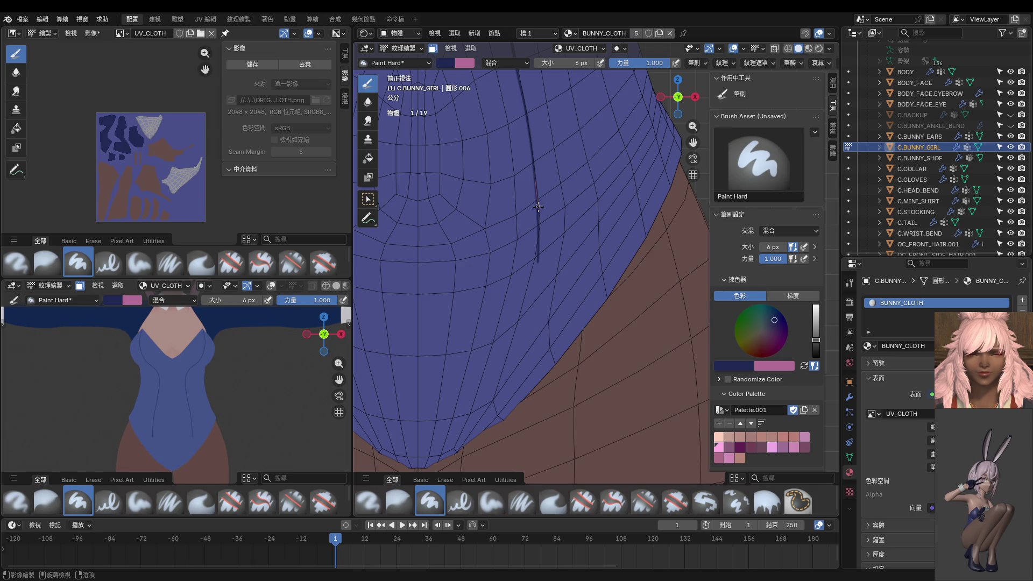
drag(538, 276, 533, 294)
drag(515, 336, 458, 471)
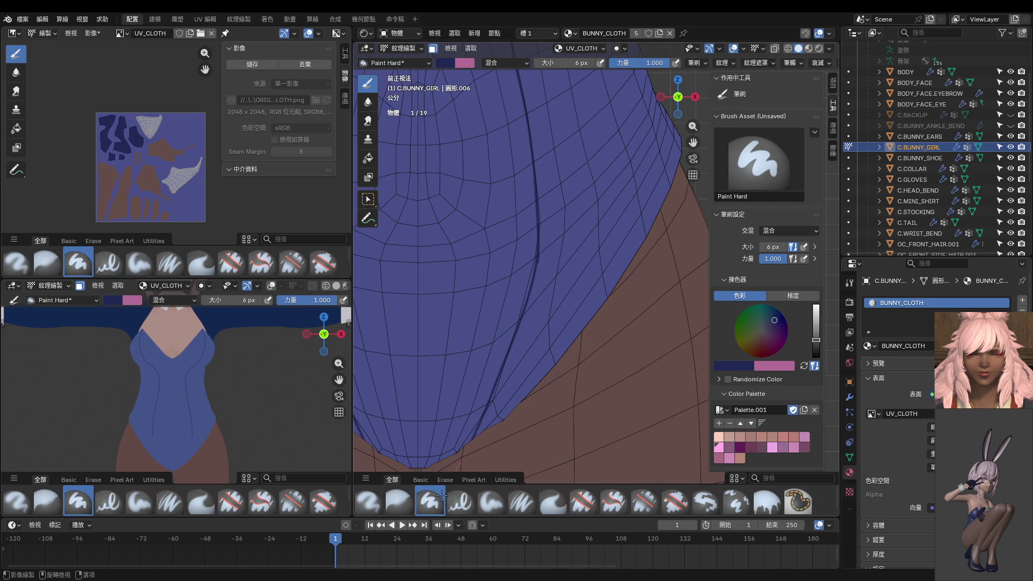
scroll(488, 286, down, 3)
scroll(488, 287, down, 2)
scroll(238, 401, down, 4)
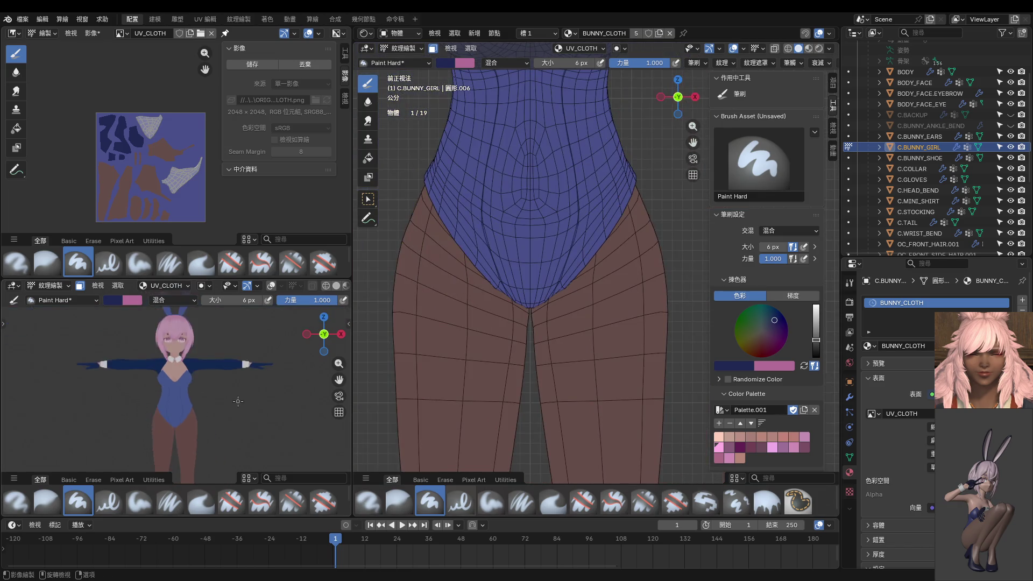
scroll(251, 395, up, 2)
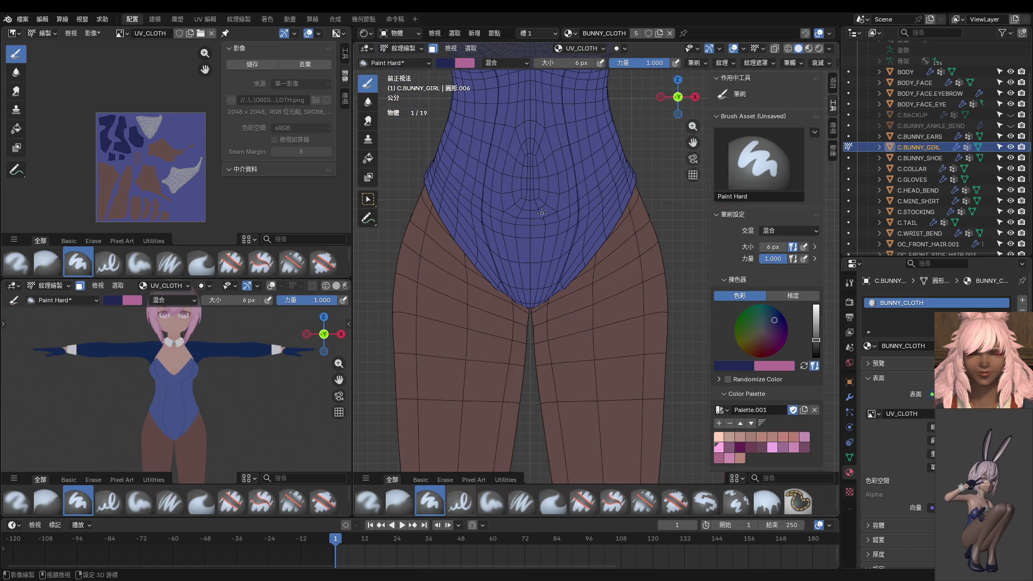
shift+scroll(549, 274, up, 5)
scroll(565, 250, up, 2)
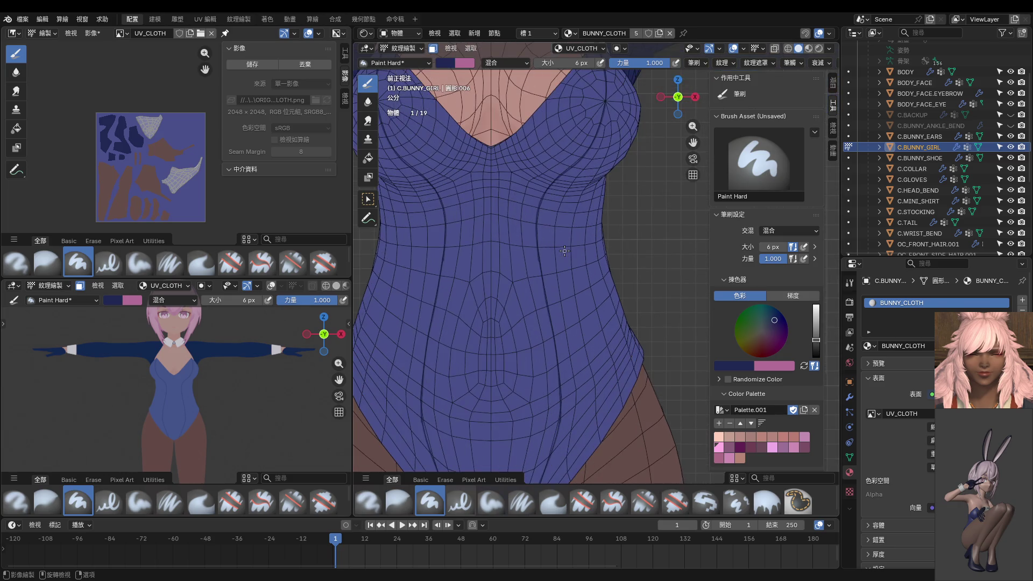
Briefly leave and re-enter Texture Paint, then enlarge the brush toward 12 px.
key(ctrl+Tab)
key(ctrl+Tab)
click(526, 271)
scroll(526, 270, up, 3)
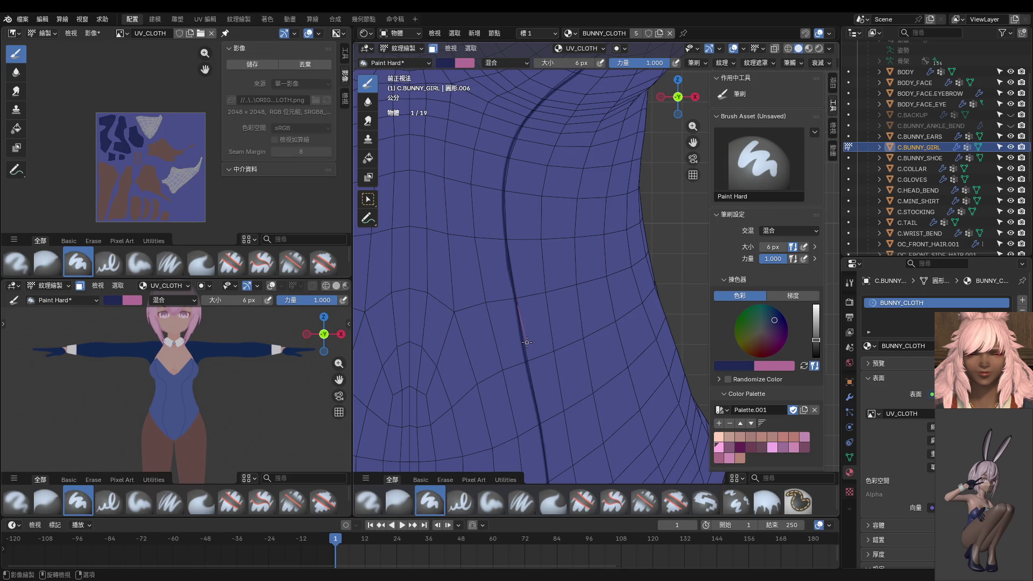
scroll(533, 303, down, 3)
scroll(517, 287, down, 2)
key(bracketright)
key(bracketright)
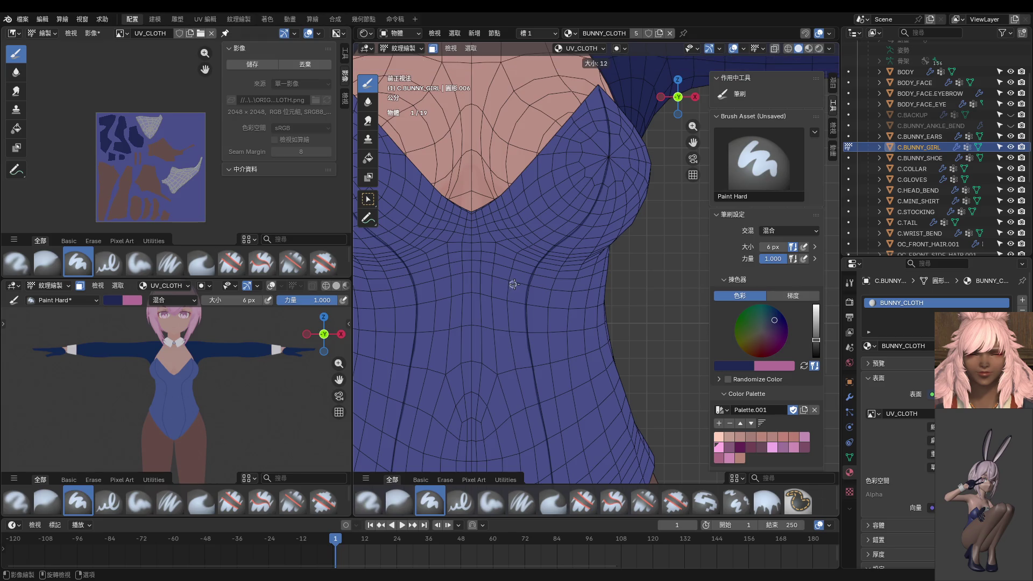
scroll(523, 275, down, 2)
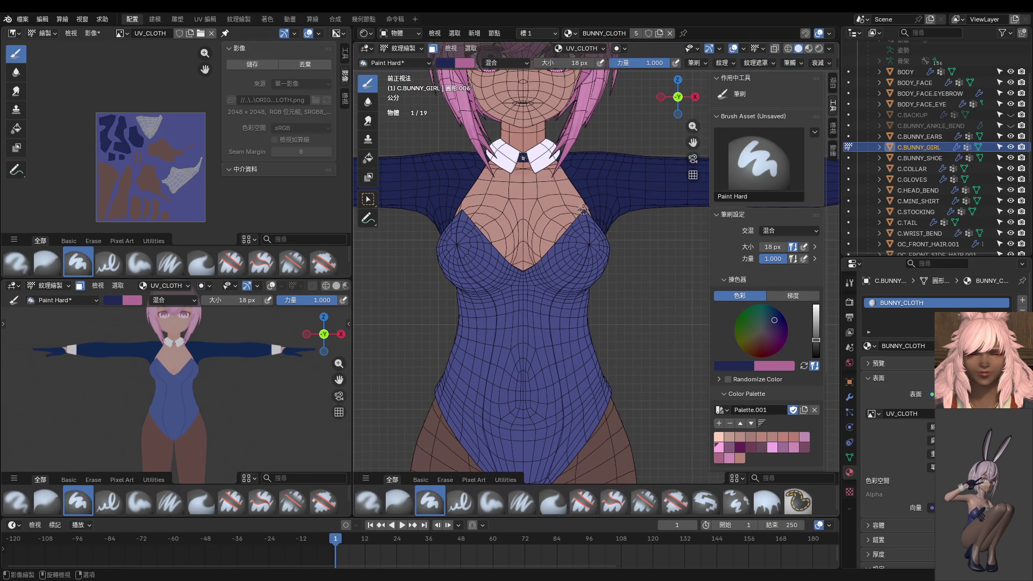
mouse_move(592, 252)
mouse_down()
mouse_move(561, 313)
mouse_move(539, 509)
mouse_up()
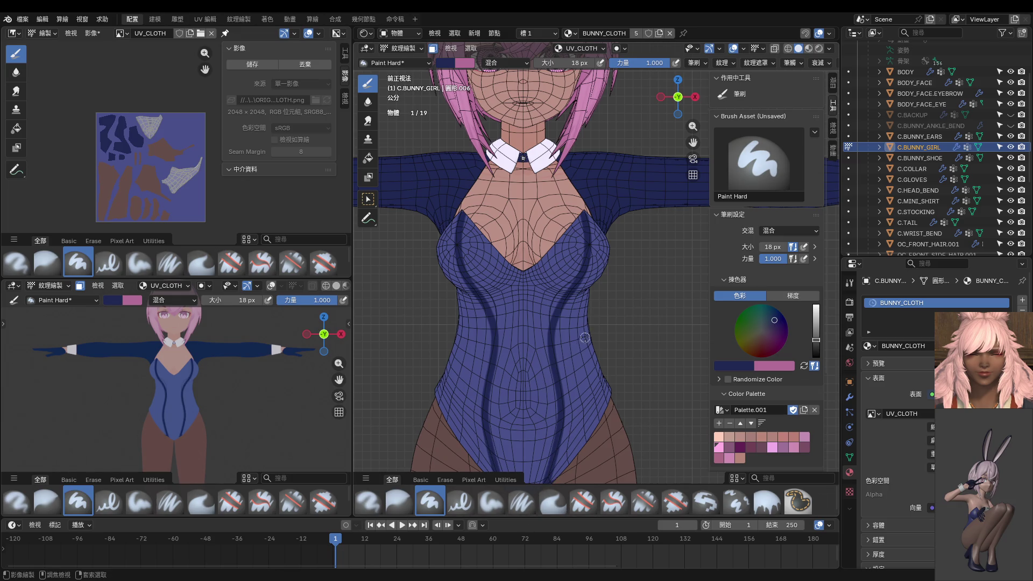
key(ctrl+z)
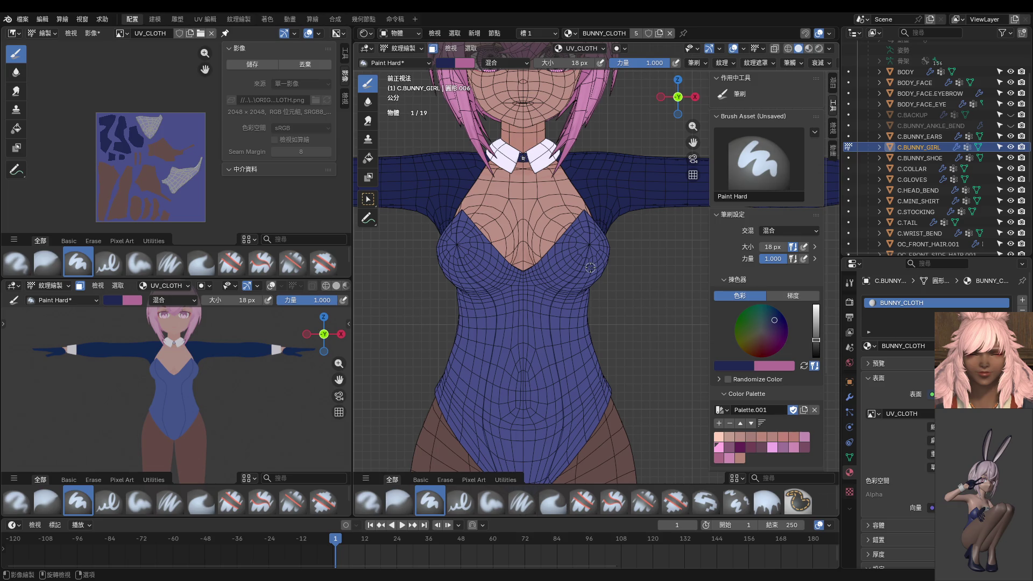
scroll(590, 266, up, 1)
scroll(581, 242, up, 1)
scroll(577, 218, up, 2)
scroll(565, 242, up, 2)
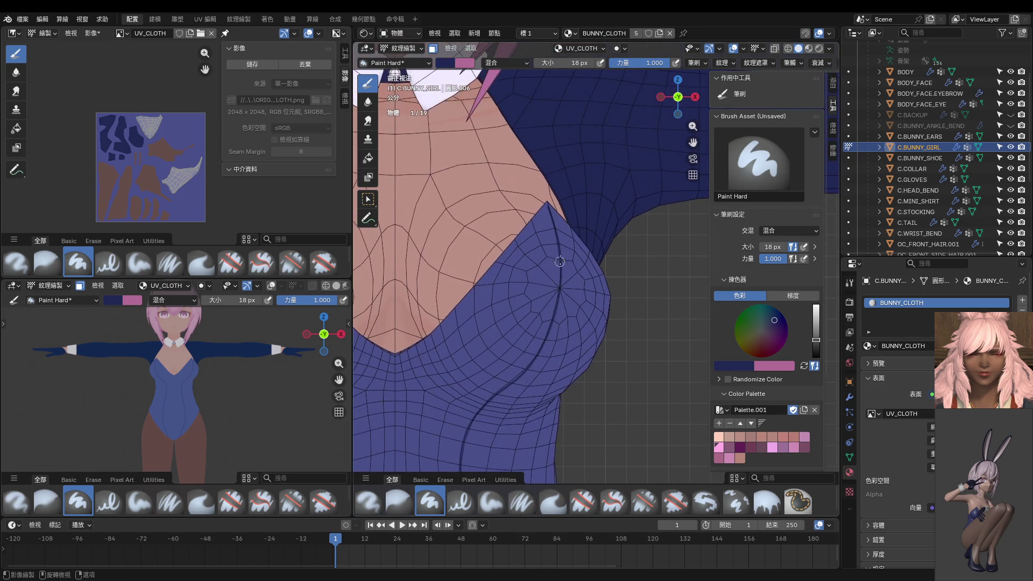
scroll(560, 262, up, 2)
scroll(509, 194, up, 2)
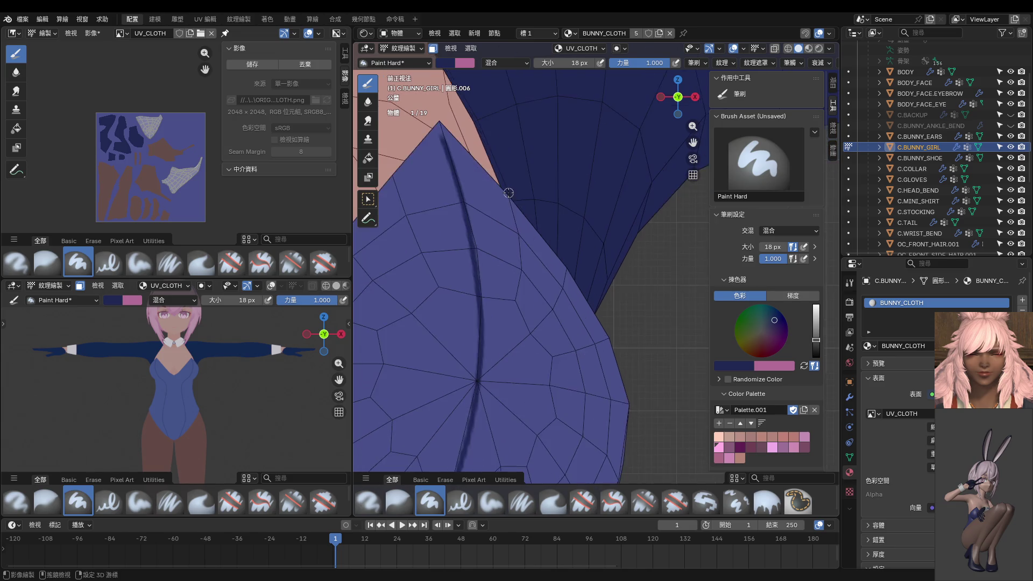
scroll(506, 329, up, 1)
scroll(468, 299, up, 2)
scroll(484, 274, down, 3)
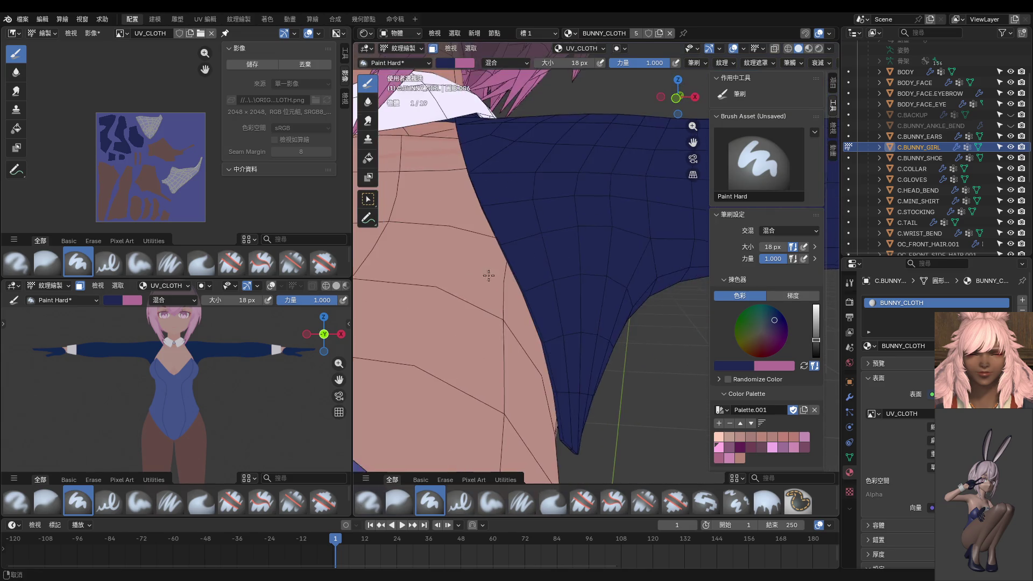
scroll(532, 251, up, 1)
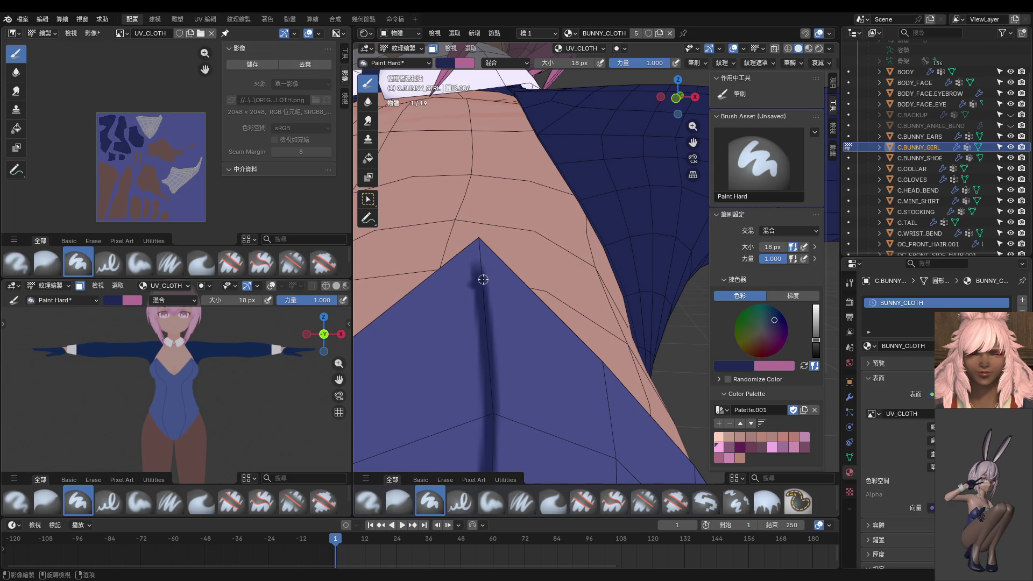
scroll(478, 242, up, 2)
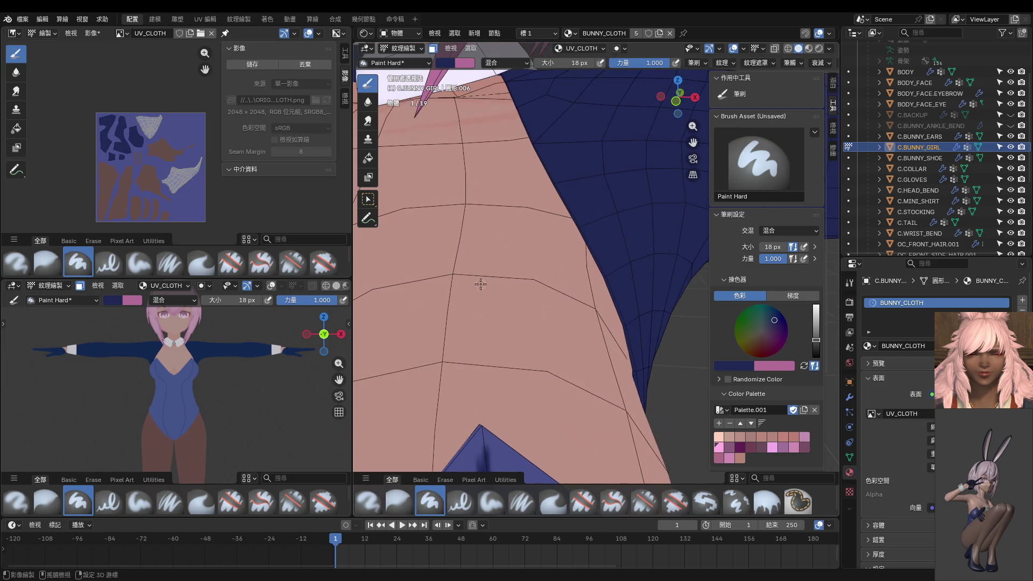
scroll(481, 282, down, 2)
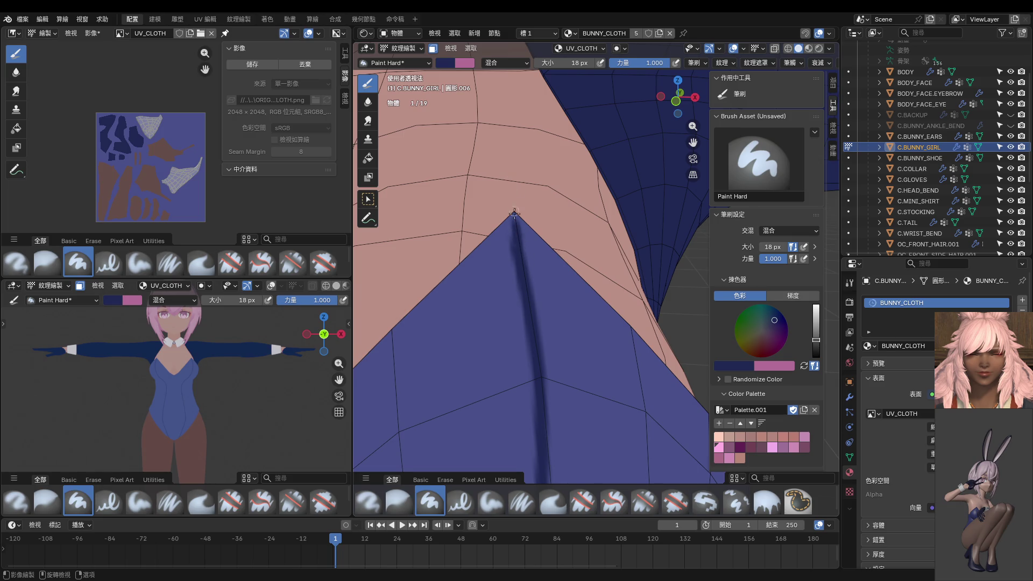
scroll(513, 186, up, 2)
scroll(517, 235, down, 1)
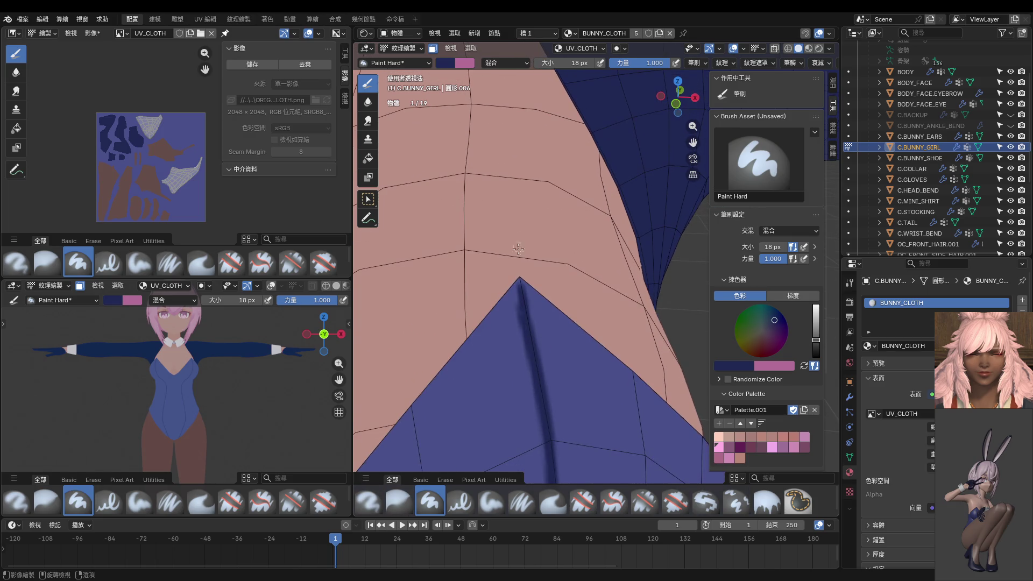
key(ctrl+z)
drag(530, 326, 535, 365)
key(ctrl+z)
scroll(196, 374, down, 2)
scroll(195, 375, up, 5)
scroll(509, 372, down, 5)
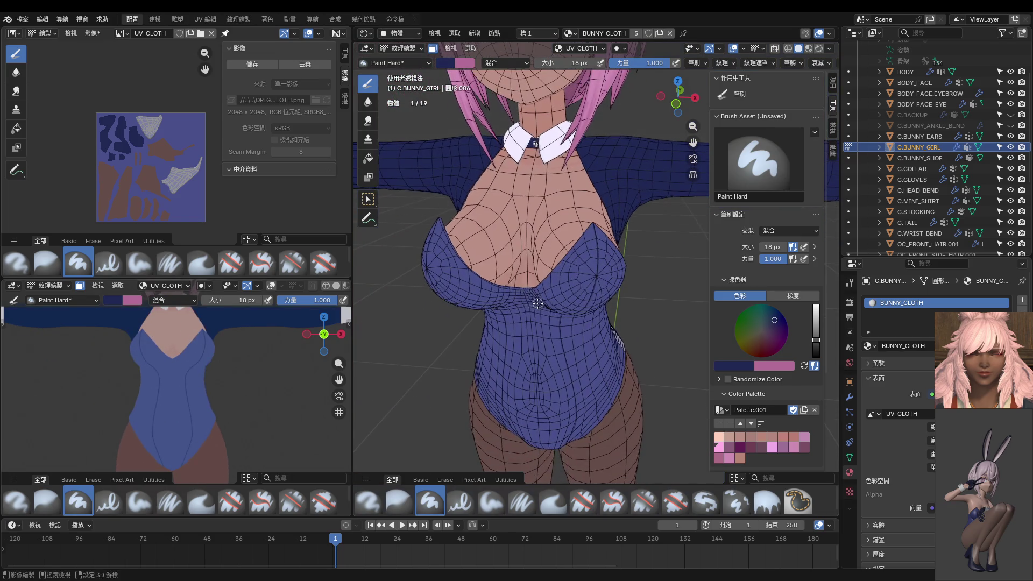
key(KP_1)
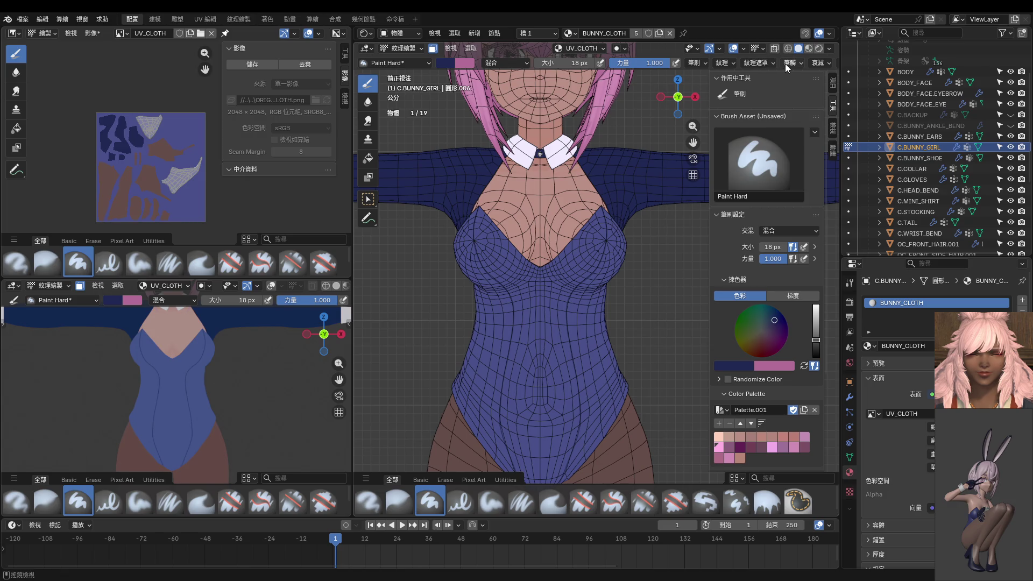
Disable stroke stabilizing, lower the brush strength, enlarge the brush and face the torso front-on.
click(794, 61)
click(739, 206)
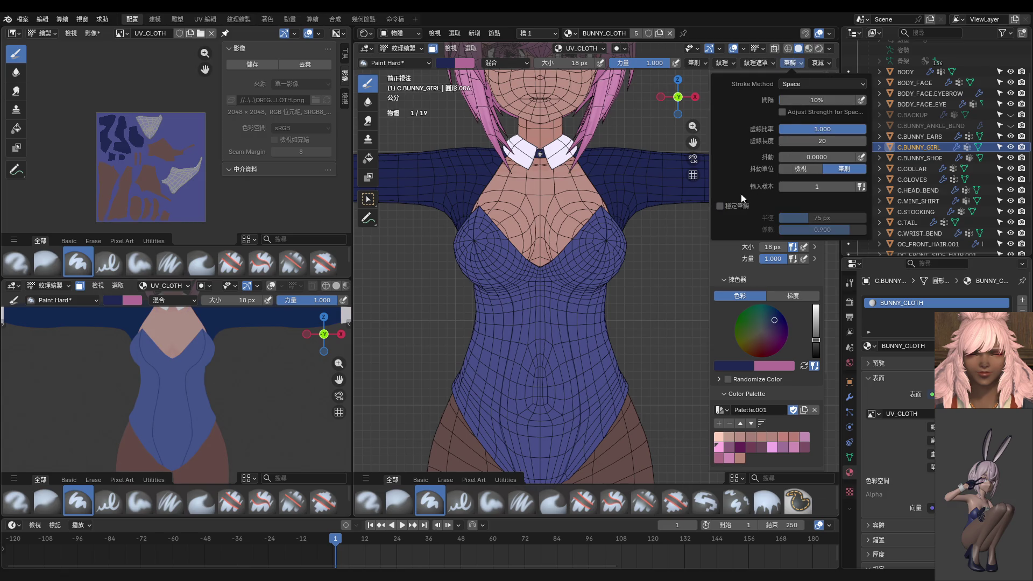
scroll(618, 270, down, 3)
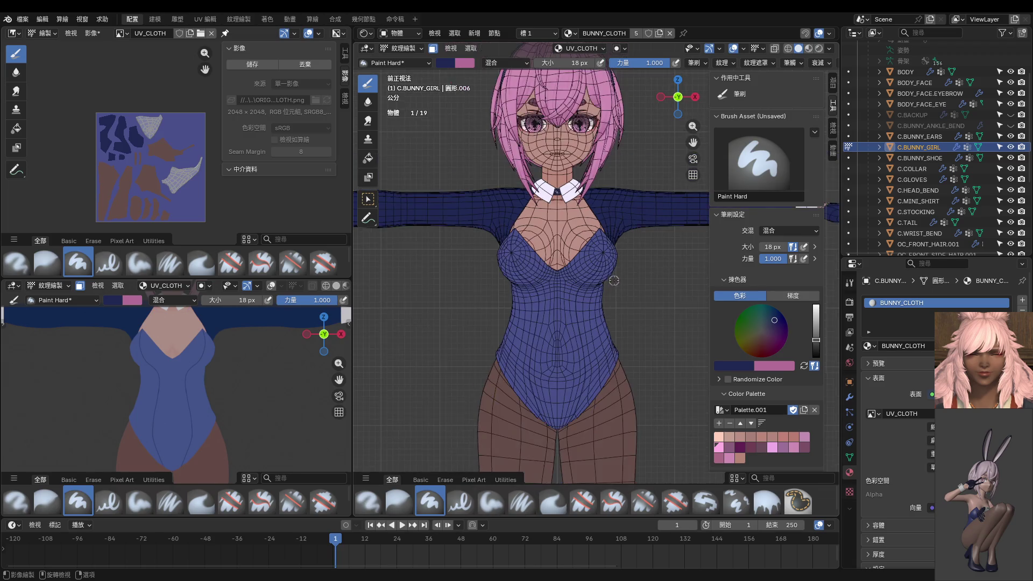
scroll(609, 274, up, 5)
shift+middle_drag(609, 274, 625, 195)
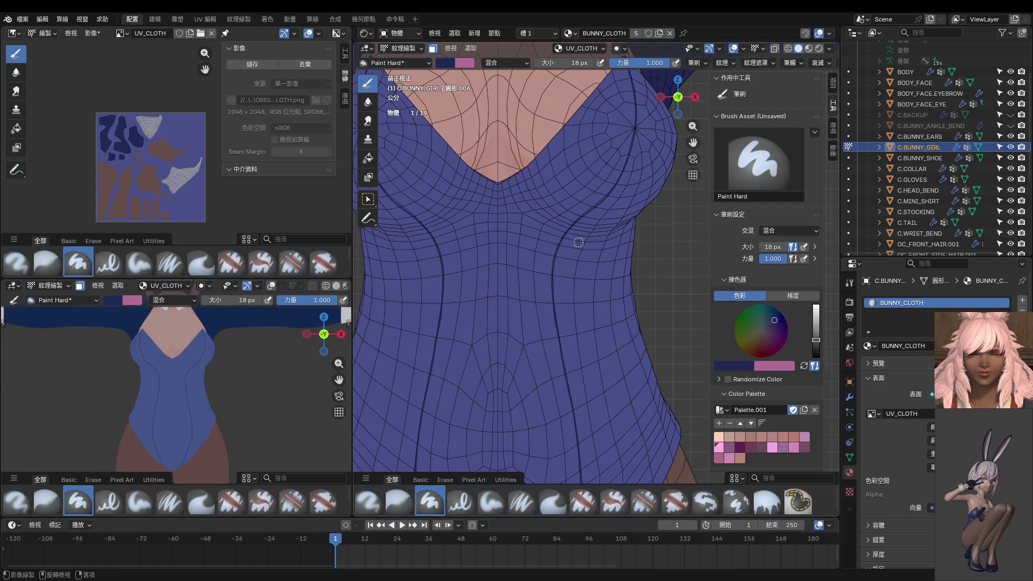
key(f)
click(627, 249)
key(shift+f)
click(564, 252)
middle_drag(565, 252, 645, 231)
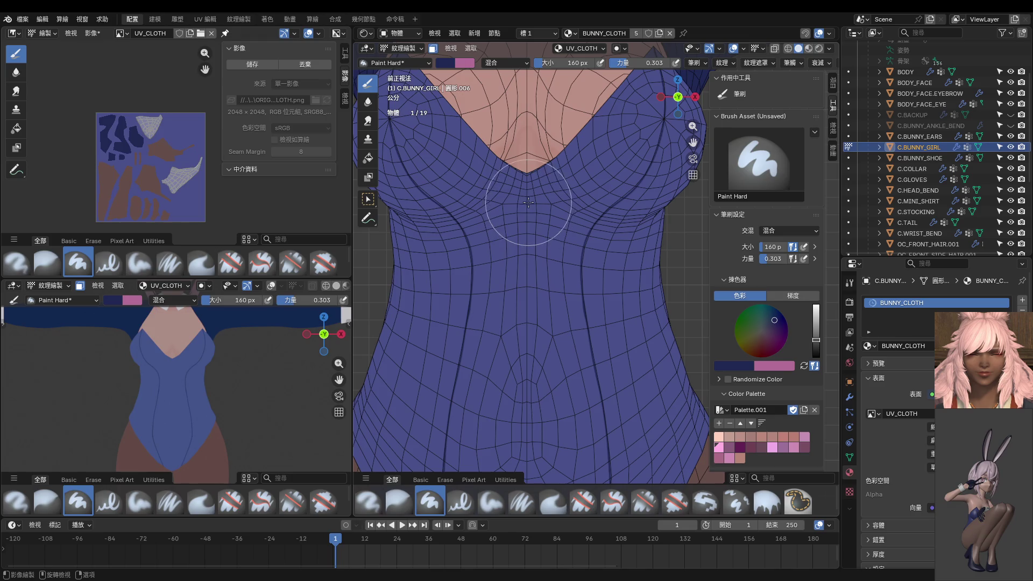
Trial a broad 78 px under-bust stroke, undo it, and shrink the brush through 50 px to 18 px.
key(f)
click(506, 226)
drag(512, 197, 373, 228)
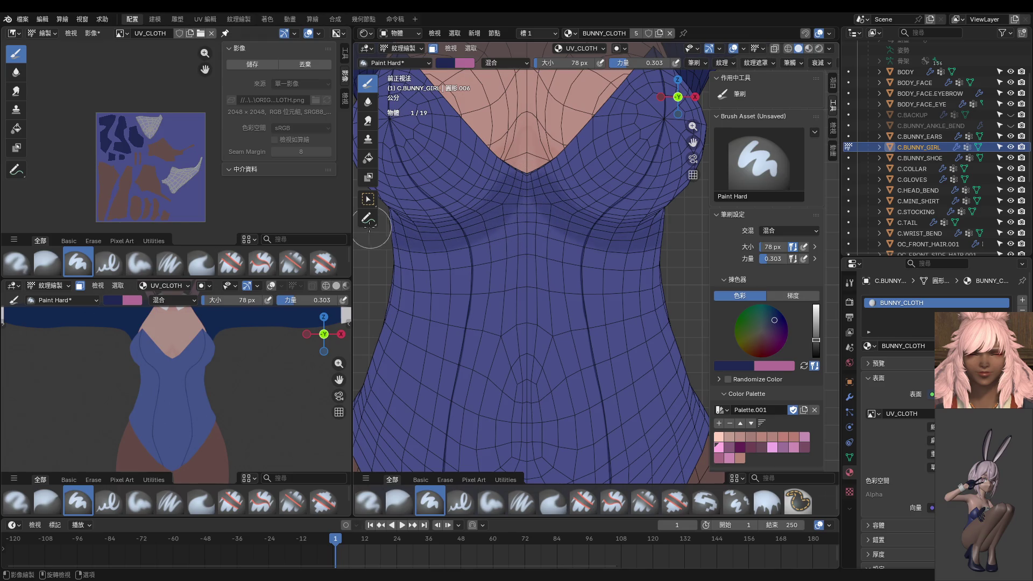
key(ctrl+z)
key(f)
click(508, 181)
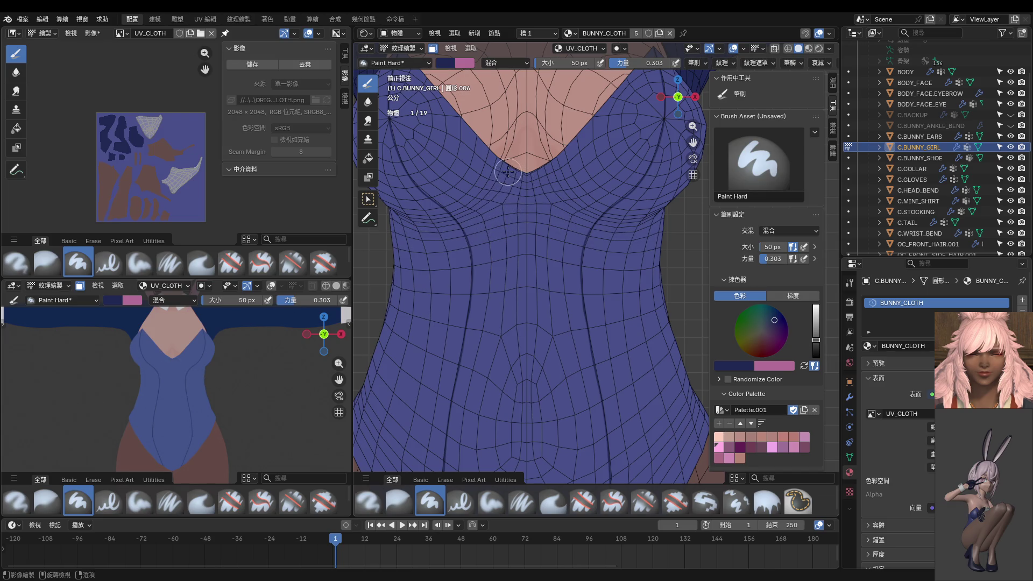
key(f)
click(500, 172)
Paint thin mirrored dark strokes under both sides of the bust, retrying once.
drag(502, 173, 465, 224)
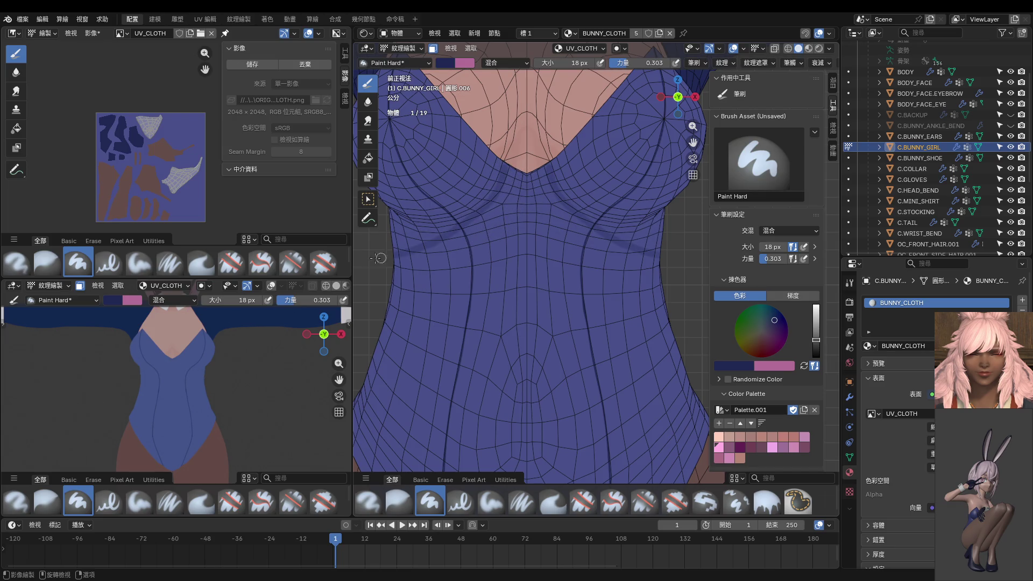
middle_drag(464, 226, 487, 245)
key(ctrl+z)
mouse_move(537, 172)
mouse_down()
mouse_move(484, 242)
mouse_move(422, 275)
mouse_up()
drag(437, 228, 463, 266)
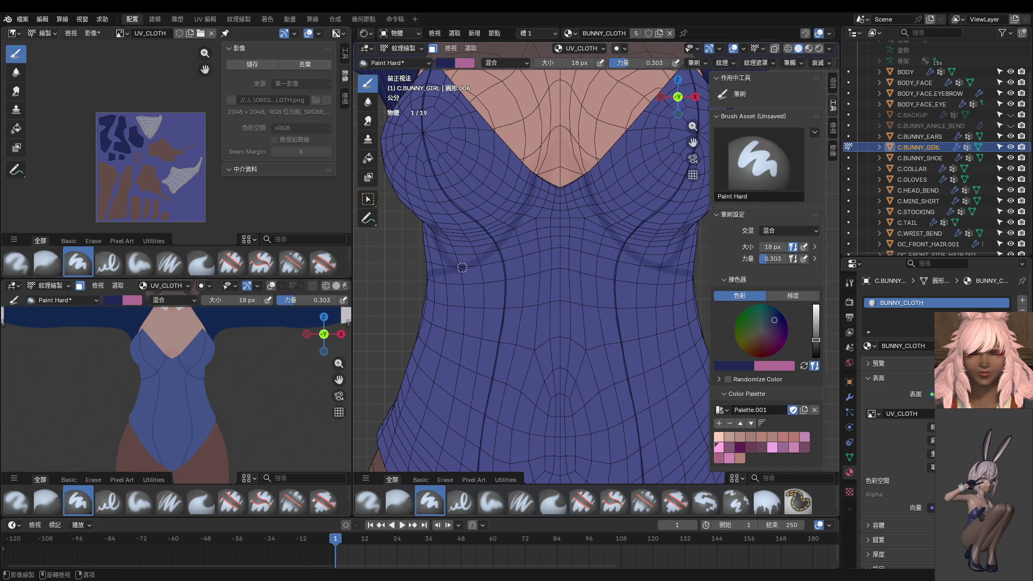
With a 30 px brush, build up then soften the shading under both busts.
key(f)
click(491, 223)
drag(491, 224, 496, 204)
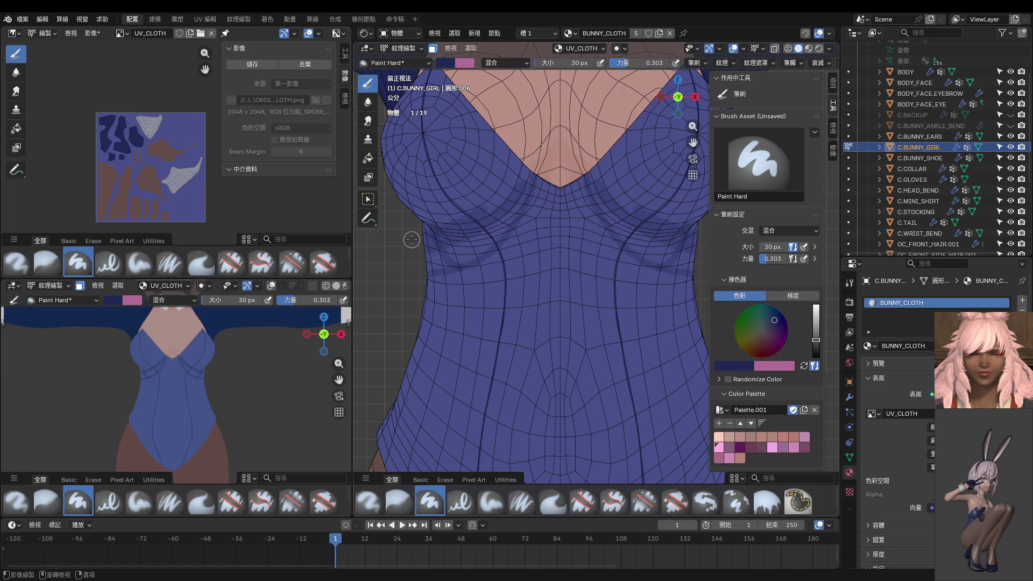
drag(485, 200, 500, 202)
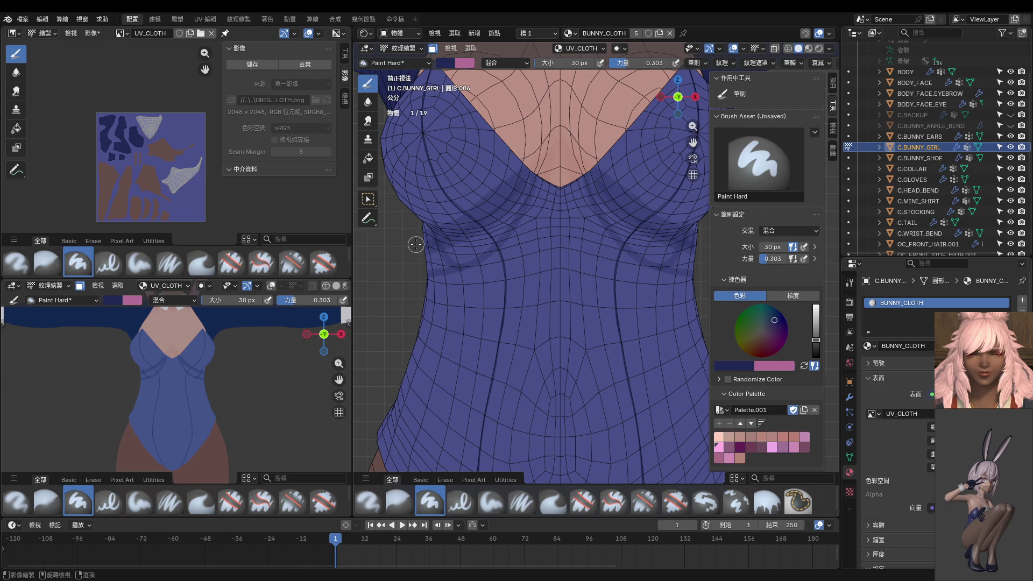
mouse_move(502, 223)
mouse_down()
mouse_move(459, 244)
mouse_move(483, 223)
mouse_up()
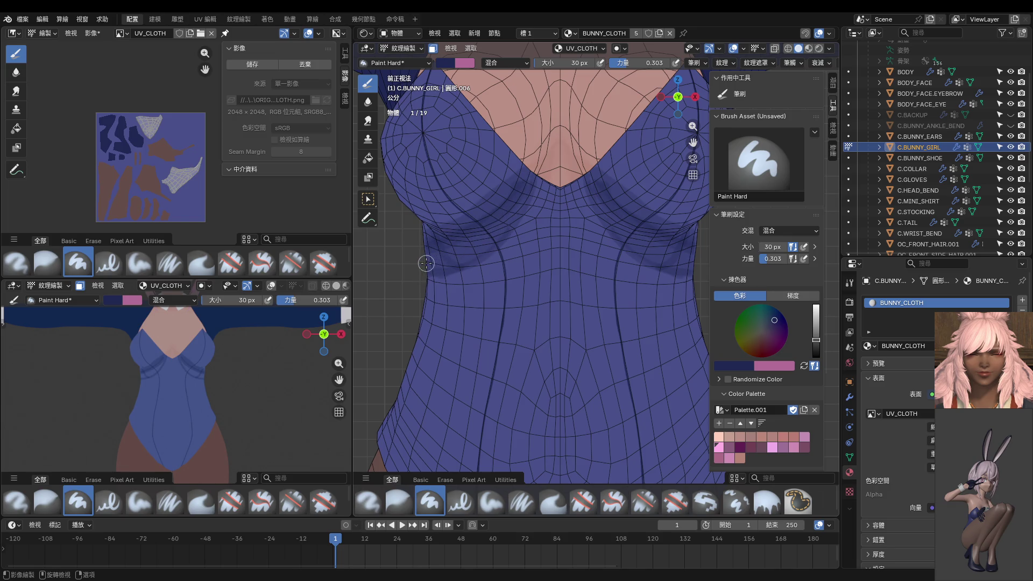
mouse_move(454, 256)
mouse_down()
mouse_move(484, 242)
mouse_move(528, 181)
mouse_up()
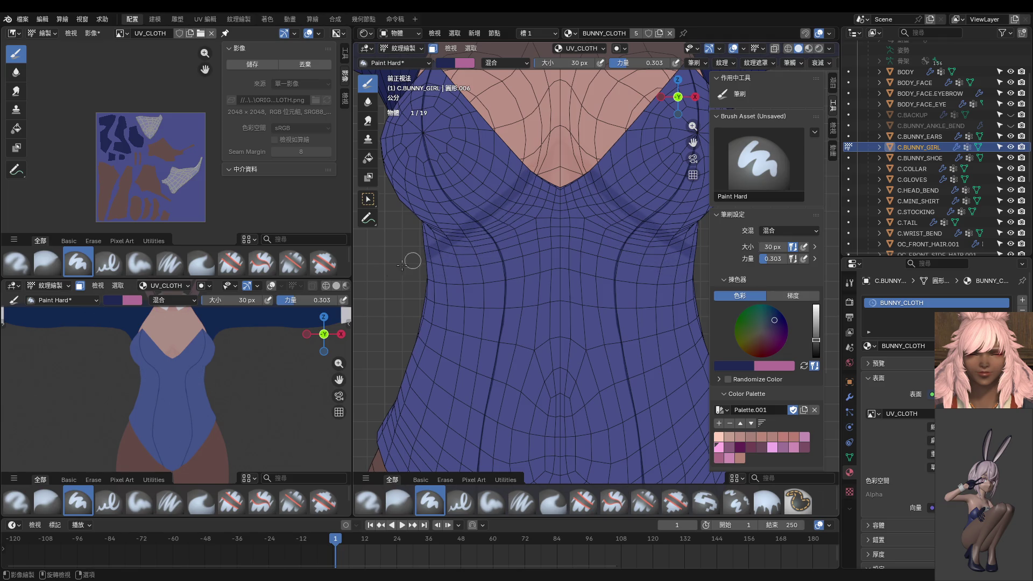
Sample the suit's lighter blue as paint colour and set brush strength to full 1.000.
key(s)
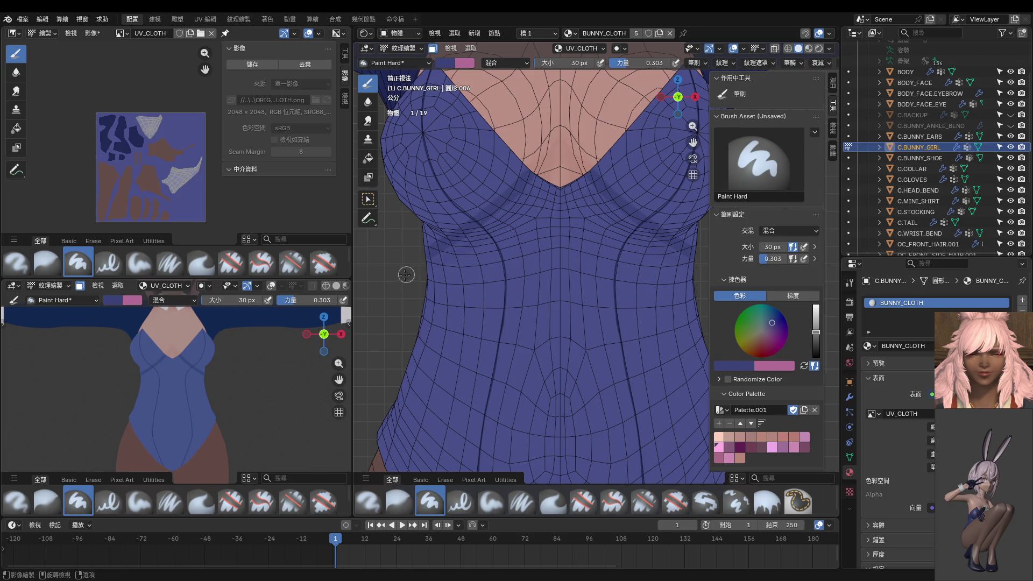
key(shift)
key(f)
click(452, 264)
key(shift+f)
click(526, 269)
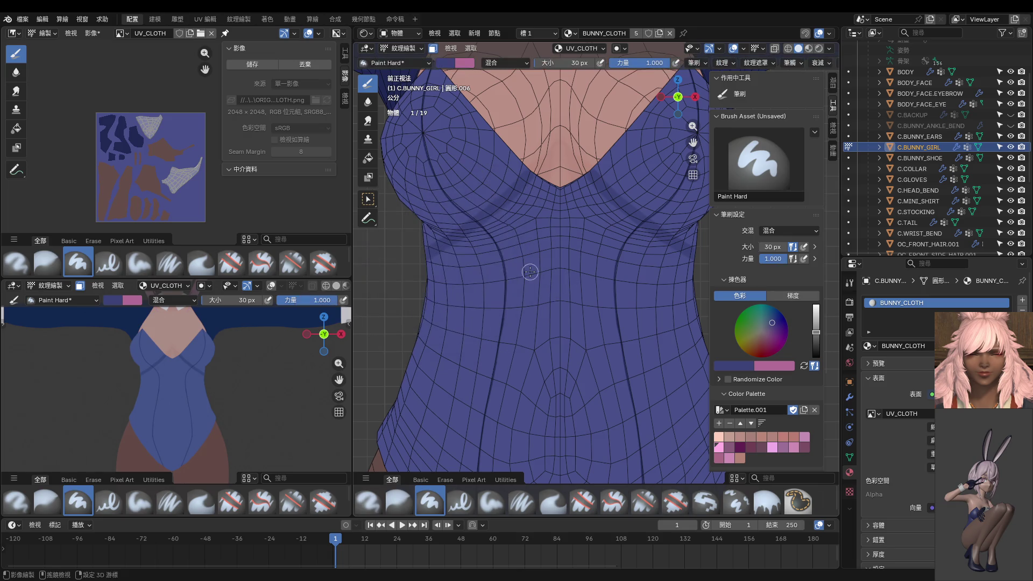
Attempt darker mirrored strokes below the neckline, undoing both tries.
middle_drag(526, 270, 573, 209)
drag(573, 209, 460, 283)
key(ctrl+z)
drag(577, 223, 467, 294)
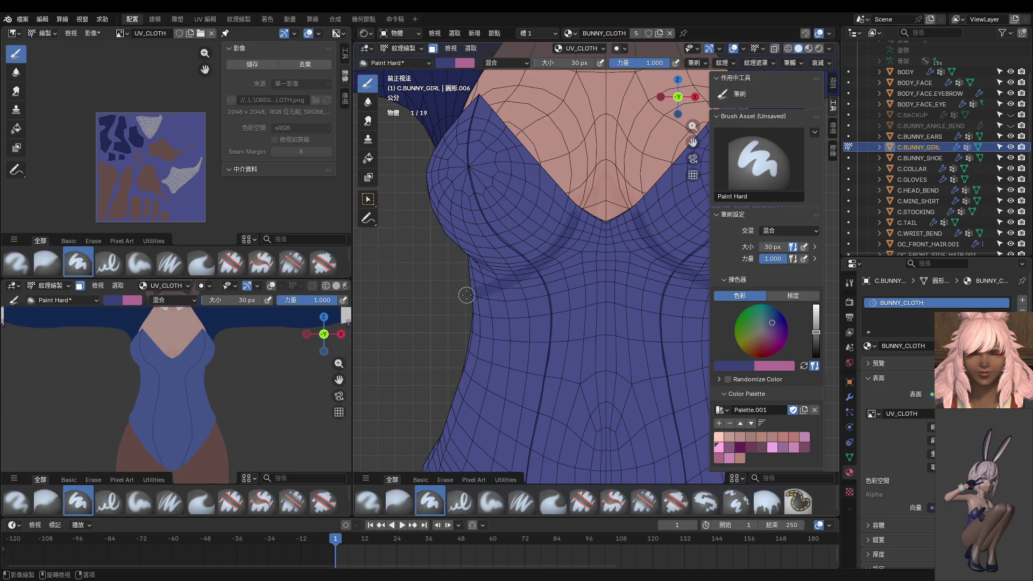
key(ctrl+z)
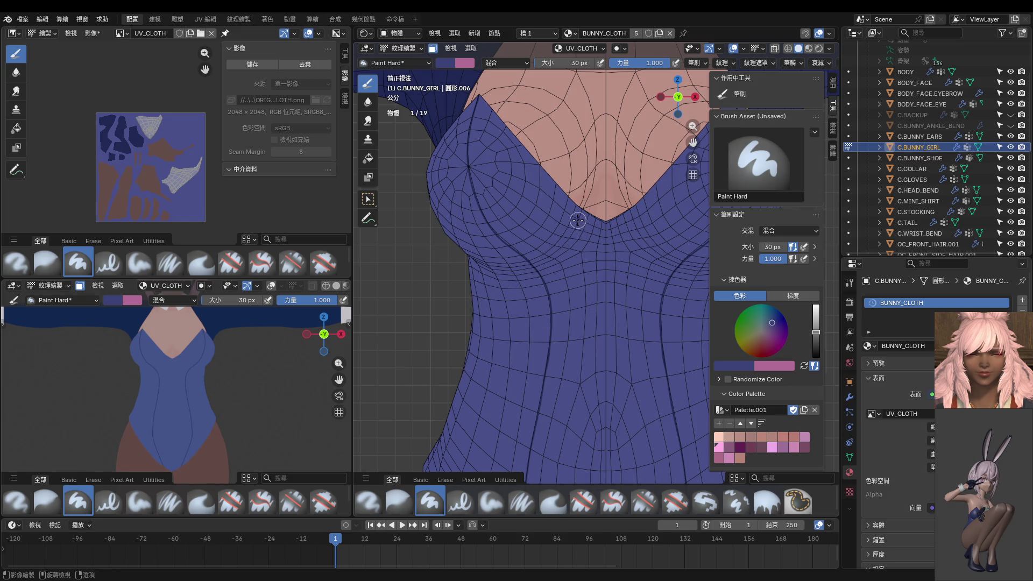
Orbit to the side and paint a dark curved arc across the cloth, then return to front view.
middle_drag(578, 220, 559, 294)
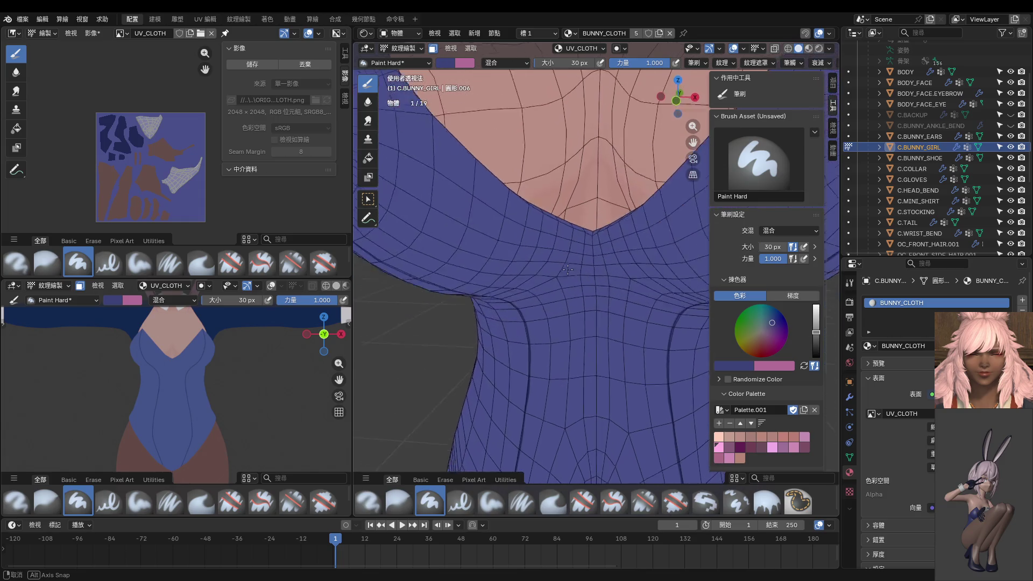
middle_drag(563, 290, 574, 237)
drag(486, 225, 654, 212)
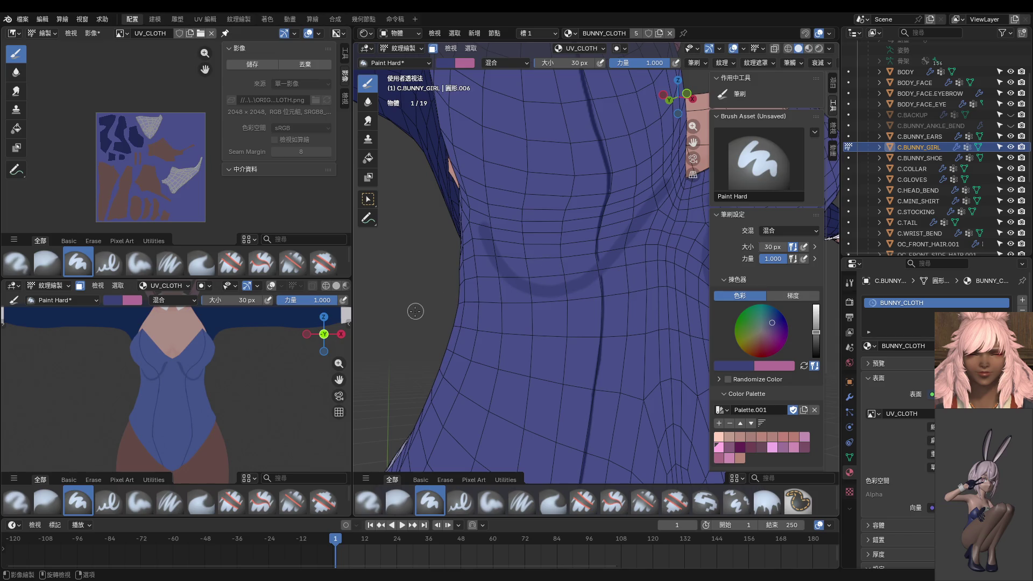
key(KP_1)
Shade under the chest at 80 px, undo, and repaint a darker band with a 46 px brush.
key(f)
click(492, 287)
drag(480, 270, 585, 232)
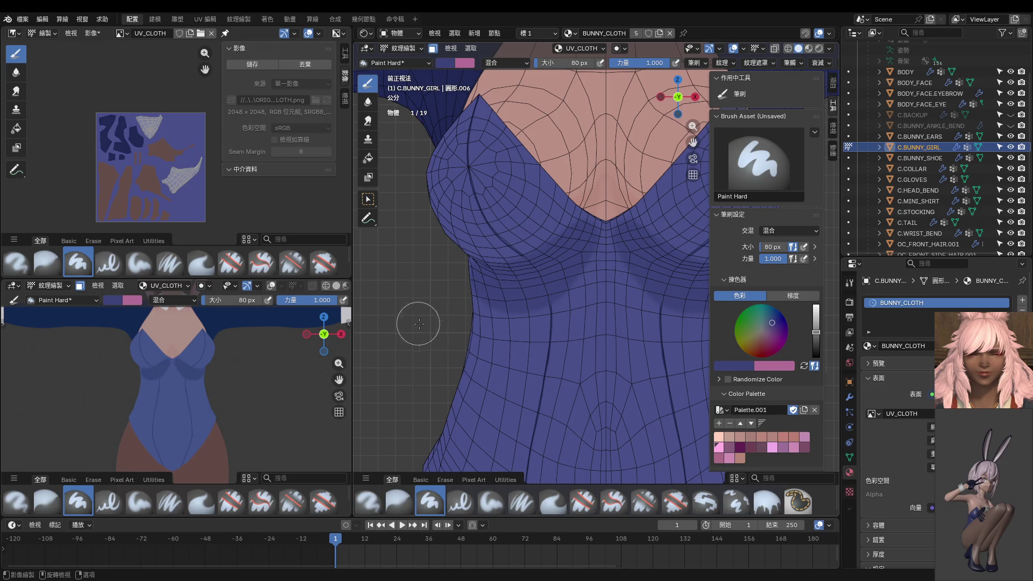
scroll(224, 367, down, 3)
scroll(224, 368, up, 3)
scroll(224, 368, down, 3)
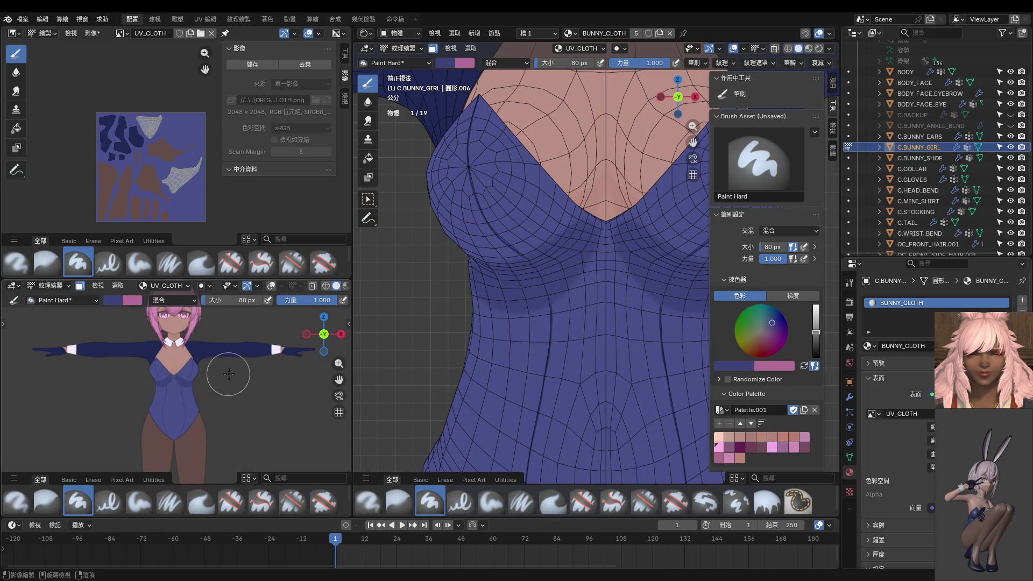
scroll(578, 299, up, 1)
scroll(589, 270, up, 1)
key(f)
click(598, 263)
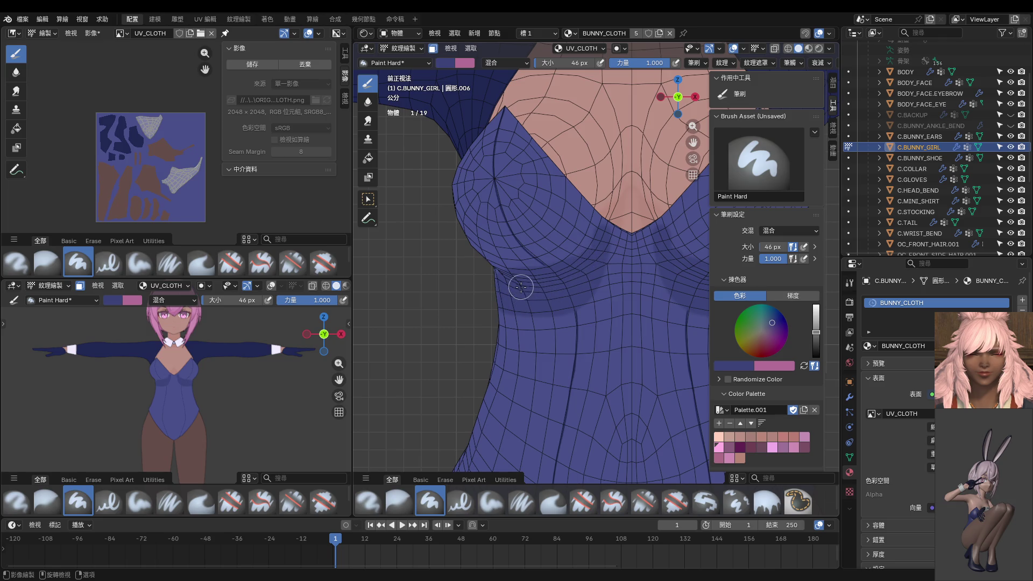
key(ctrl+z)
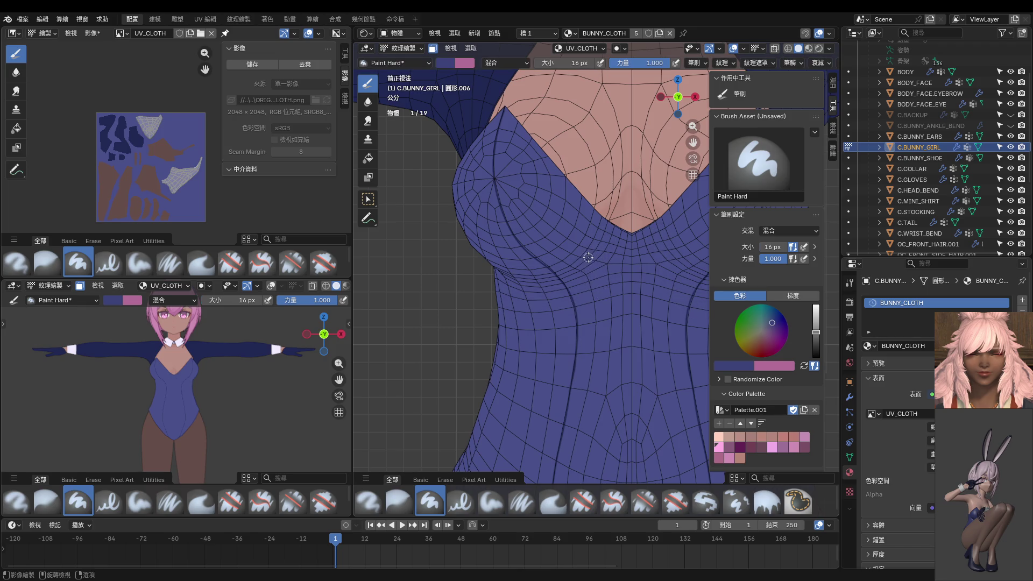
mouse_move(587, 260)
mouse_down()
mouse_move(502, 278)
mouse_move(557, 295)
mouse_move(569, 279)
mouse_up()
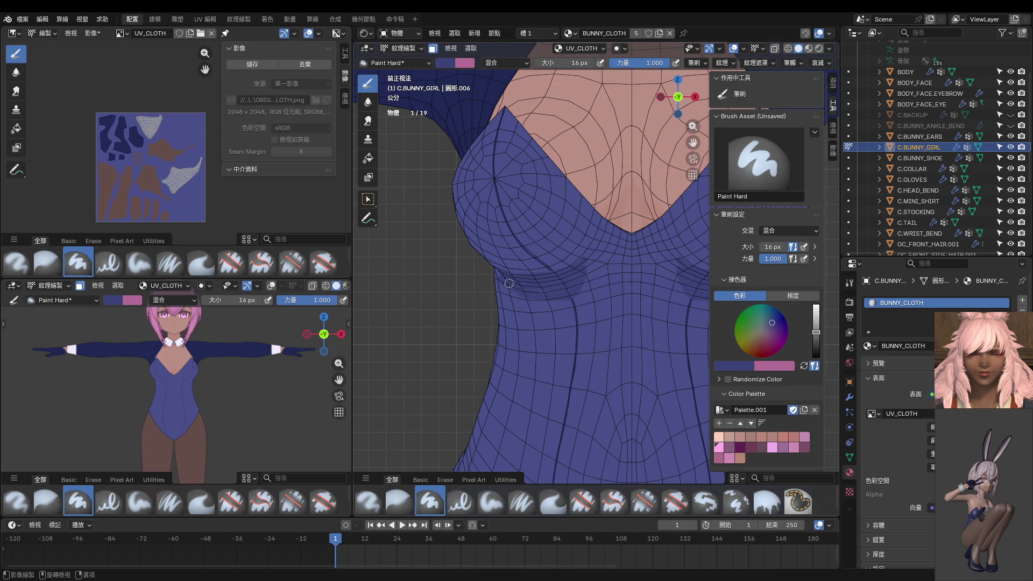
drag(513, 304, 572, 292)
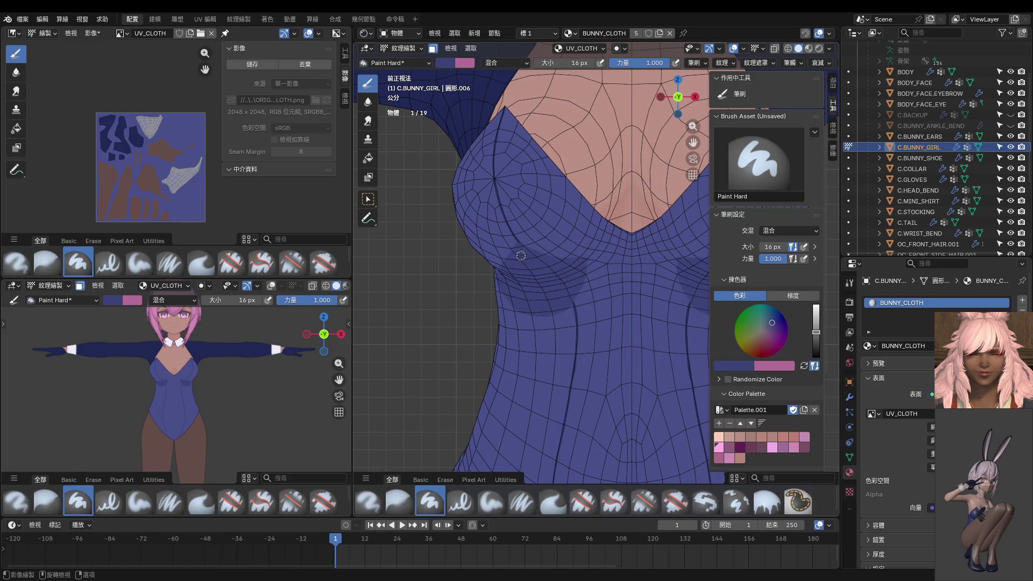
Orbit to the back of the model and paint a dark arc on the suit's back.
mouse_move(543, 286)
middle_down()
mouse_move(542, 296)
mouse_move(542, 285)
middle_up()
drag(524, 231, 647, 267)
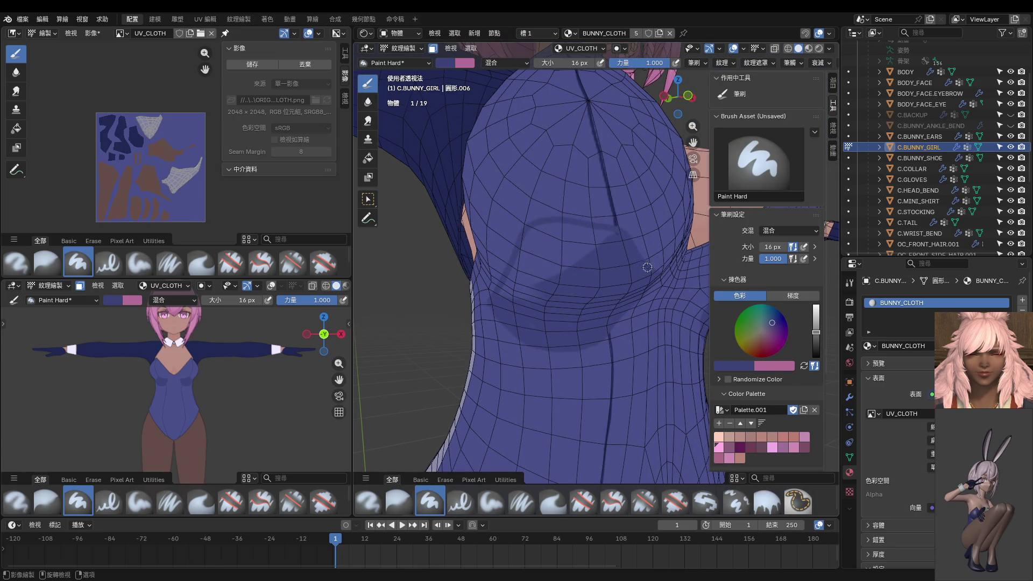
key(f)
With a 54 px brush paint a soft dark patch above the back arc, return to front view and shrink to 22 px.
click(549, 234)
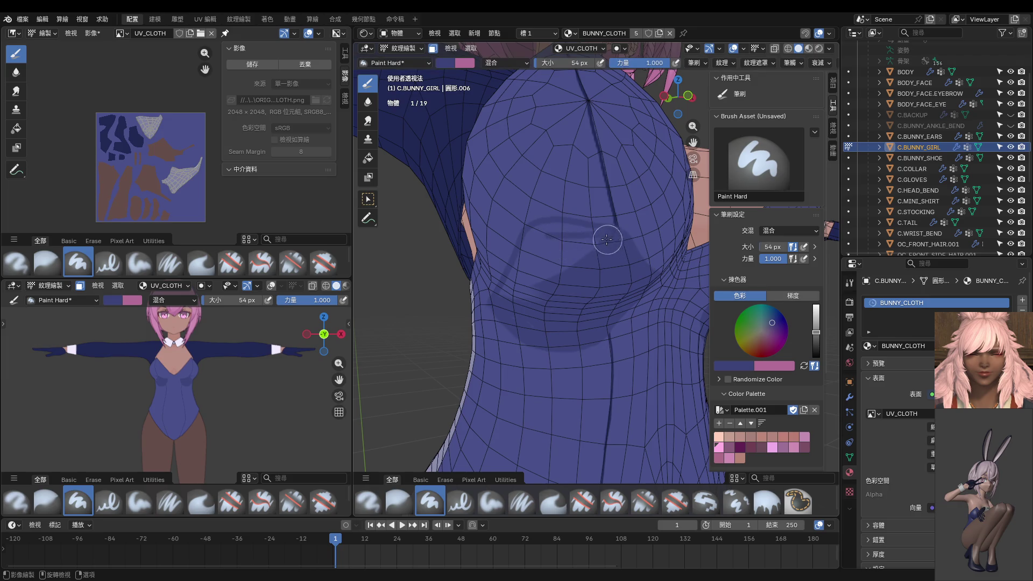
drag(544, 234, 524, 307)
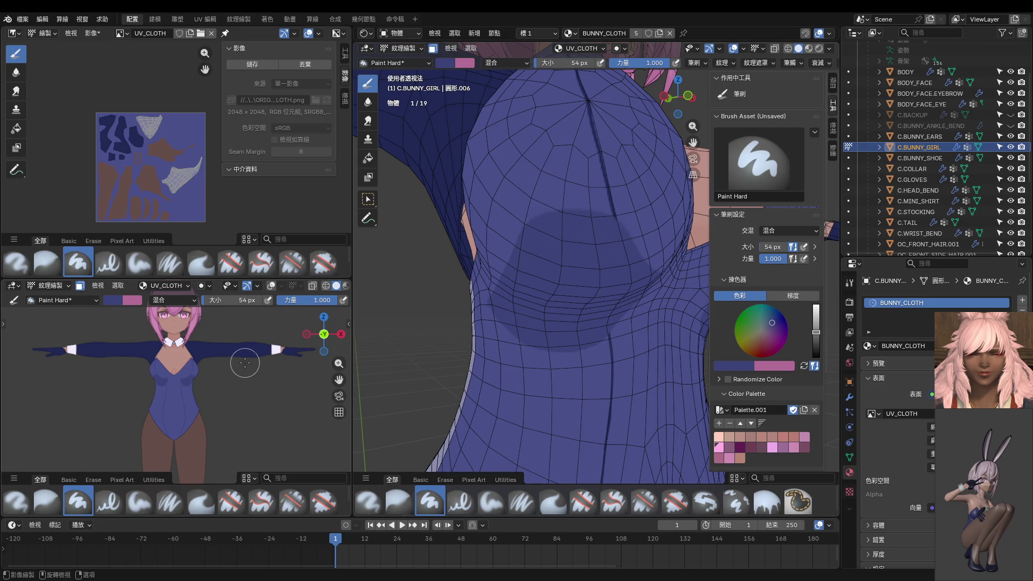
scroll(249, 361, up, 3)
middle_drag(526, 339, 492, 346)
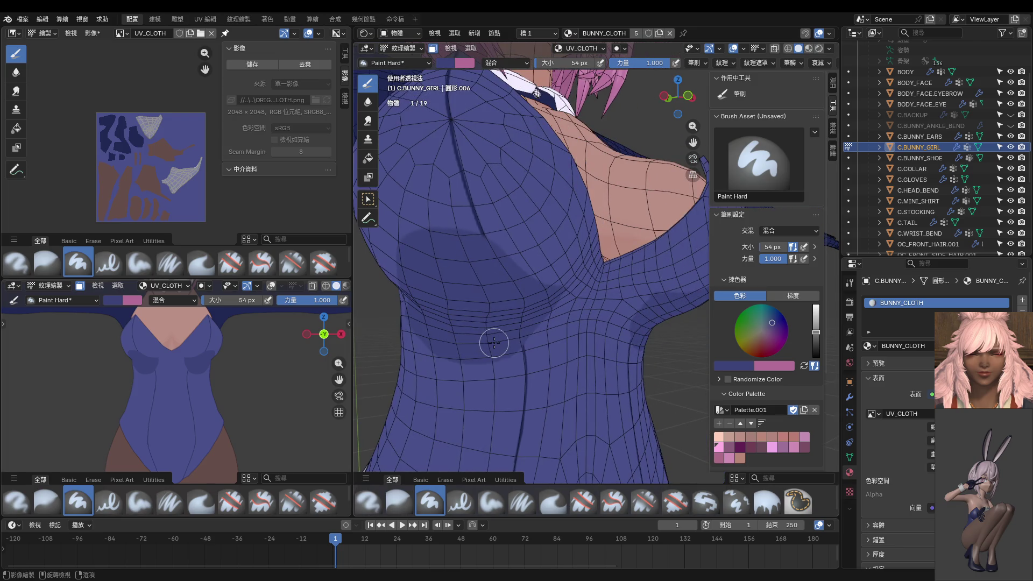
key(KP_1)
scroll(494, 343, up, 2)
scroll(547, 318, up, 2)
key(f)
click(513, 299)
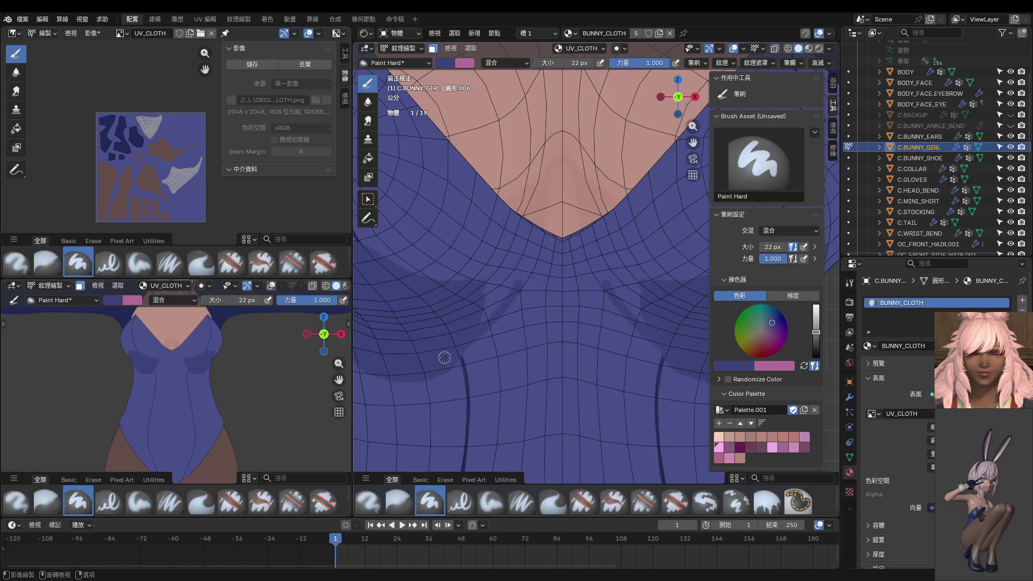
Retry the mirrored dark stroke down from the chest centre until it sits right.
drag(519, 285, 447, 360)
key(ctrl+z)
drag(519, 286, 449, 369)
key(ctrl+z)
drag(519, 283, 455, 355)
key(ctrl+z)
drag(518, 283, 460, 347)
key(ctrl+z)
drag(517, 284, 446, 363)
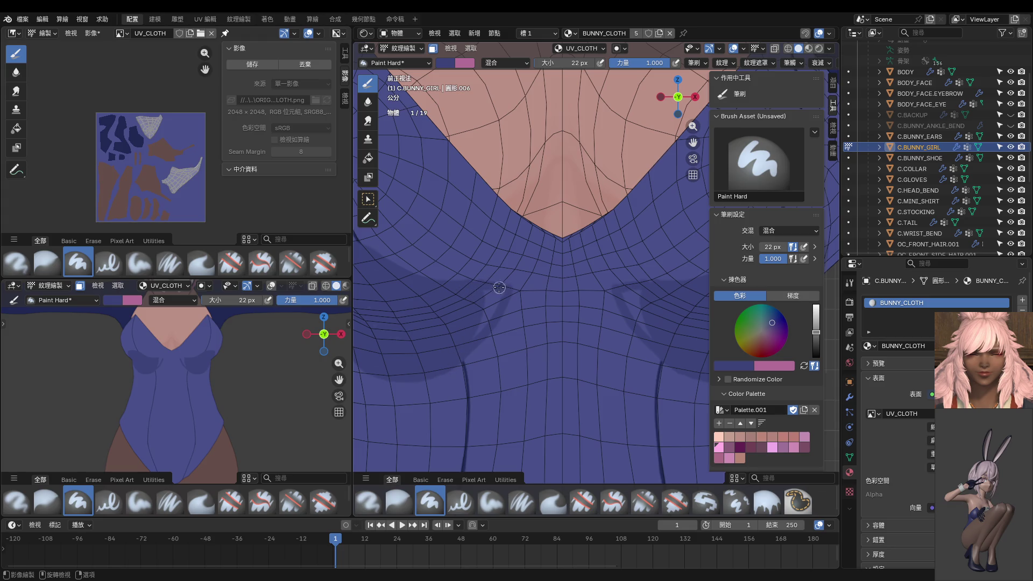
Add faint shading below the chest and a dark stroke across the neckline cloth.
drag(486, 302, 495, 299)
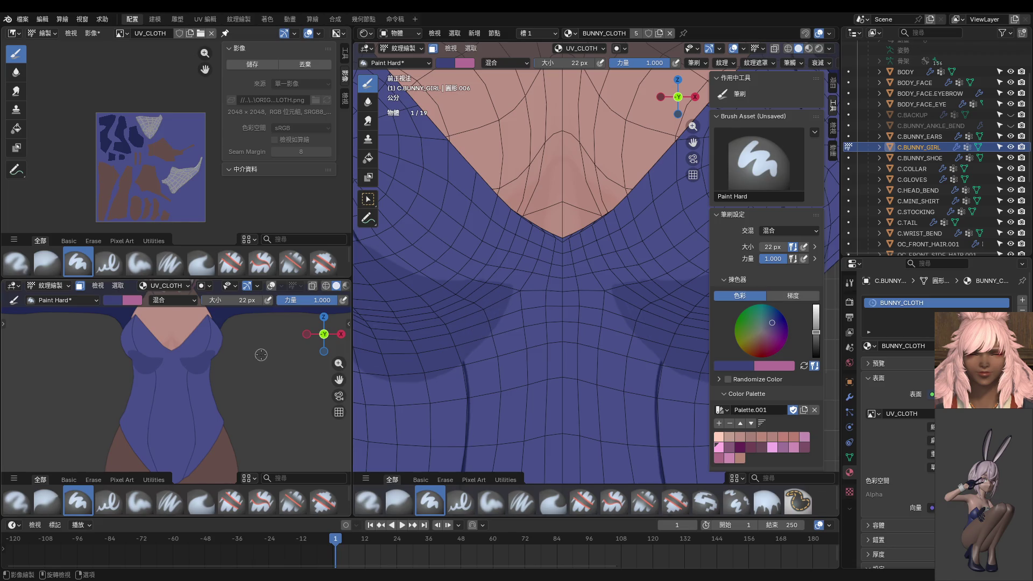
shift+middle_drag(260, 354, 198, 389)
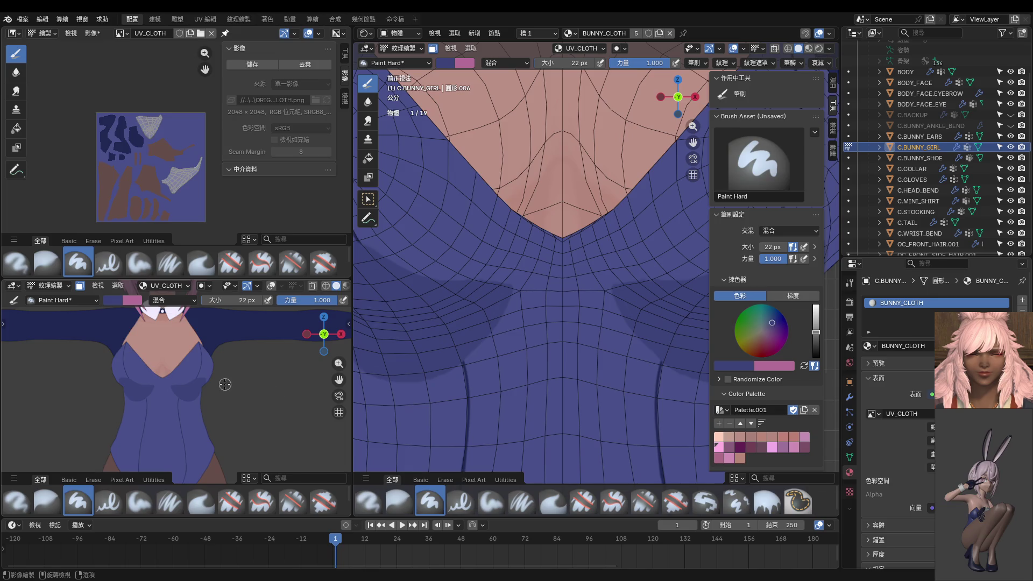
scroll(583, 312, up, 1)
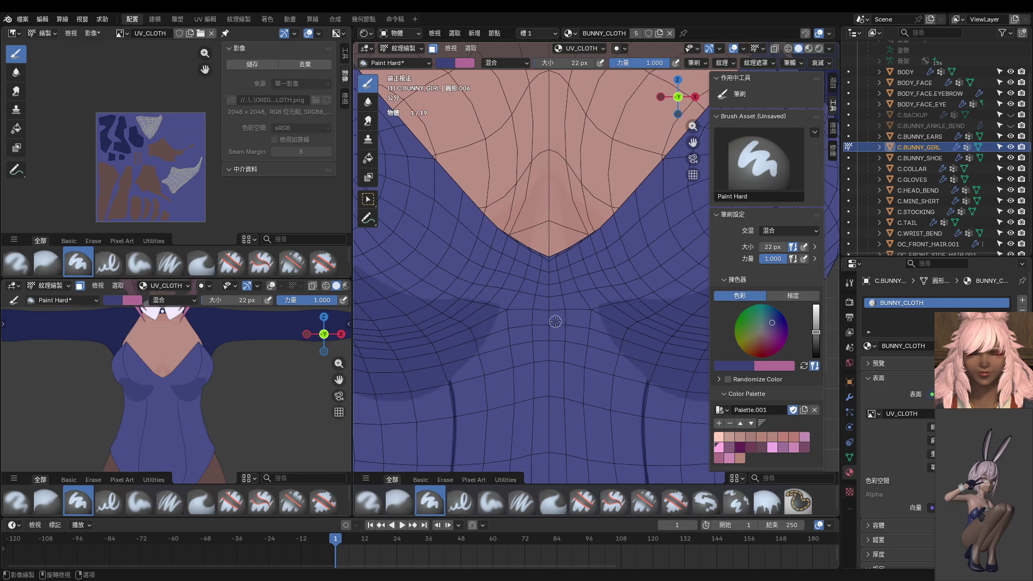
scroll(555, 321, up, 1)
mouse_move(509, 306)
mouse_down()
mouse_move(517, 303)
mouse_move(489, 350)
mouse_up()
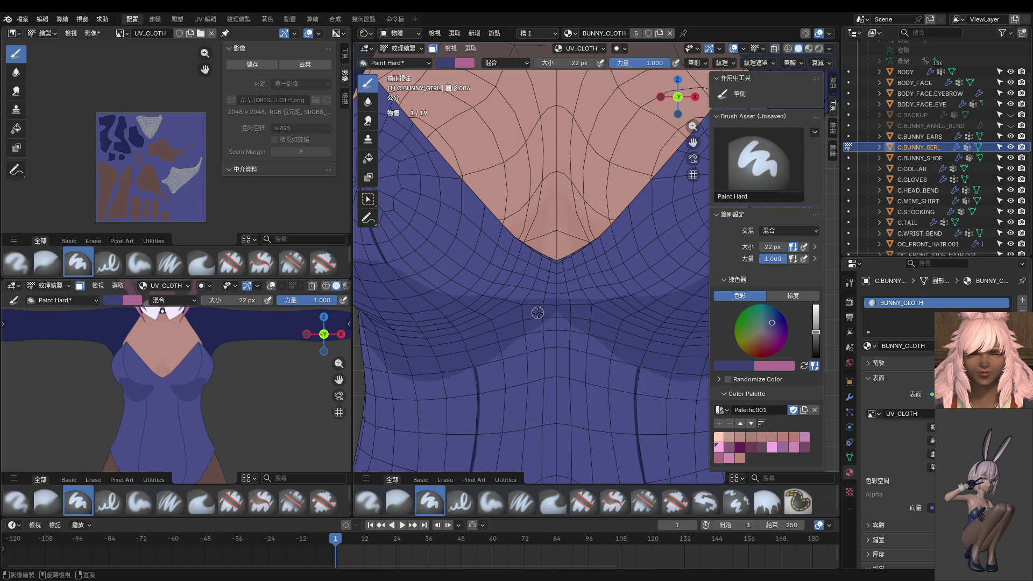
scroll(556, 311, down, 2)
scroll(544, 298, down, 2)
Review the neckline from front and angled views and pick a slightly darker blue.
mouse_move(544, 298)
middle_down()
mouse_move(531, 342)
mouse_move(565, 287)
middle_up()
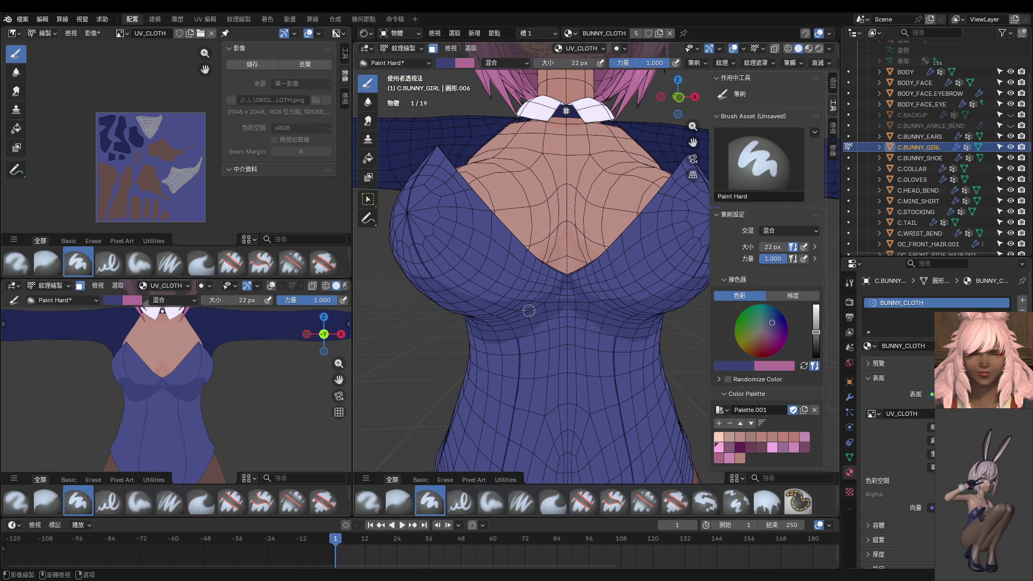
key(KP_1)
scroll(537, 311, up, 3)
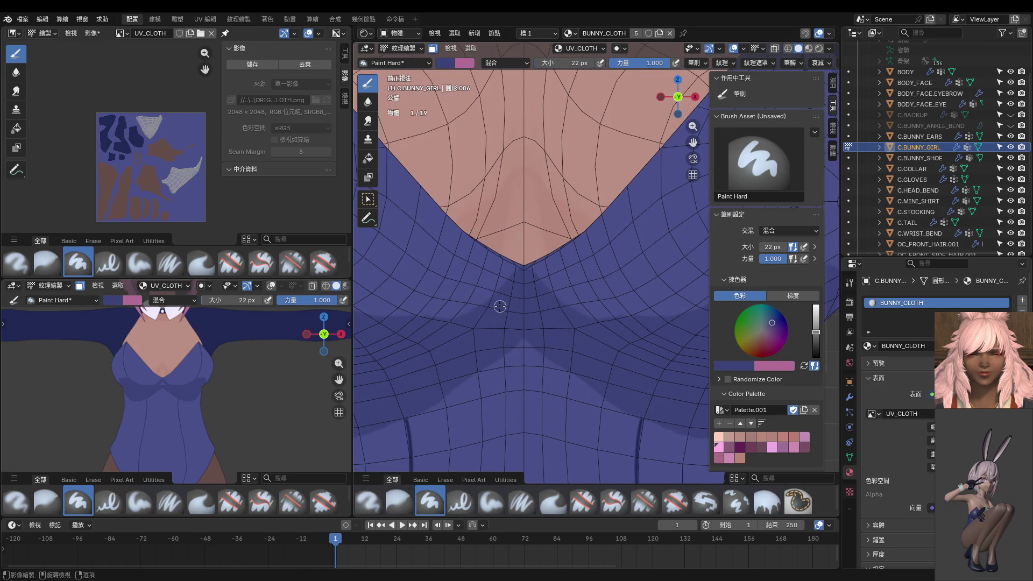
shift+middle_drag(453, 325, 490, 323)
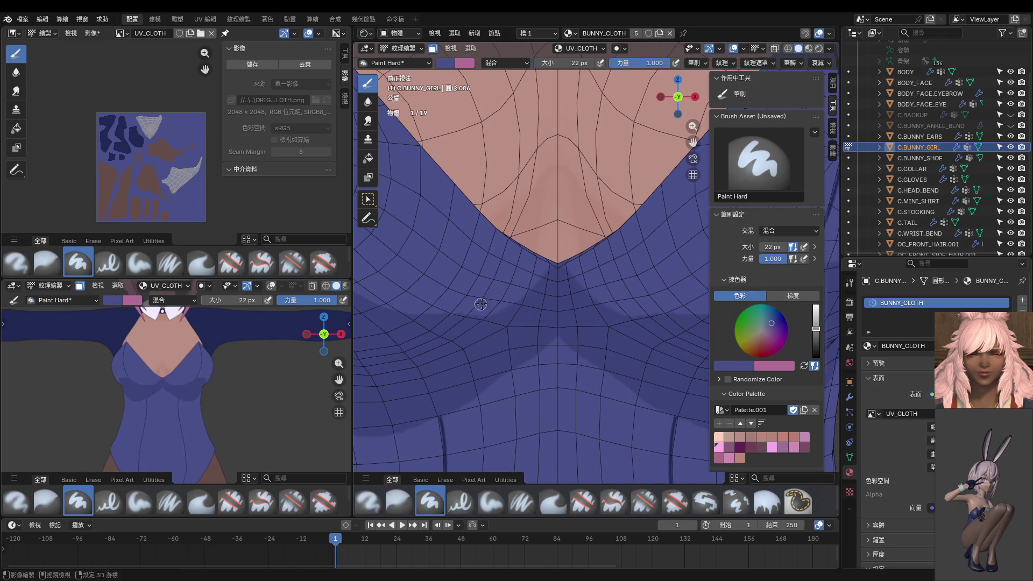
shift+middle_drag(420, 307, 490, 314)
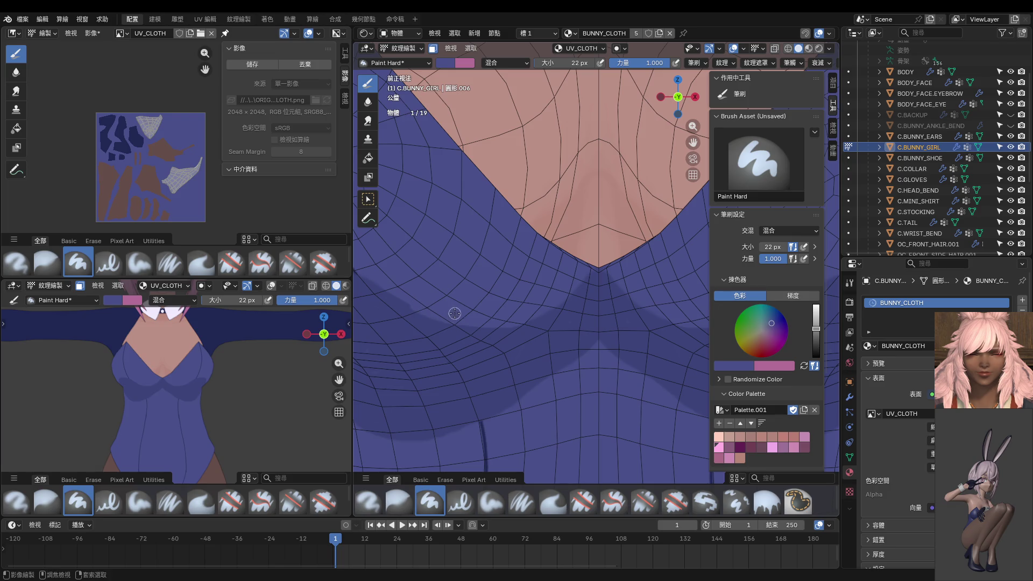
middle_drag(409, 297, 497, 319)
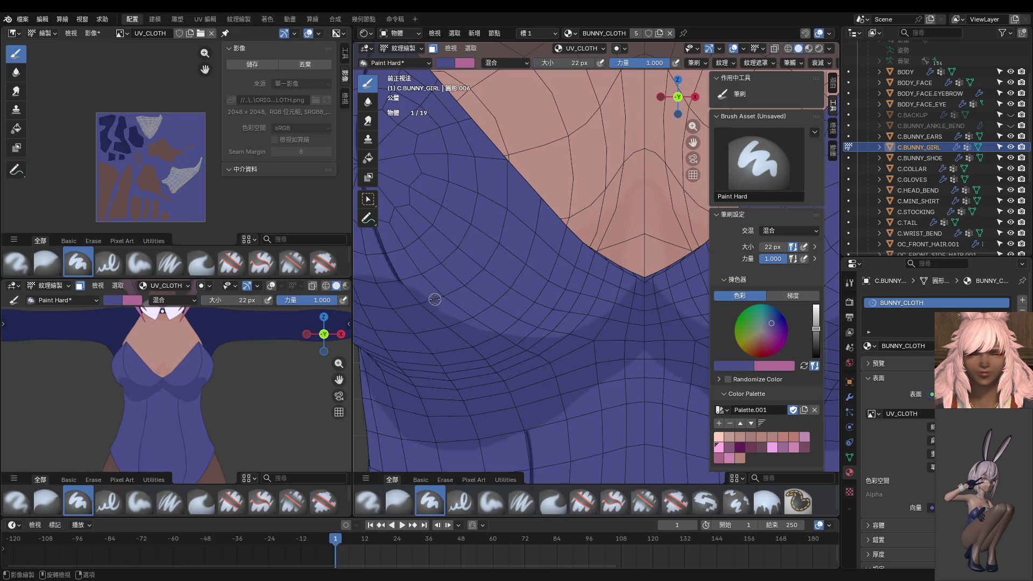
key(s)
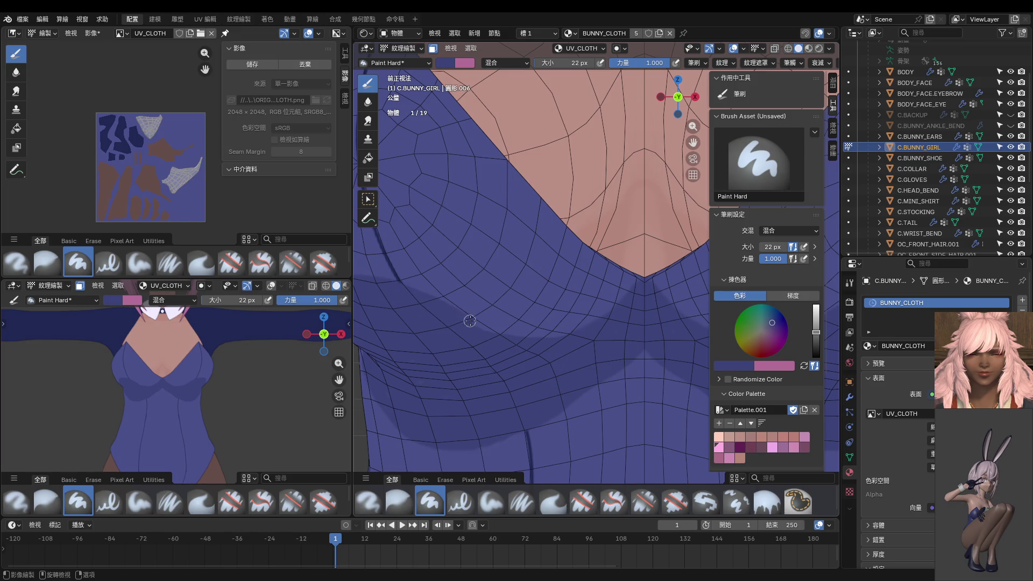
scroll(197, 411, up, 3)
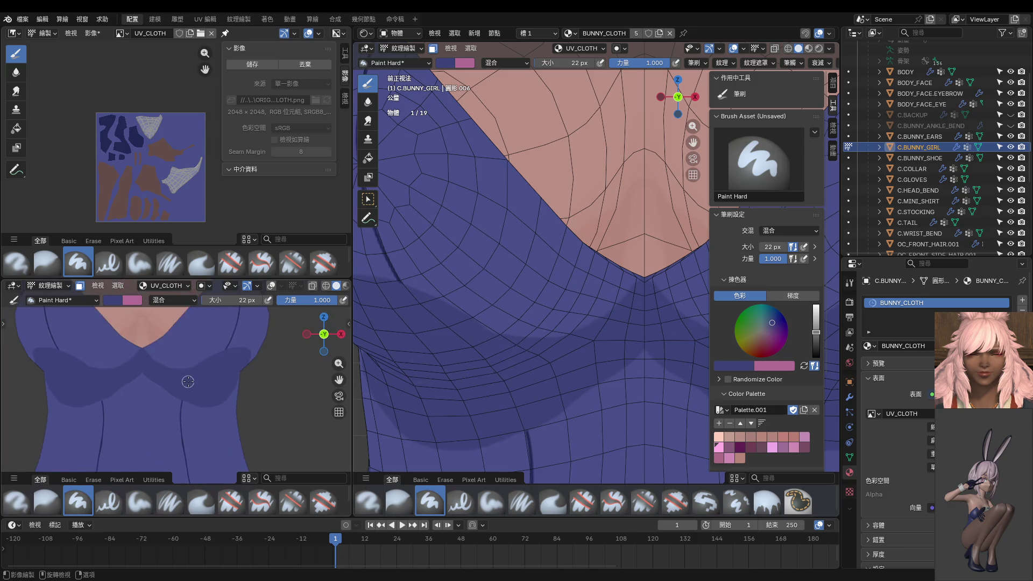
scroll(196, 411, up, 2)
scroll(196, 411, up, 2)
scroll(196, 411, up, 2)
scroll(196, 411, up, 2)
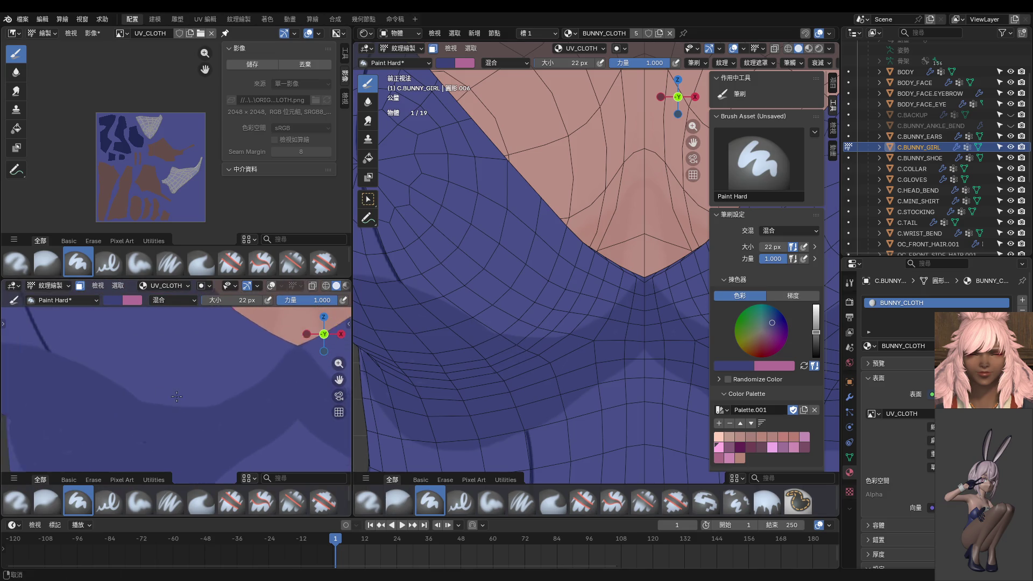
scroll(196, 411, up, 2)
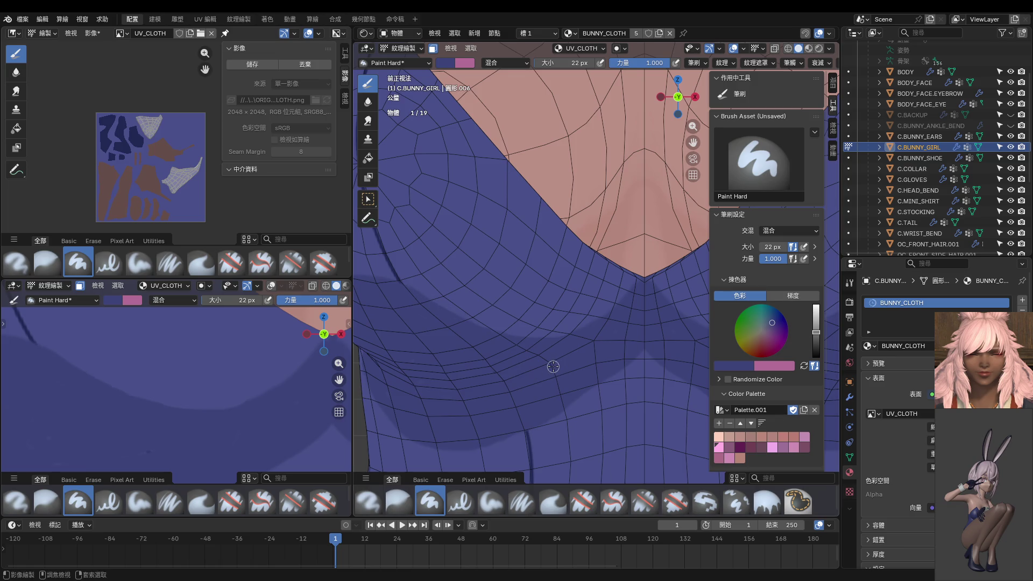
scroll(547, 358, up, 2)
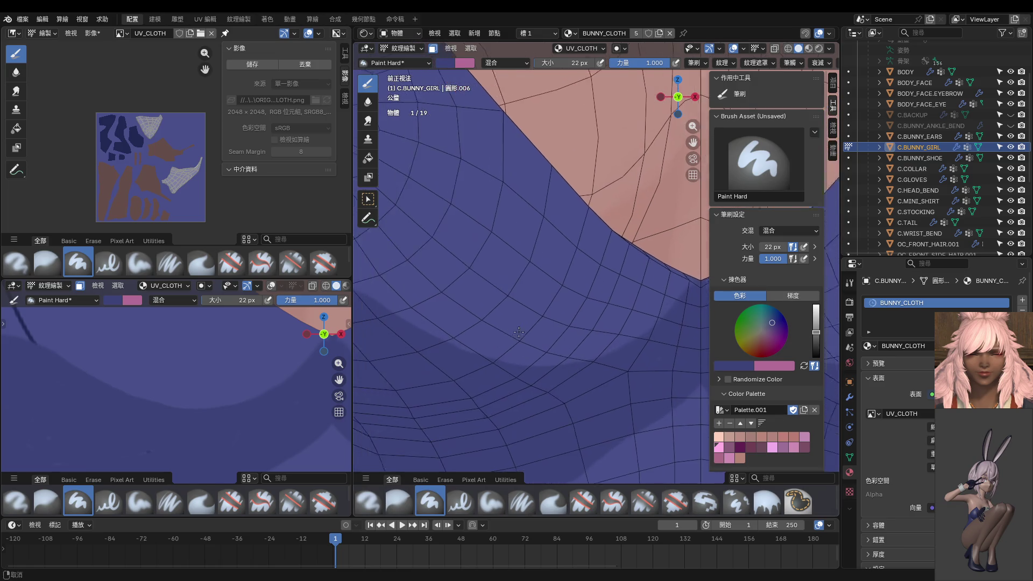
scroll(517, 356, up, 2)
scroll(506, 356, up, 2)
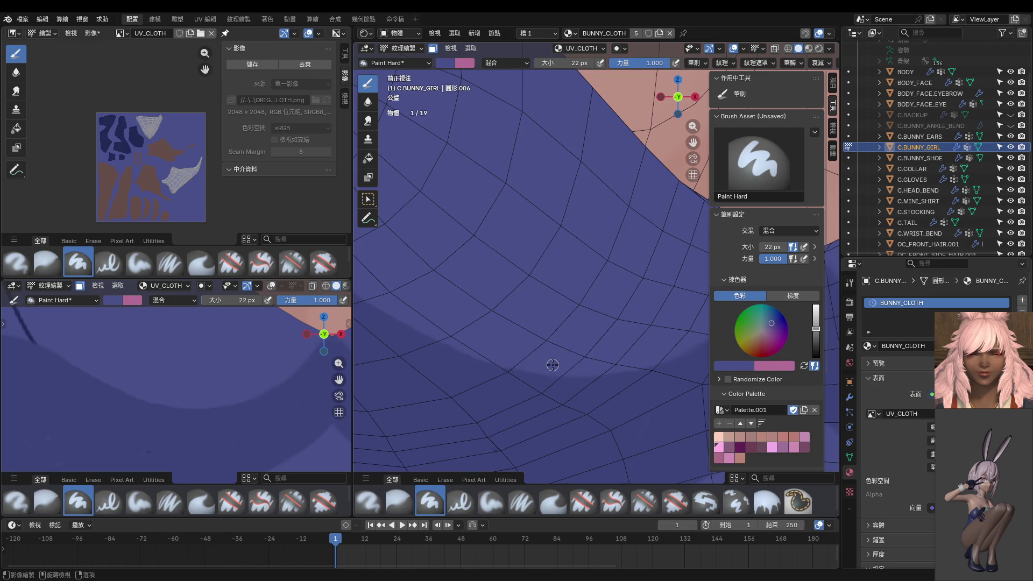
Orbit around the chest and V-neckline to inspect the dark shading strokes.
middle_drag(554, 362, 429, 359)
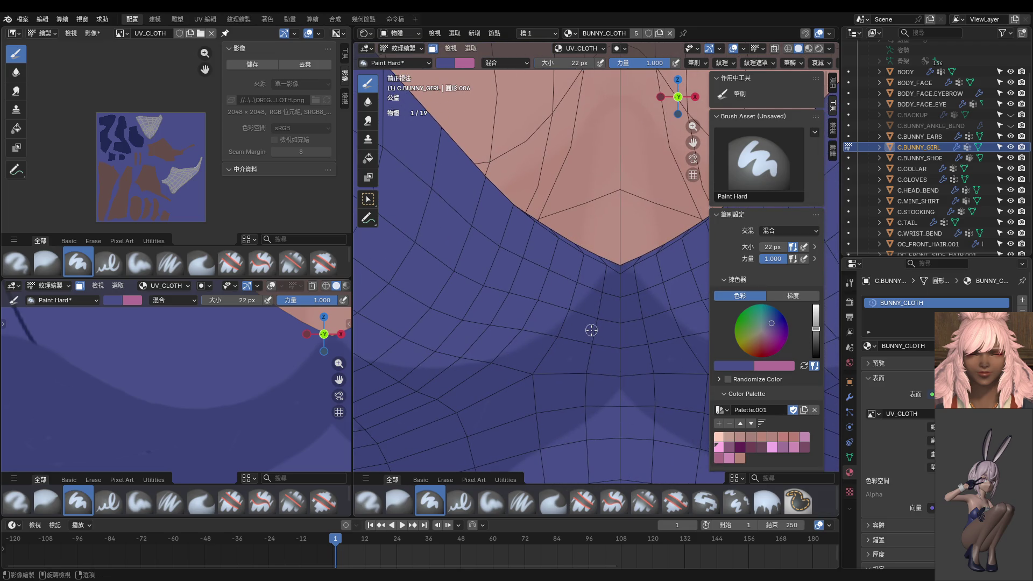
scroll(272, 380, down, 3)
scroll(228, 379, down, 1)
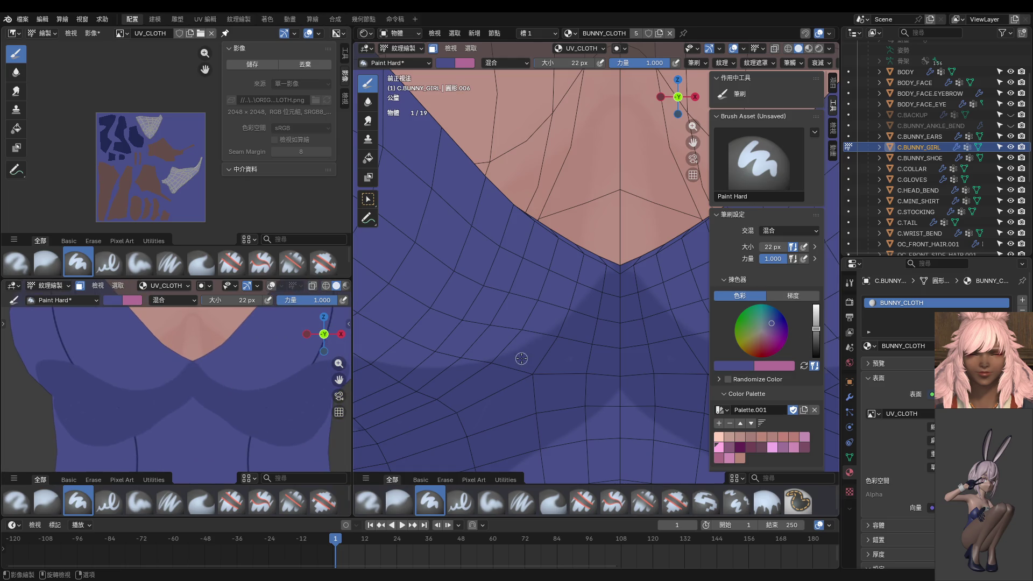
mouse_move(606, 366)
middle_down()
mouse_move(572, 380)
mouse_move(609, 336)
middle_up()
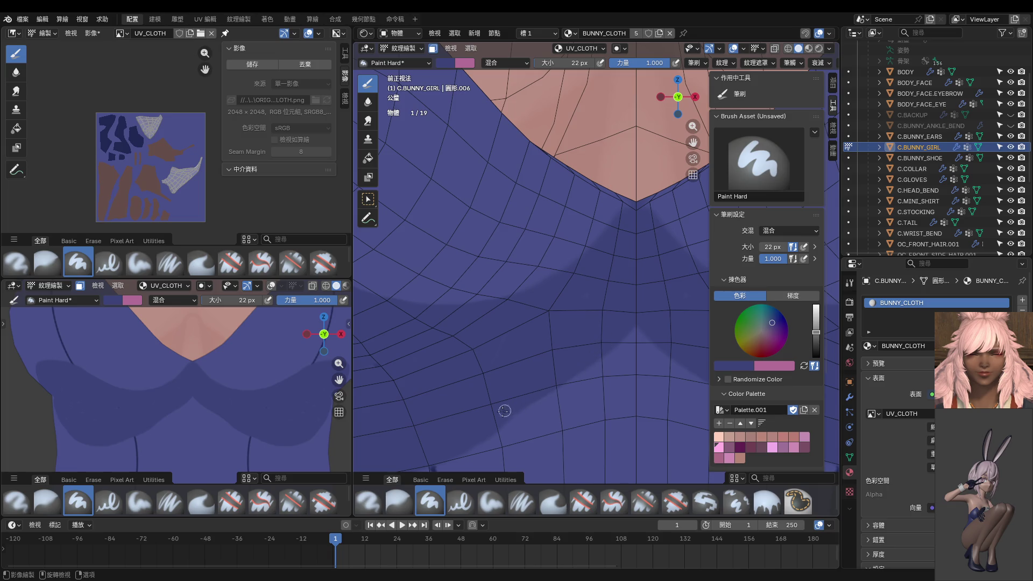
middle_drag(504, 410, 642, 300)
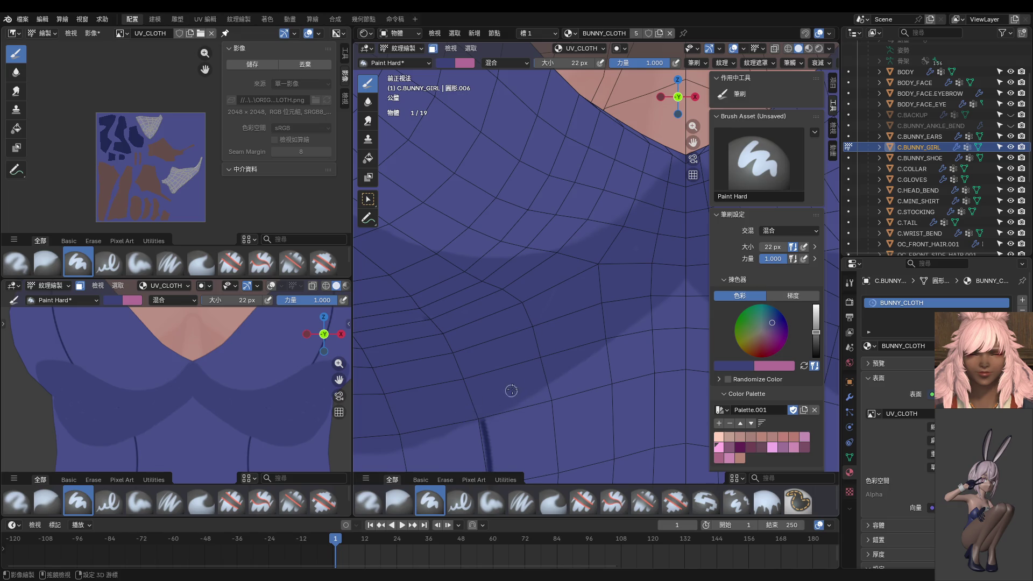
middle_drag(509, 388, 660, 268)
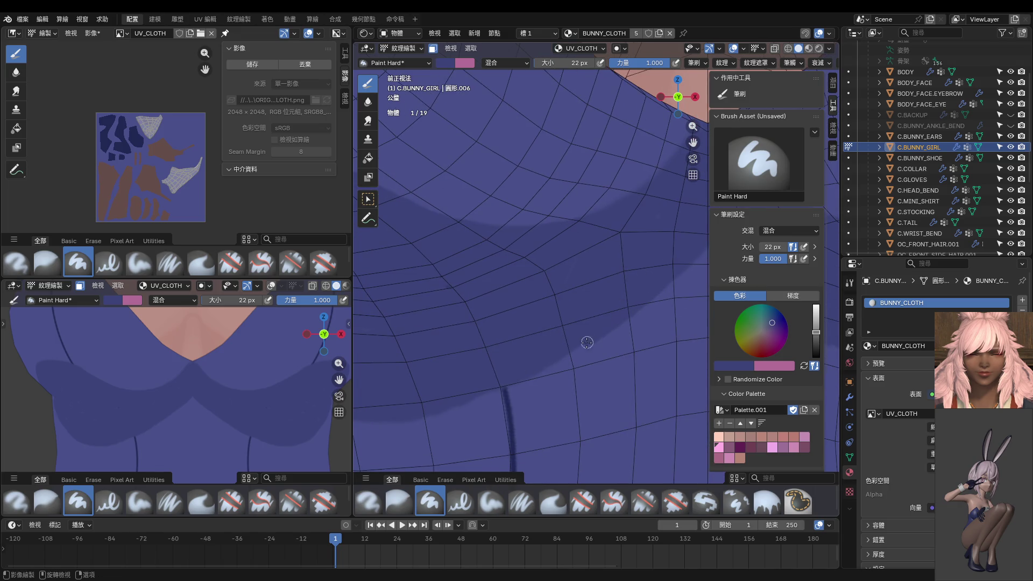
middle_drag(454, 389, 490, 369)
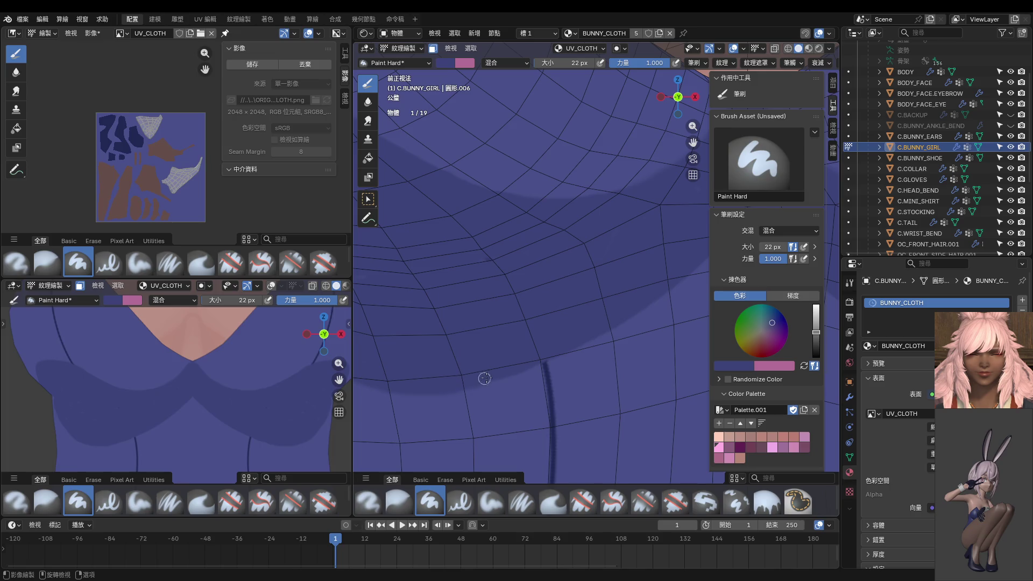
mouse_move(576, 336)
middle_down()
mouse_move(519, 363)
mouse_move(441, 279)
middle_up()
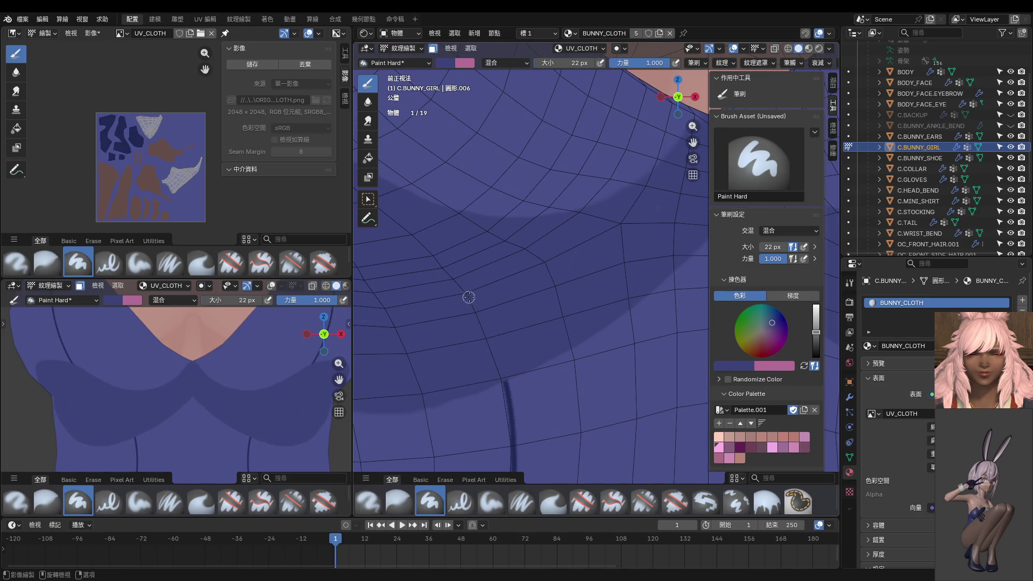
middle_drag(510, 284, 525, 346)
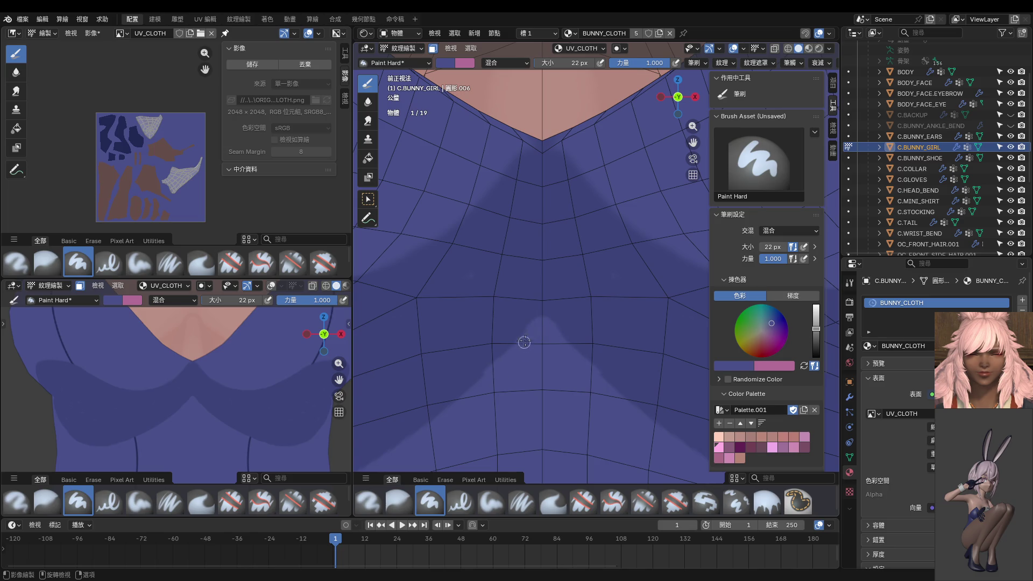
mouse_move(461, 388)
middle_down()
mouse_move(506, 375)
mouse_move(491, 368)
middle_up()
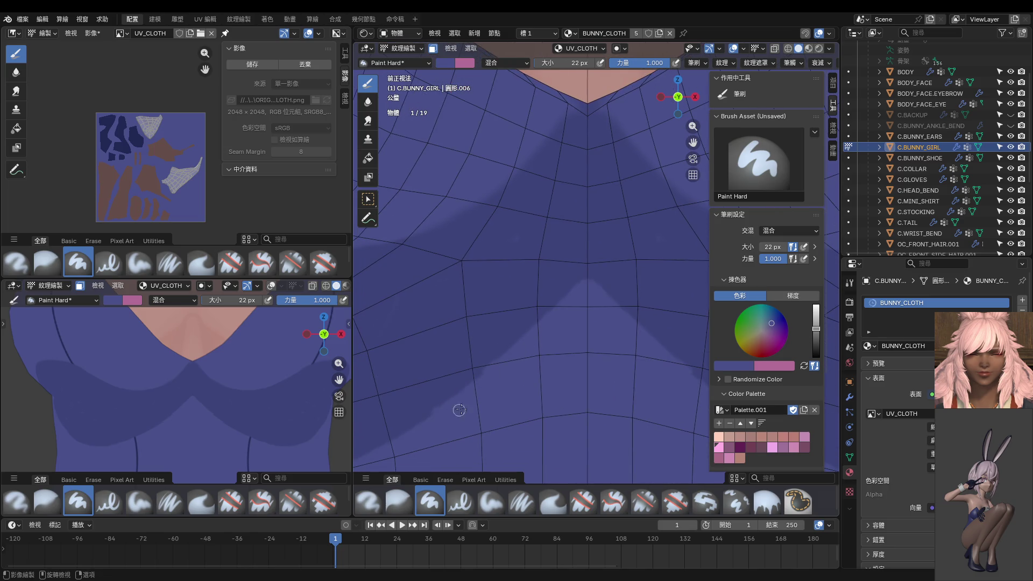
middle_drag(457, 408, 571, 334)
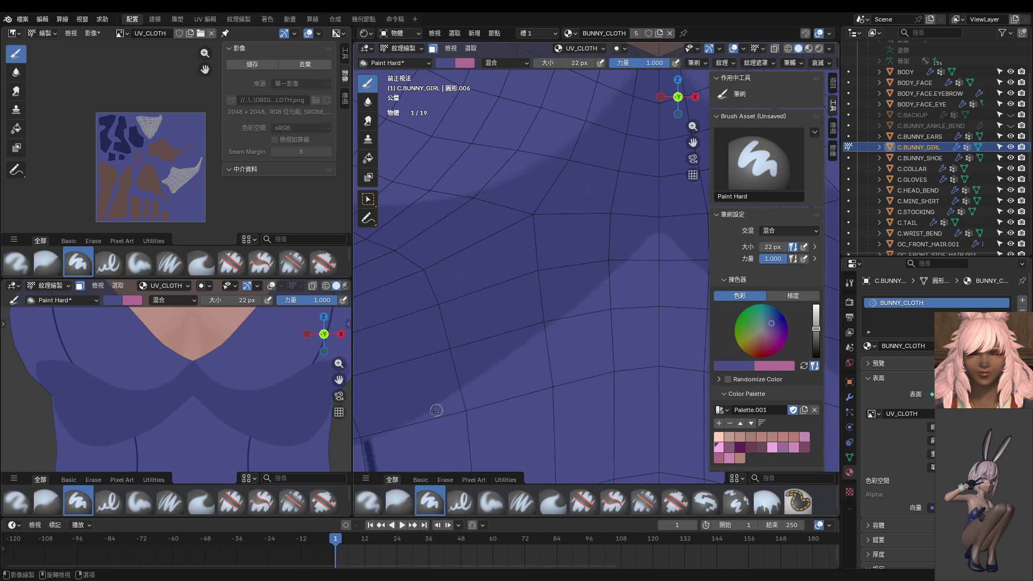
scroll(565, 355, down, 1)
scroll(585, 344, down, 1)
scroll(565, 333, up, 1)
Check the lower chest band while swapping primary and secondary brush colours with X.
middle_drag(524, 316, 573, 300)
scroll(572, 303, up, 2)
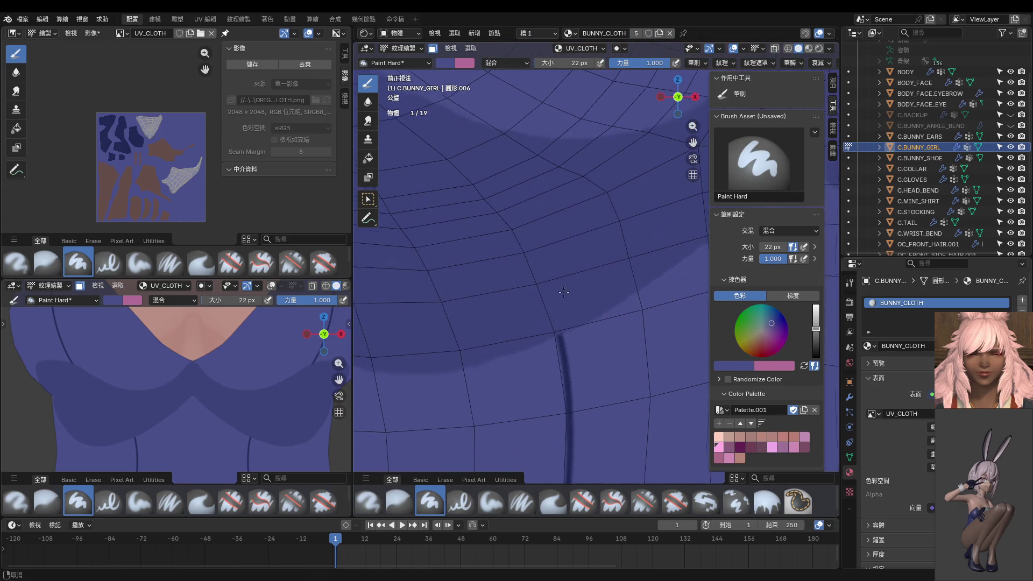
key(x)
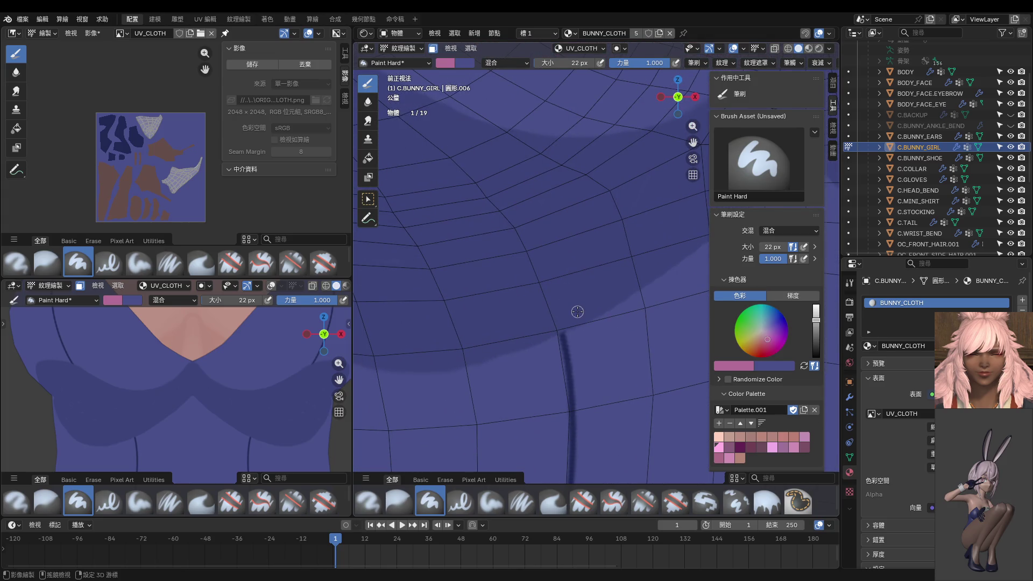
key(x)
middle_drag(565, 319, 584, 292)
key(x)
key(x)
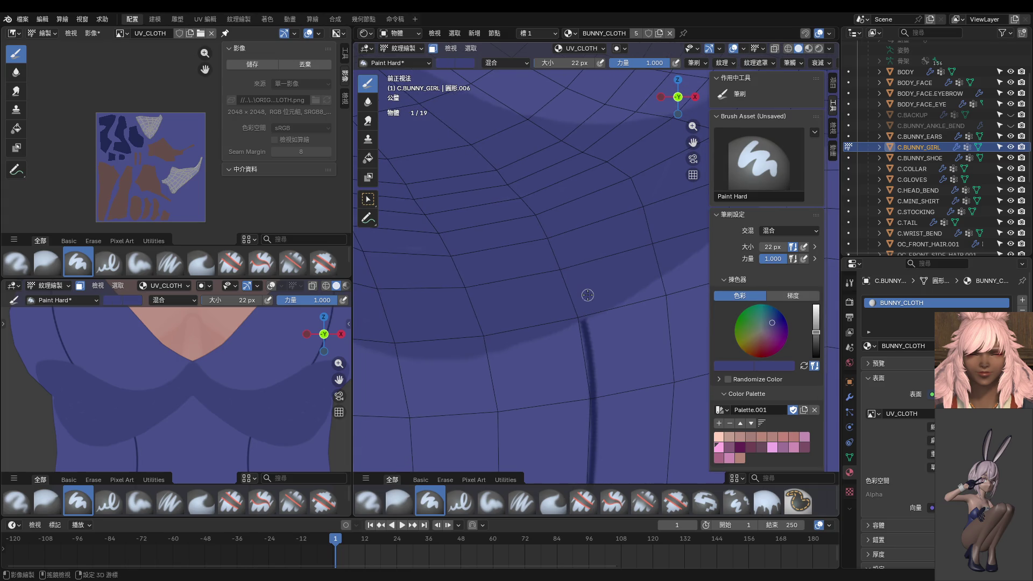
middle_drag(588, 295, 617, 303)
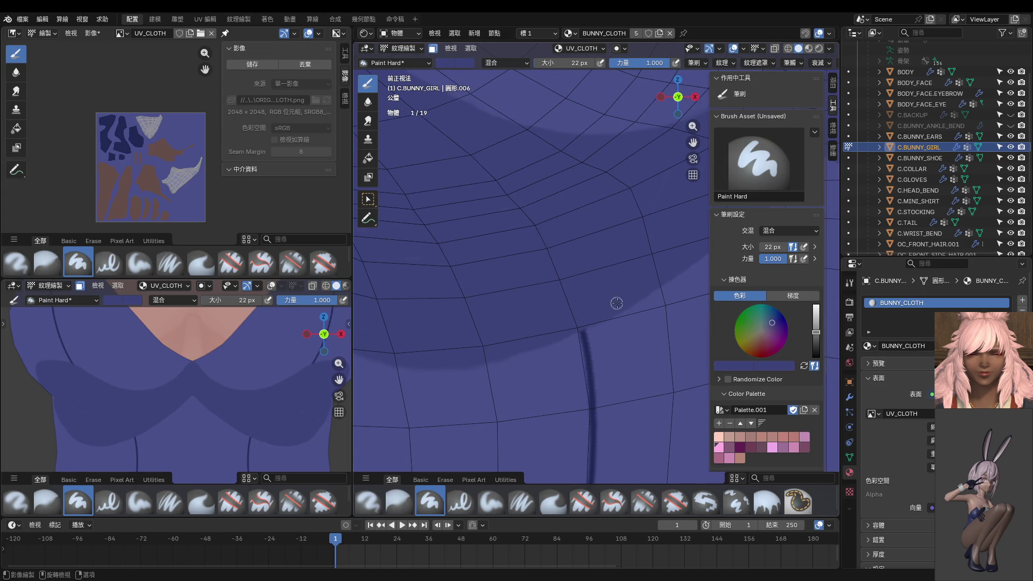
mouse_move(439, 362)
middle_down()
mouse_move(553, 346)
mouse_move(500, 337)
middle_up()
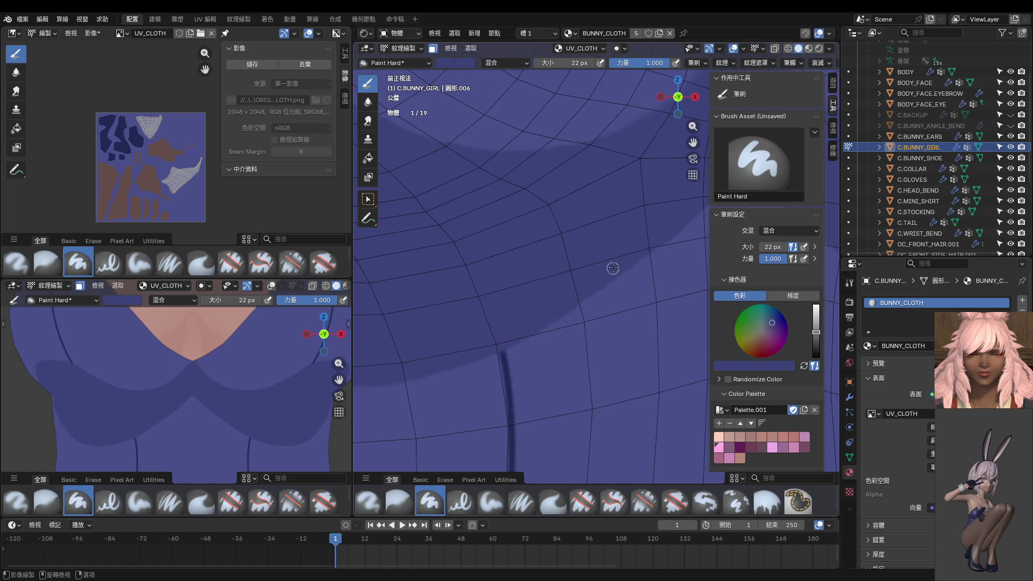
scroll(613, 268, down, 2)
scroll(496, 318, down, 2)
scroll(249, 340, down, 2)
scroll(252, 345, down, 2)
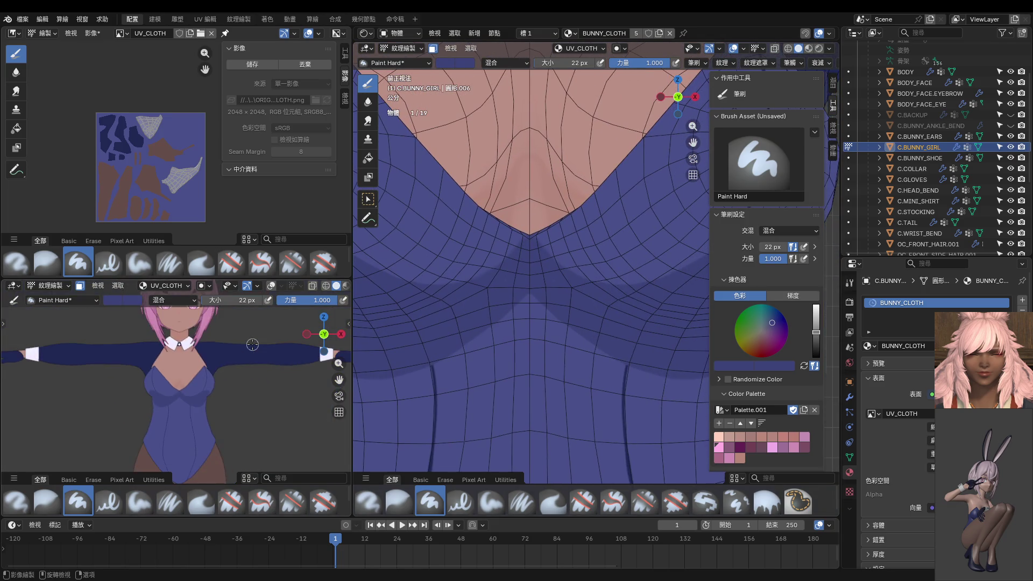
scroll(251, 345, down, 2)
From a side view with a 10 px brush, paint a thin dark seam down the bust's side toward the hip.
middle_drag(630, 292, 552, 224)
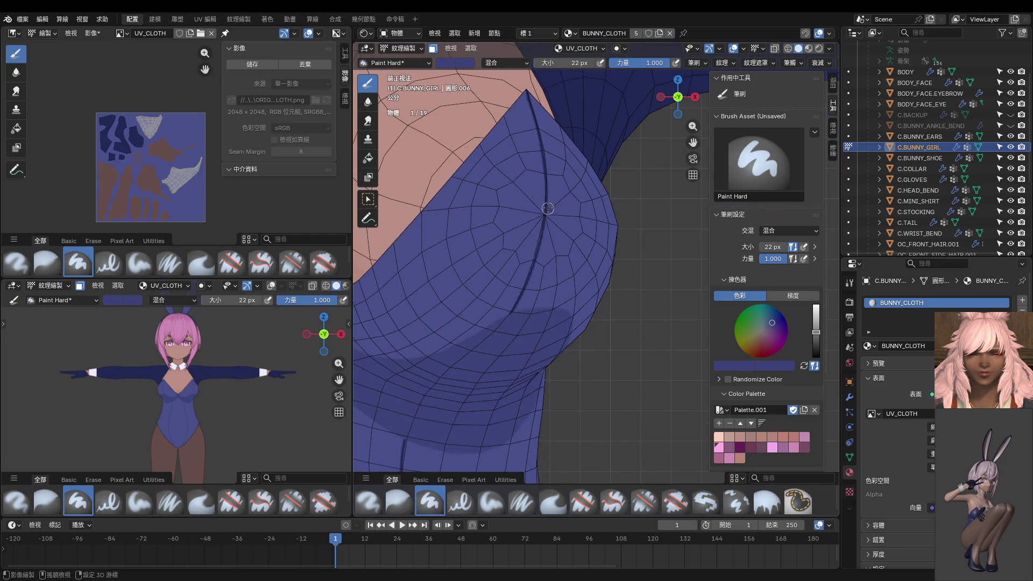
scroll(545, 196, up, 2)
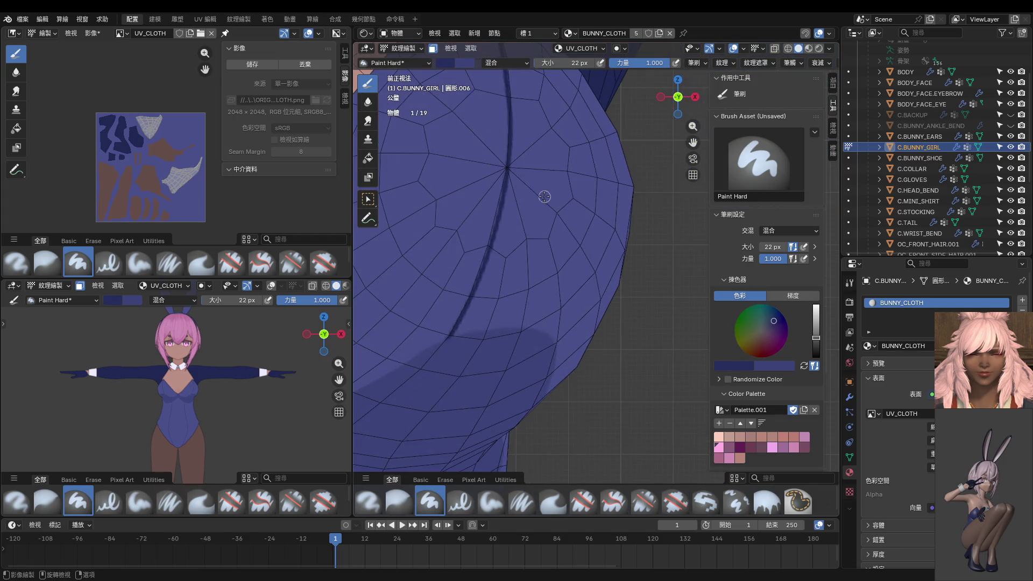
scroll(516, 206, up, 1)
scroll(512, 214, up, 2)
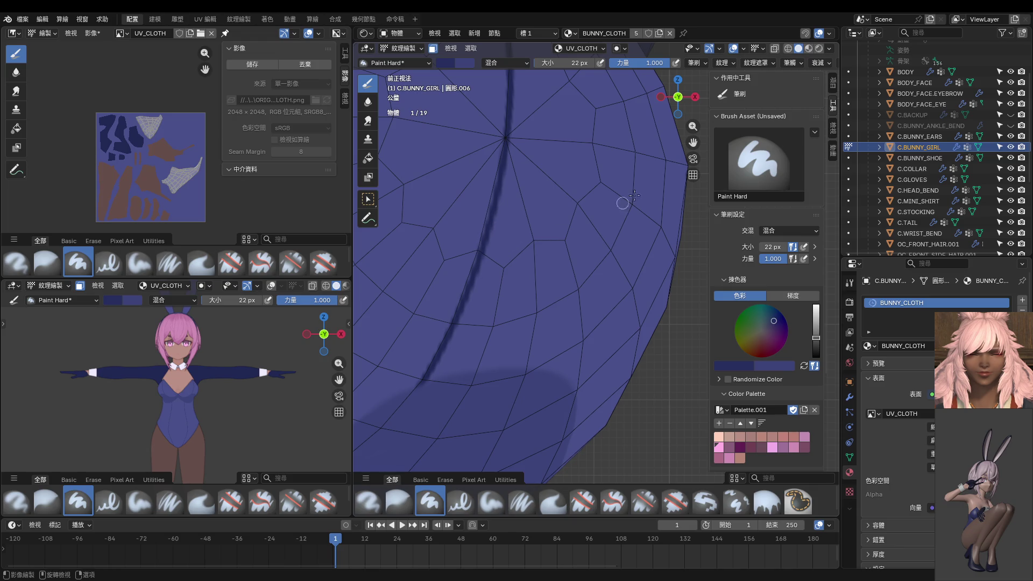
click(788, 63)
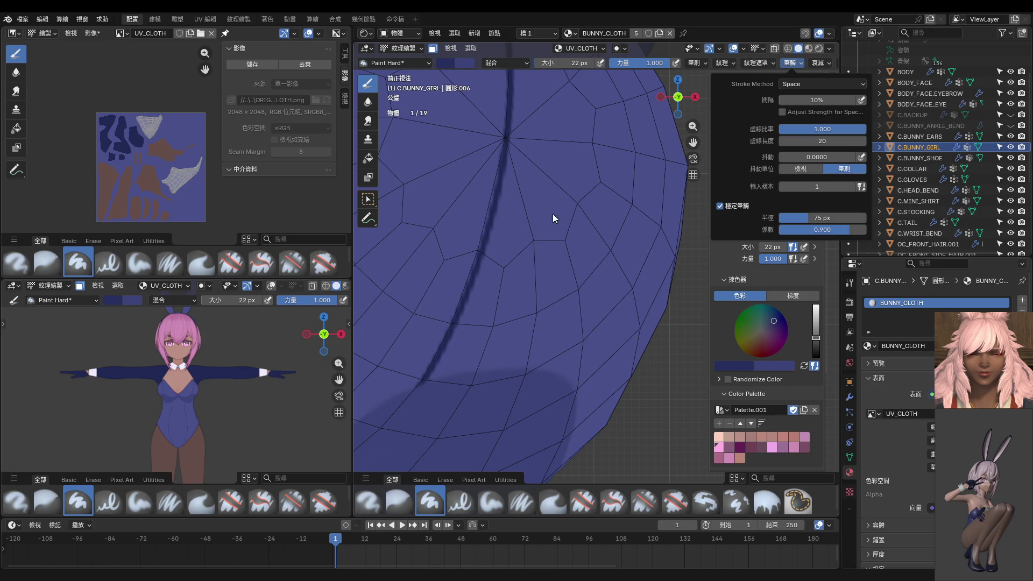
shift+middle_drag(521, 247, 583, 203)
scroll(583, 203, down, 3)
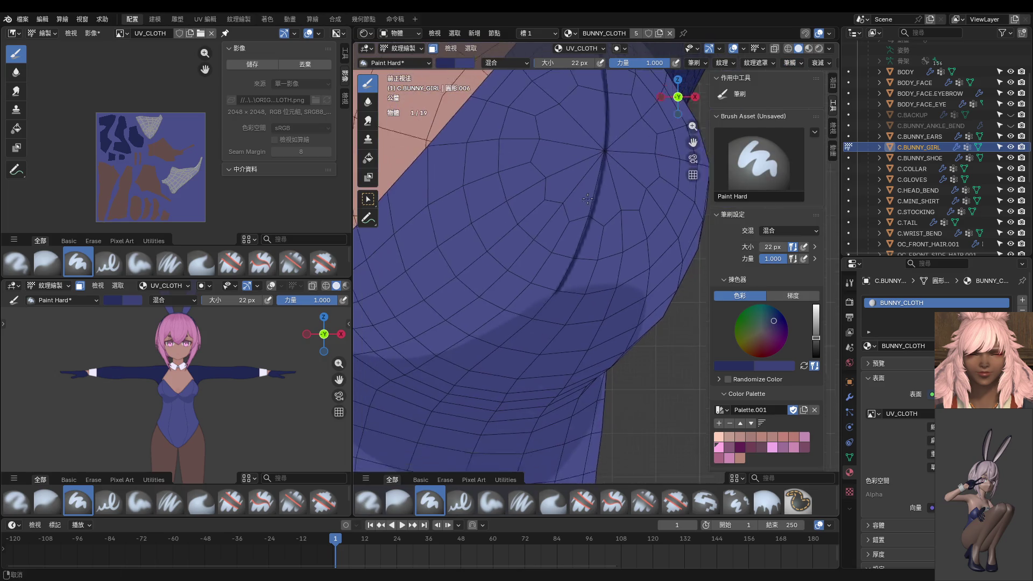
scroll(583, 203, down, 1)
key(f)
click(608, 168)
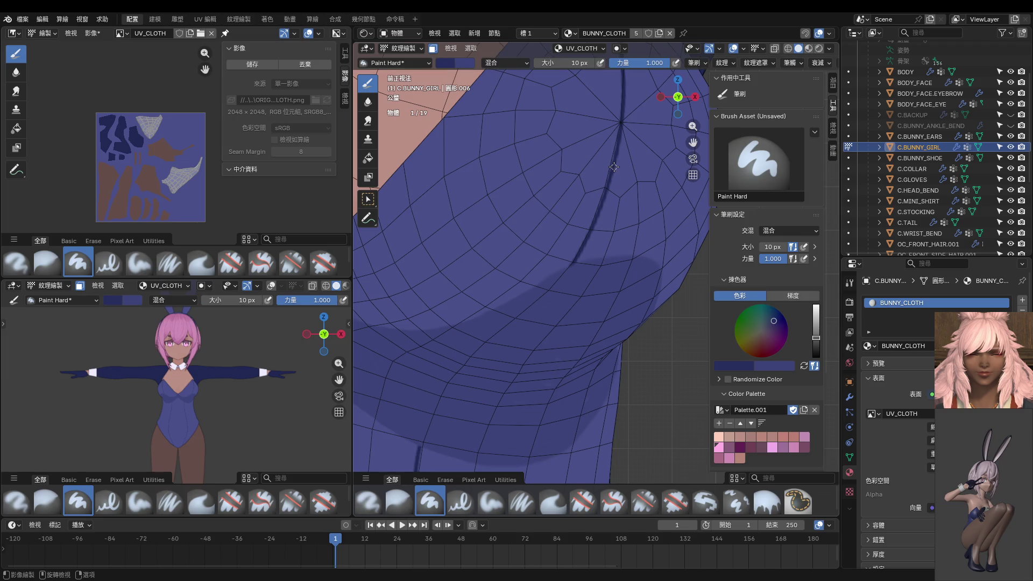
drag(613, 165, 582, 258)
scroll(583, 197, up, 2)
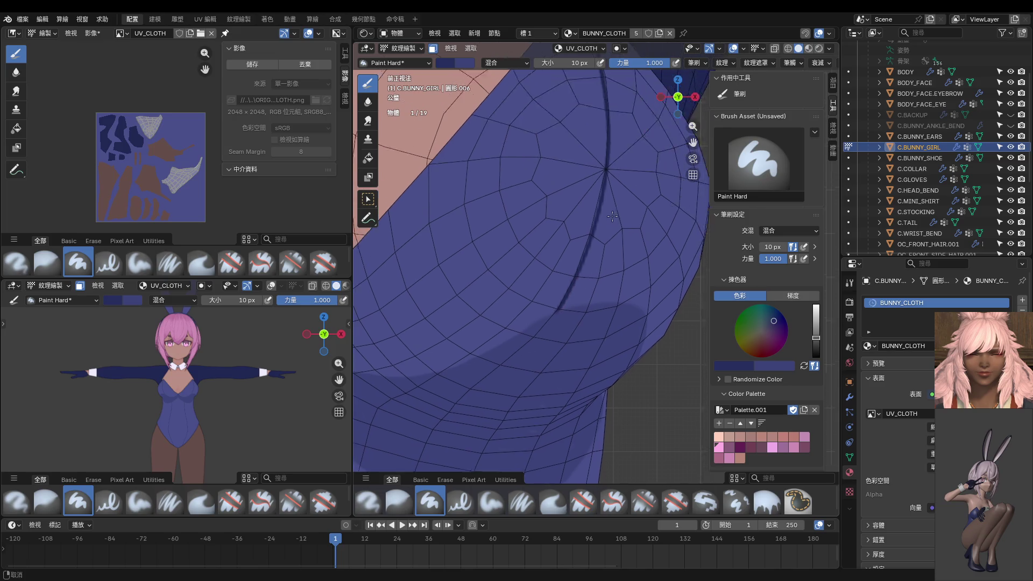
scroll(583, 196, up, 2)
scroll(582, 197, up, 1)
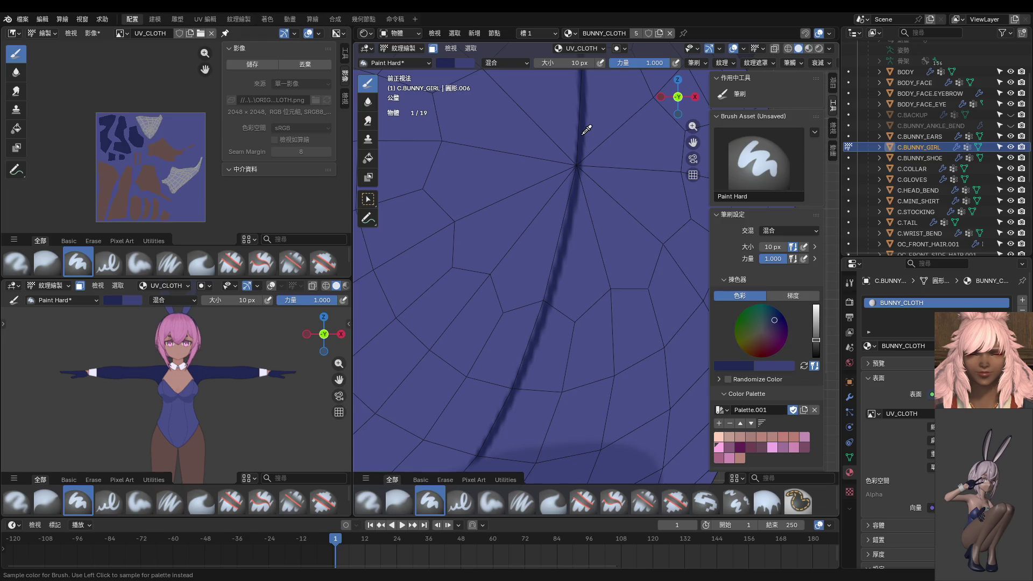
mouse_move(587, 130)
ctrl+middle_down()
mouse_move(553, 286)
mouse_move(599, 194)
ctrl+middle_up()
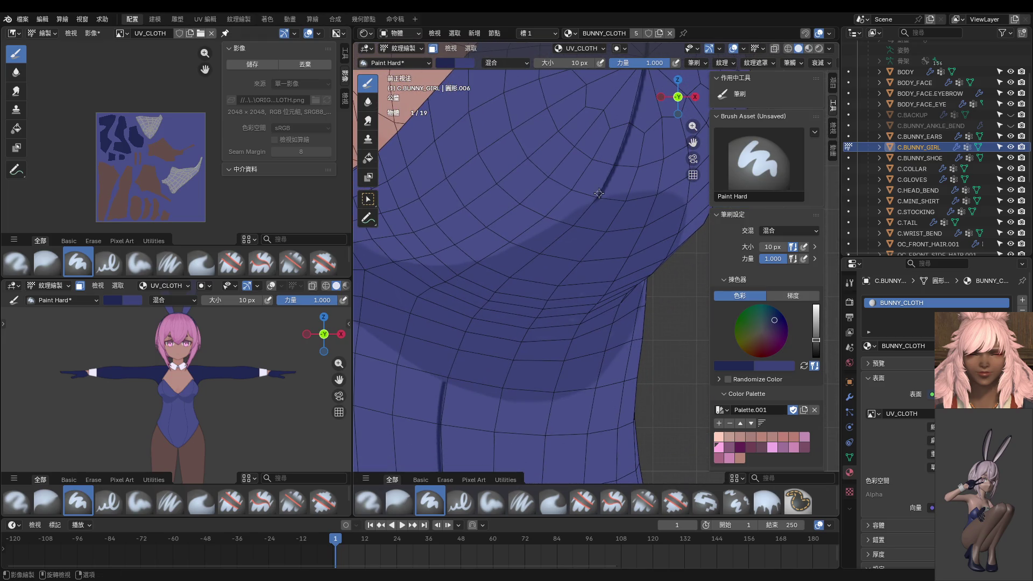
mouse_move(588, 207)
mouse_down()
mouse_move(464, 325)
mouse_move(433, 422)
mouse_up()
scroll(482, 391, down, 3)
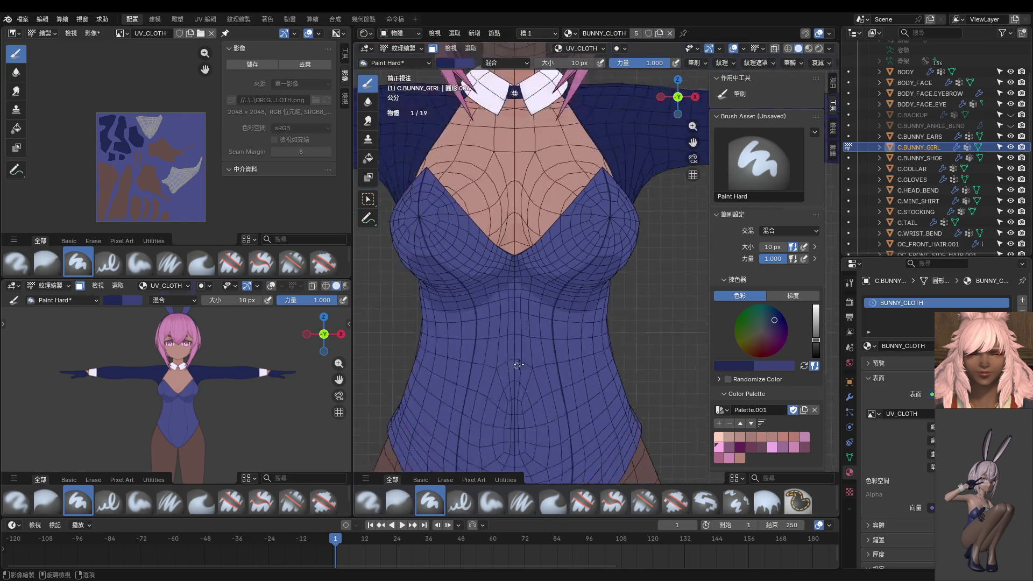
scroll(536, 356, down, 2)
scroll(277, 398, up, 4)
scroll(258, 356, up, 4)
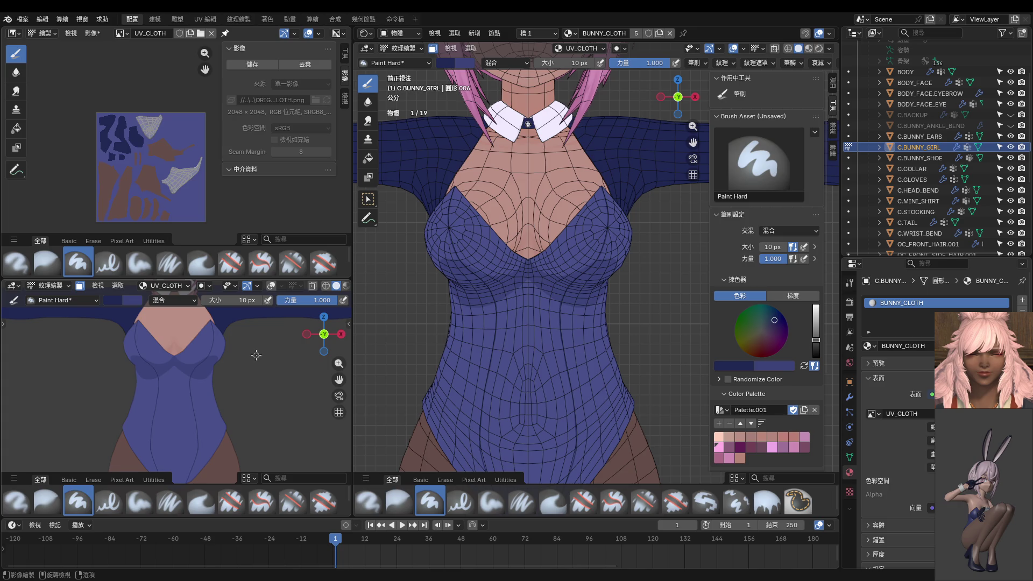
scroll(256, 355, up, 4)
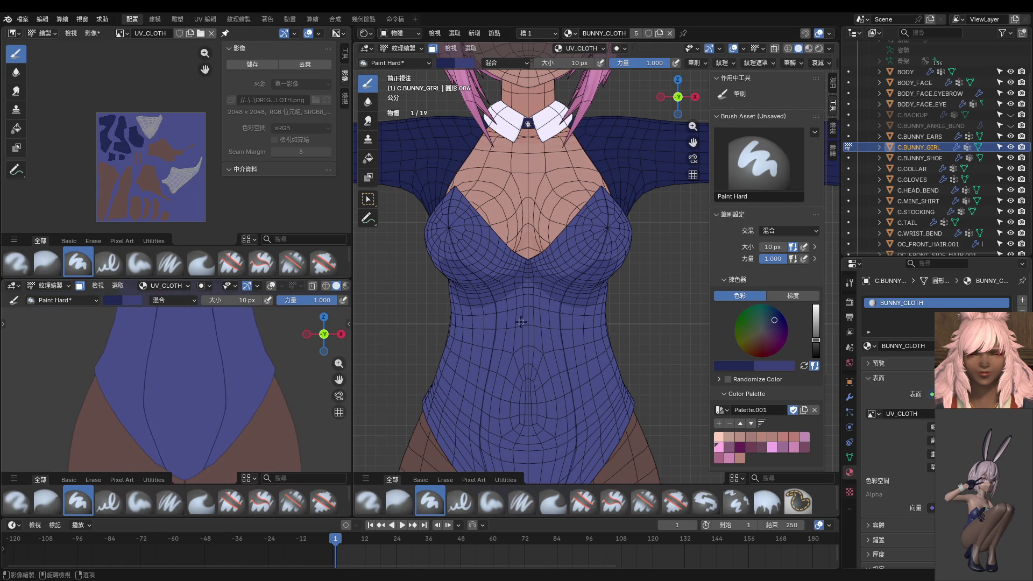
scroll(521, 321, up, 3)
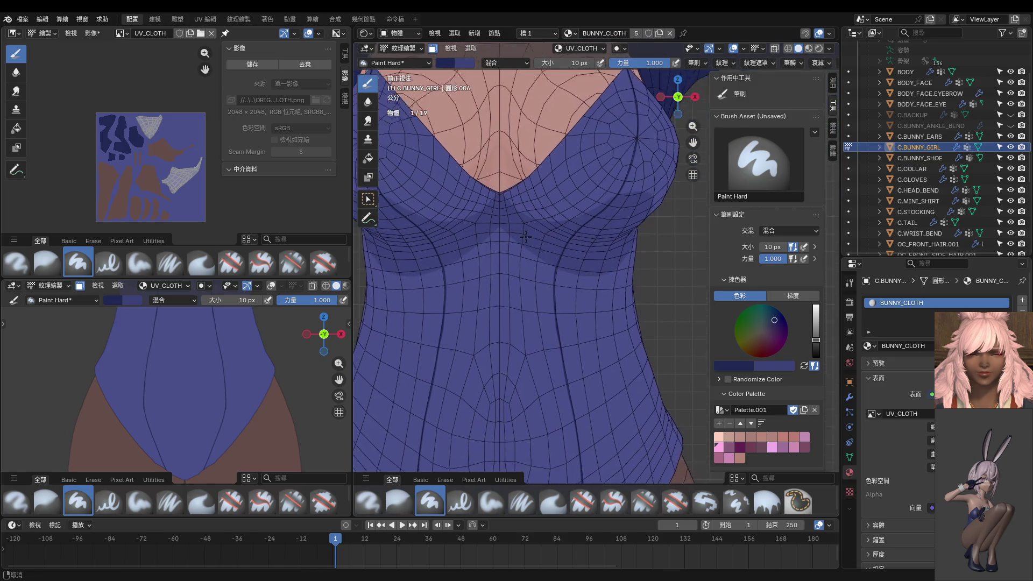
scroll(525, 199, up, 1)
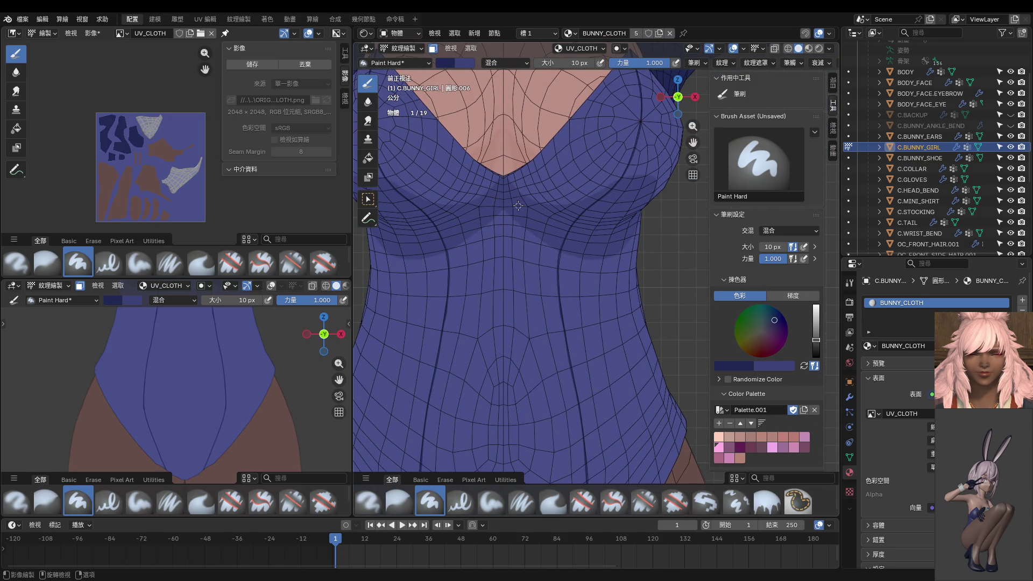
Undo a stray neckline line, set the brush to 4 px, and paint mirrored seams down the suit front.
drag(526, 164, 566, 238)
key(ctrl+z)
key(f)
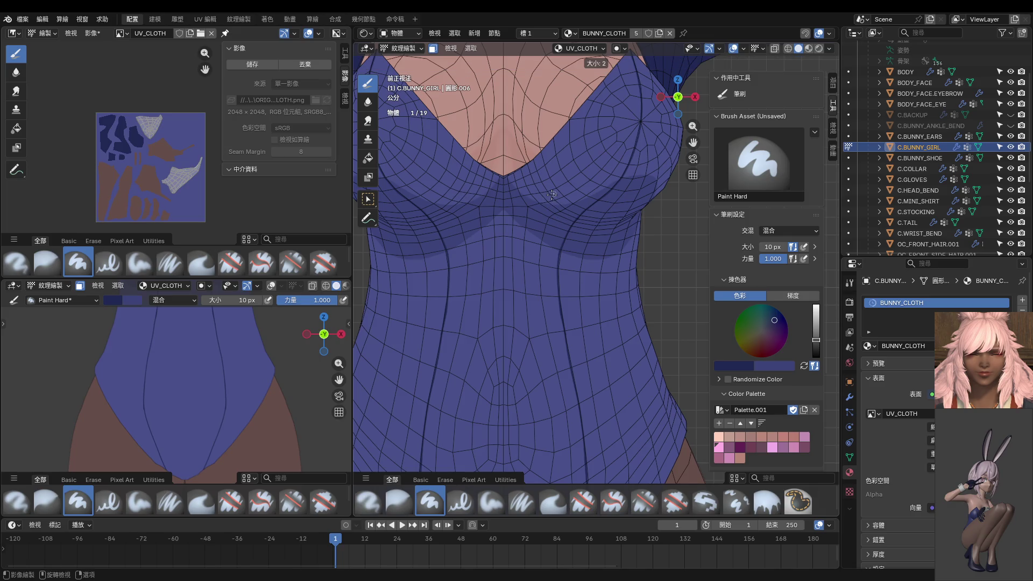
click(554, 196)
scroll(554, 195, up, 2)
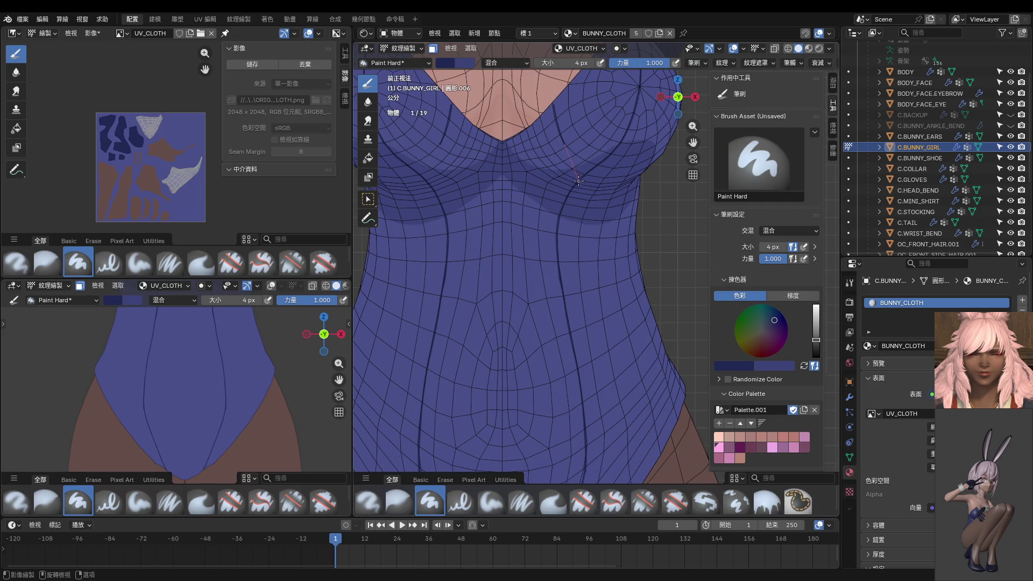
drag(577, 190, 568, 202)
mouse_move(528, 256)
mouse_down()
mouse_move(571, 453)
mouse_move(567, 483)
mouse_up()
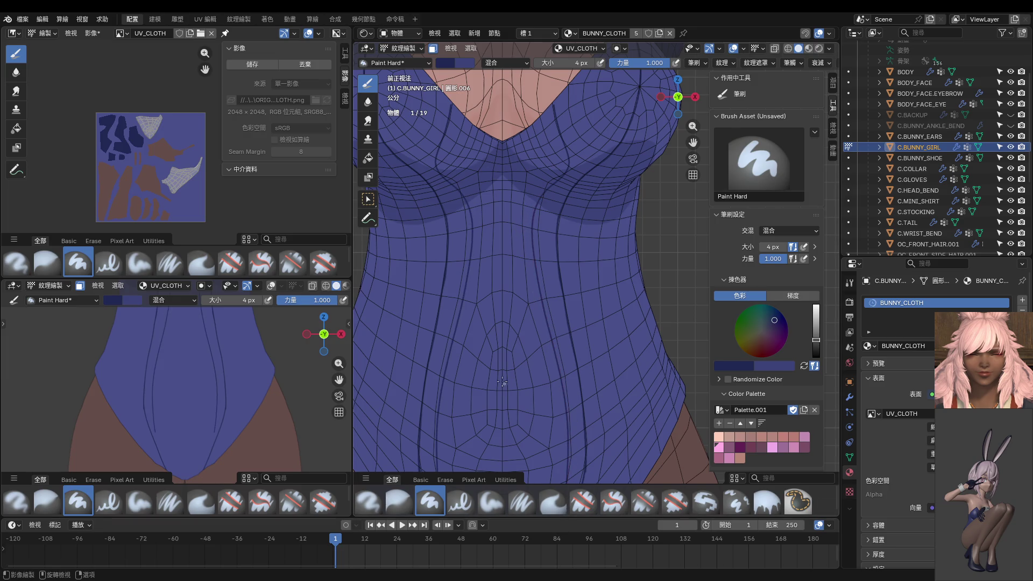
scroll(567, 452, down, 3)
scroll(223, 391, down, 3)
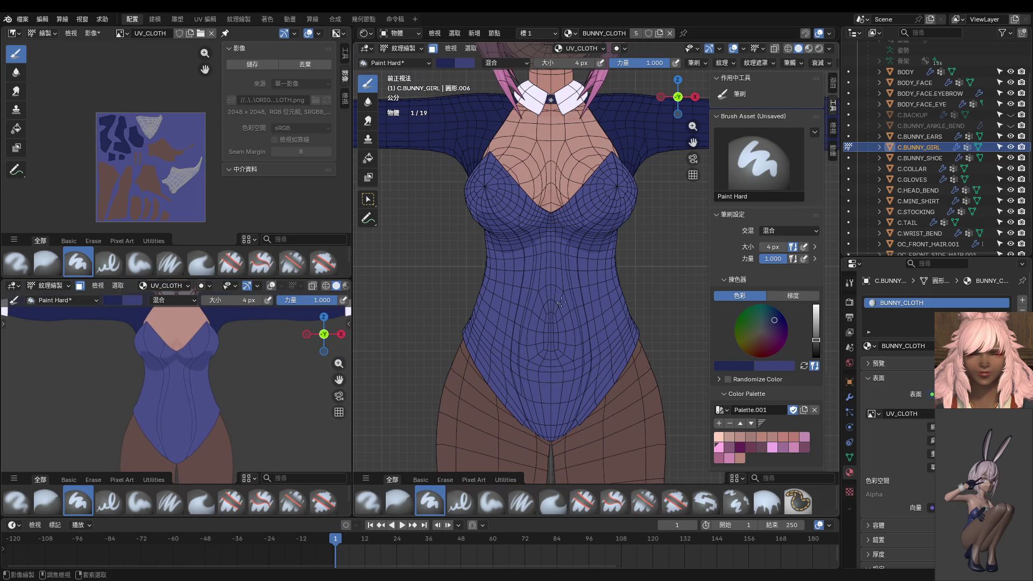
scroll(570, 273, up, 3)
Paint the centre seams down the lower suit, undo the failed pair, and repaint them to the crotch.
shift+middle_drag(571, 274, 550, 140)
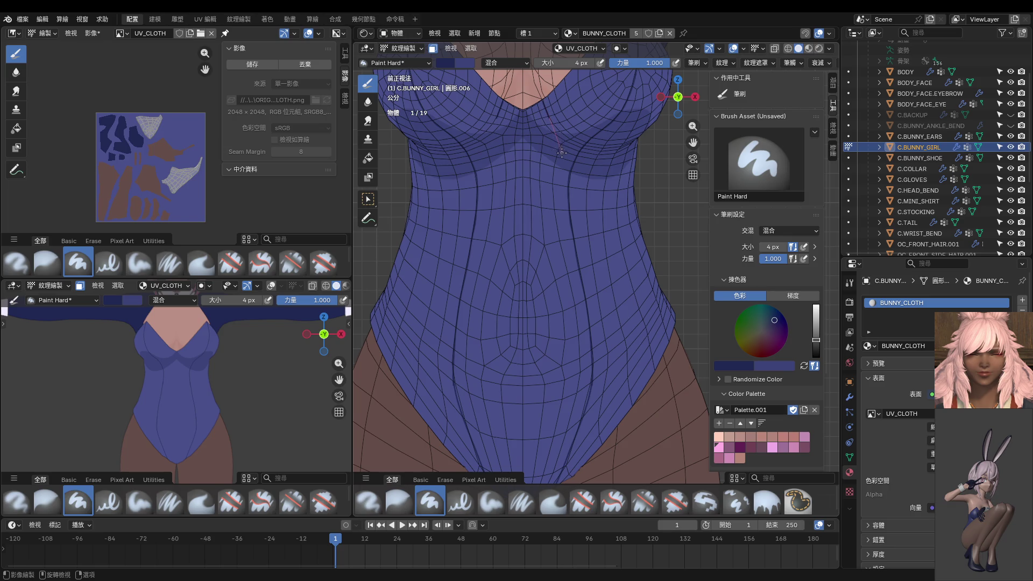
mouse_move(559, 181)
mouse_down()
mouse_move(580, 418)
mouse_move(561, 483)
mouse_up()
mouse_move(549, 350)
shift+middle_down()
mouse_move(571, 305)
mouse_move(572, 343)
shift+middle_up()
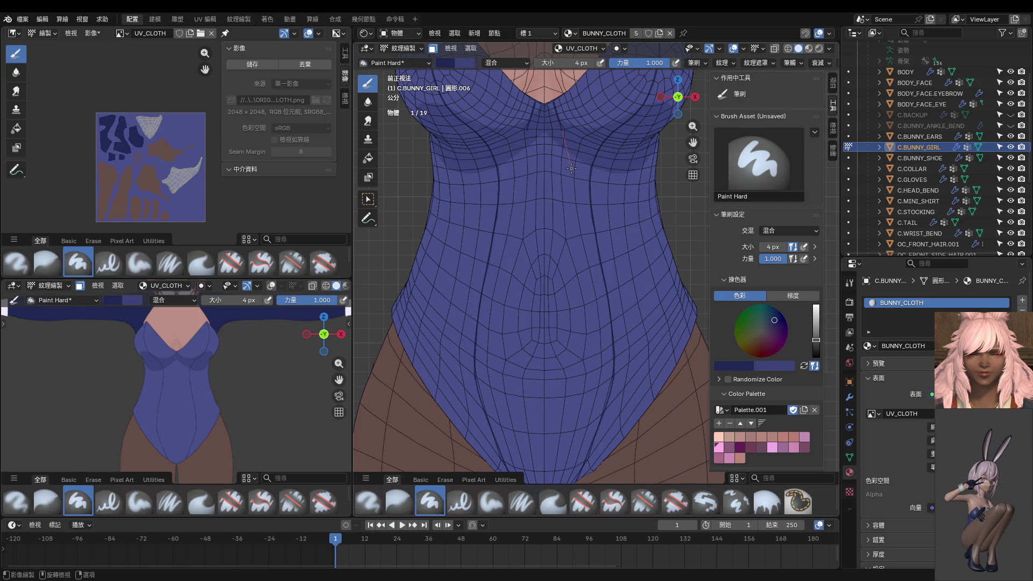
mouse_move(566, 186)
mouse_down()
mouse_move(563, 229)
mouse_move(587, 348)
mouse_move(541, 567)
mouse_up()
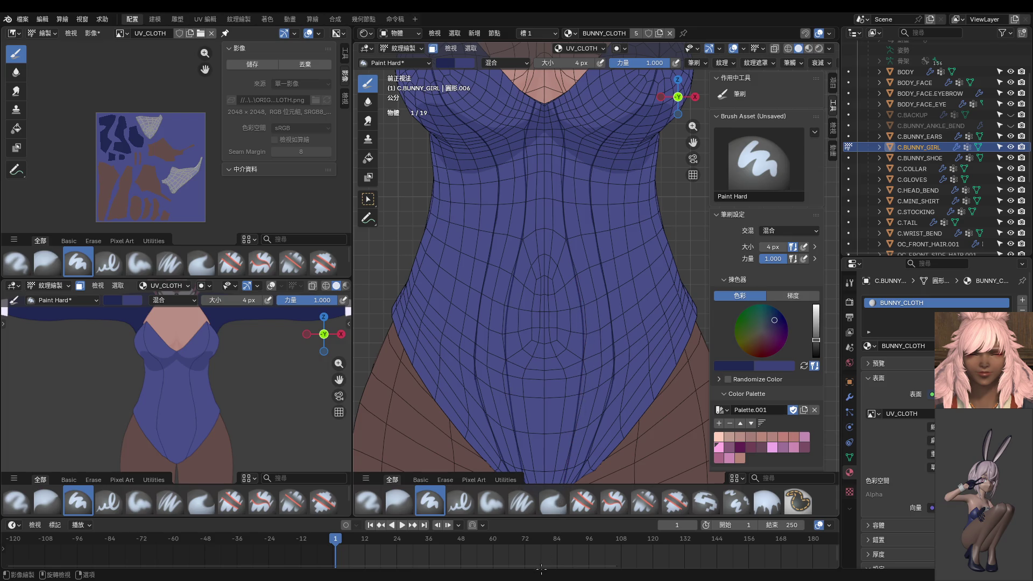
key(ctrl+z)
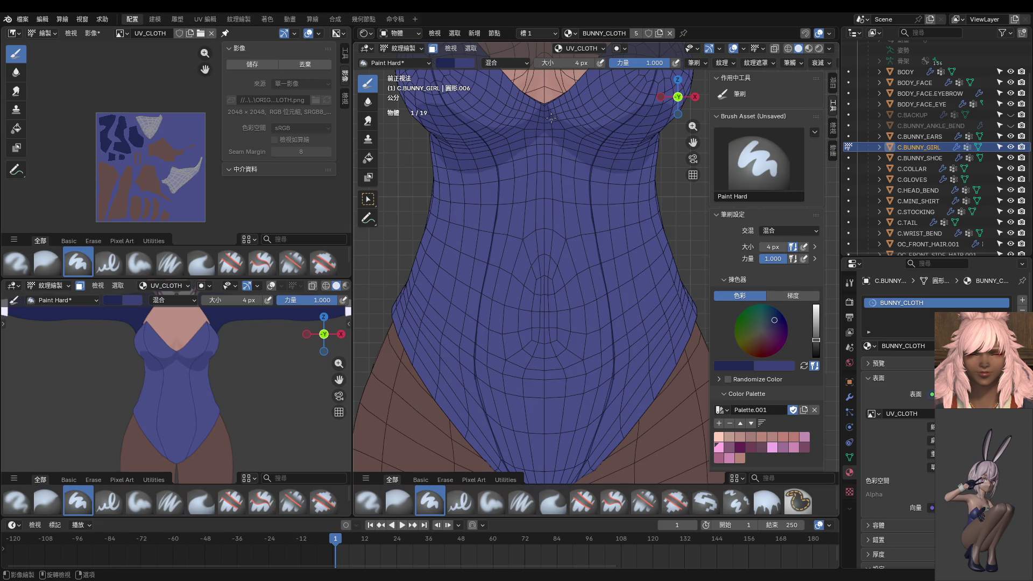
drag(550, 144, 553, 288)
drag(554, 325, 538, 558)
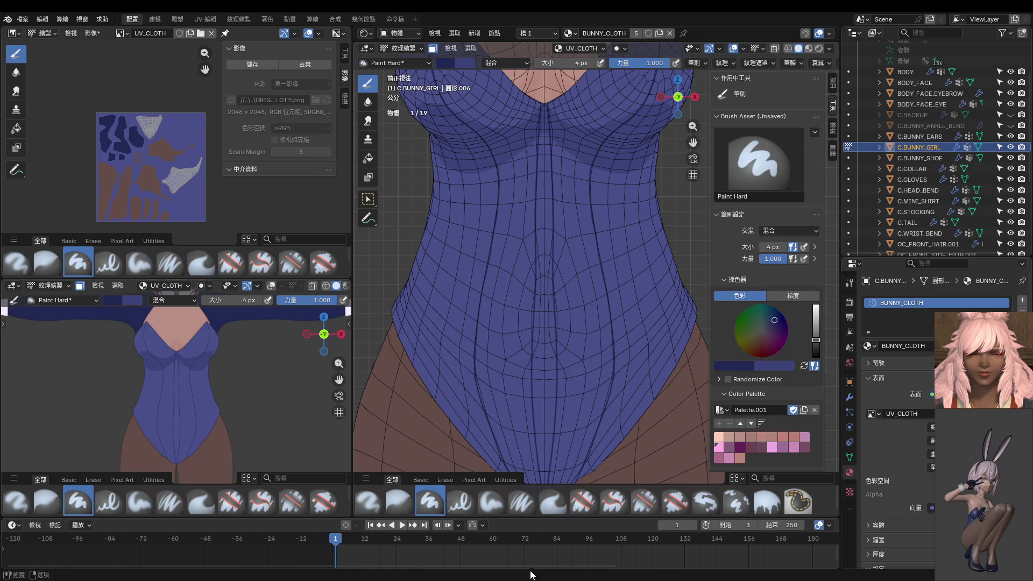
scroll(572, 347, down, 3)
scroll(573, 348, down, 1)
scroll(297, 385, up, 2)
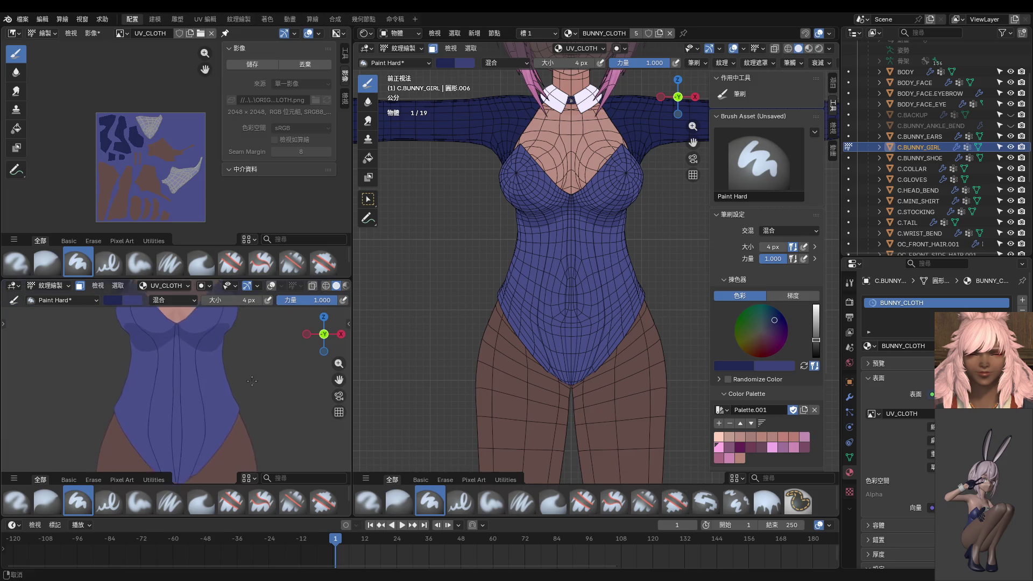
scroll(275, 371, up, 1)
scroll(248, 358, down, 2)
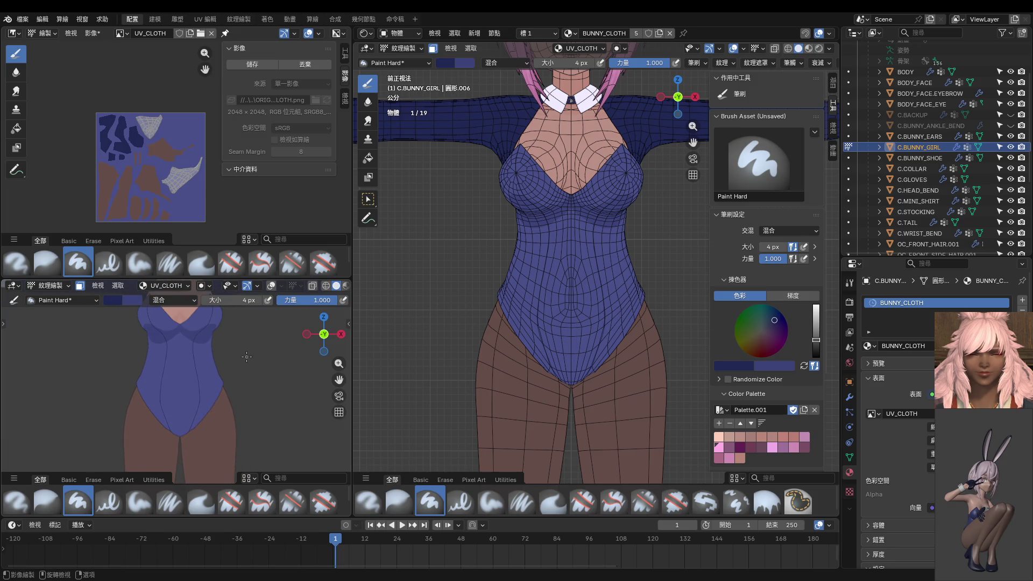
Stroke the centre front seam from chest to crotch with the 4 px brush, undo and repaint it.
drag(569, 226, 572, 385)
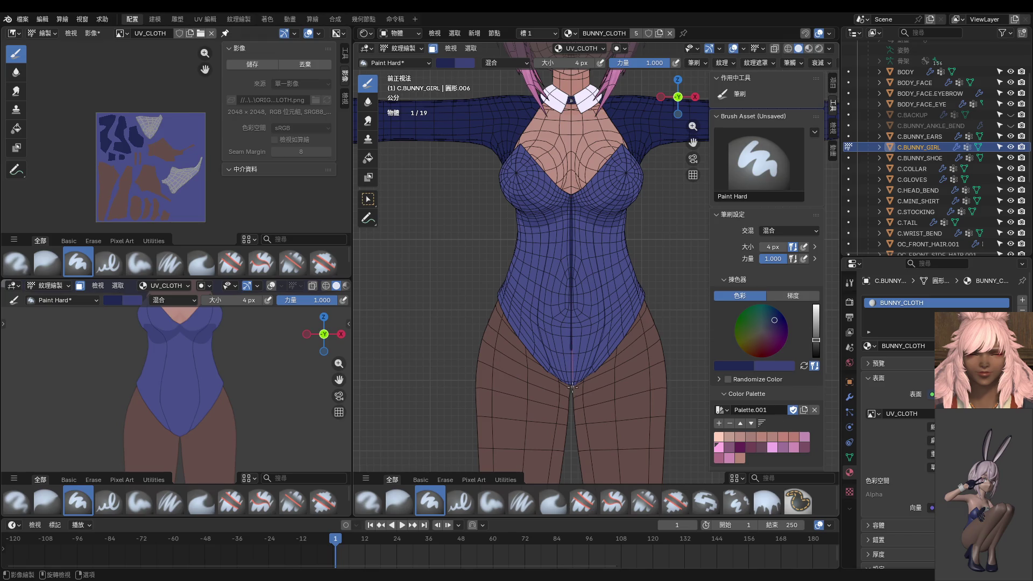
scroll(525, 315, up, 2)
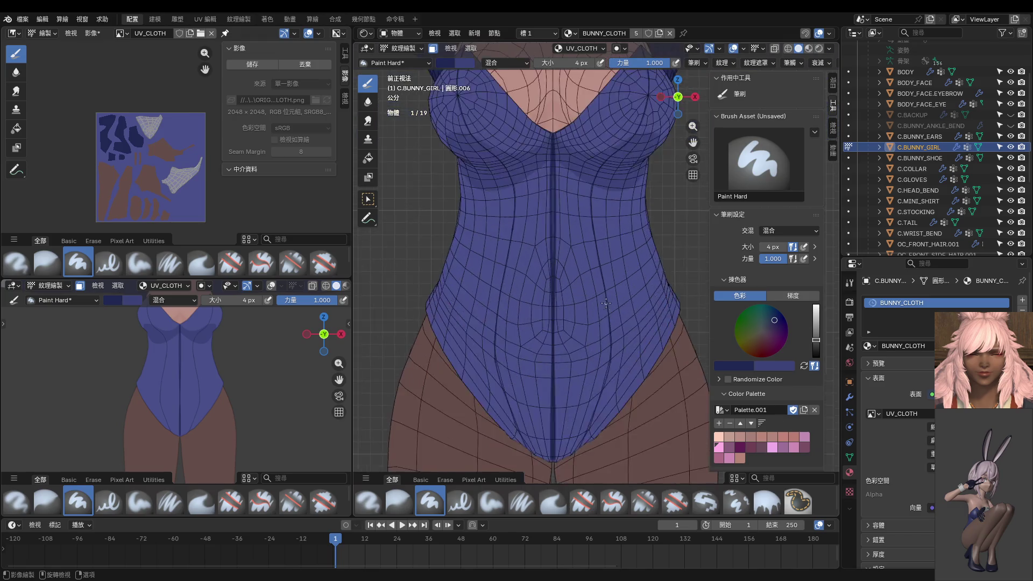
scroll(574, 261, up, 2)
scroll(573, 242, up, 1)
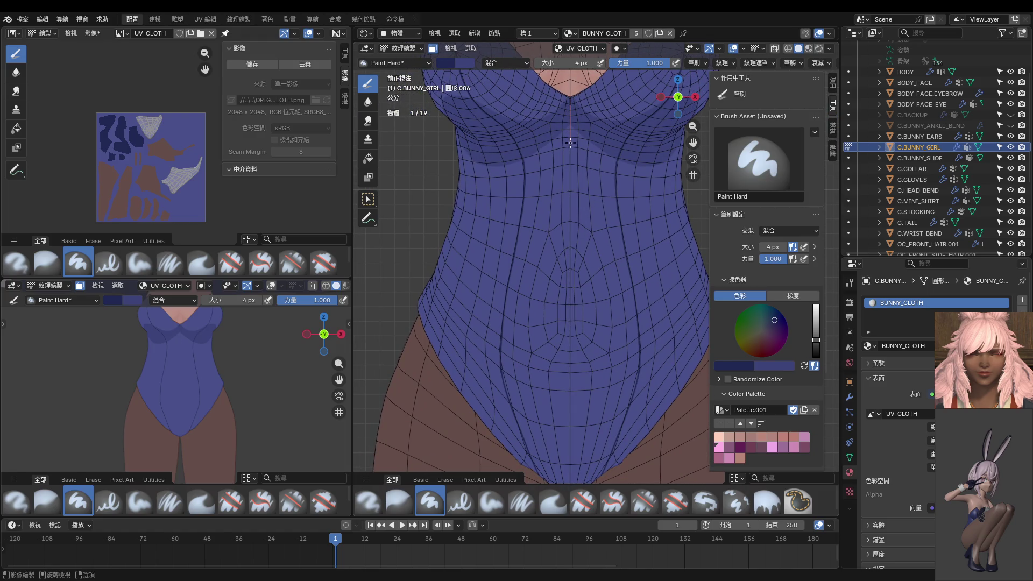
drag(572, 173, 572, 248)
drag(571, 317, 570, 382)
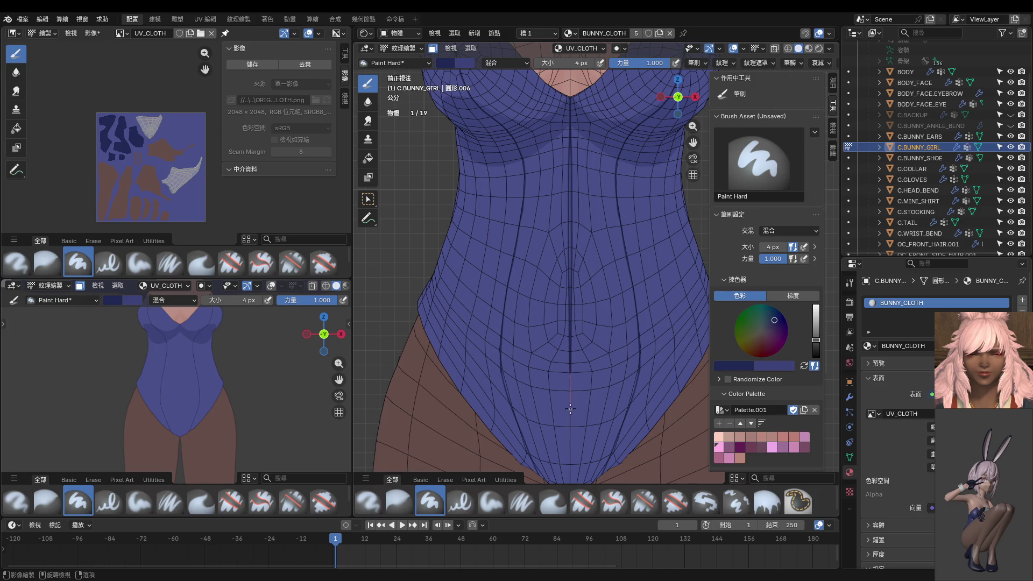
drag(571, 424, 570, 483)
key(ctrl+z)
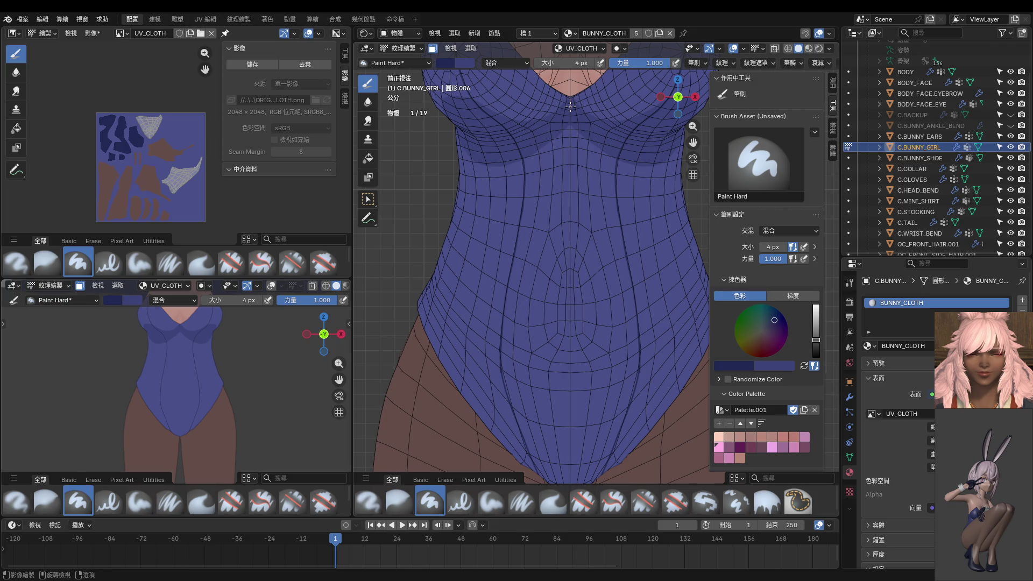
drag(572, 151, 572, 265)
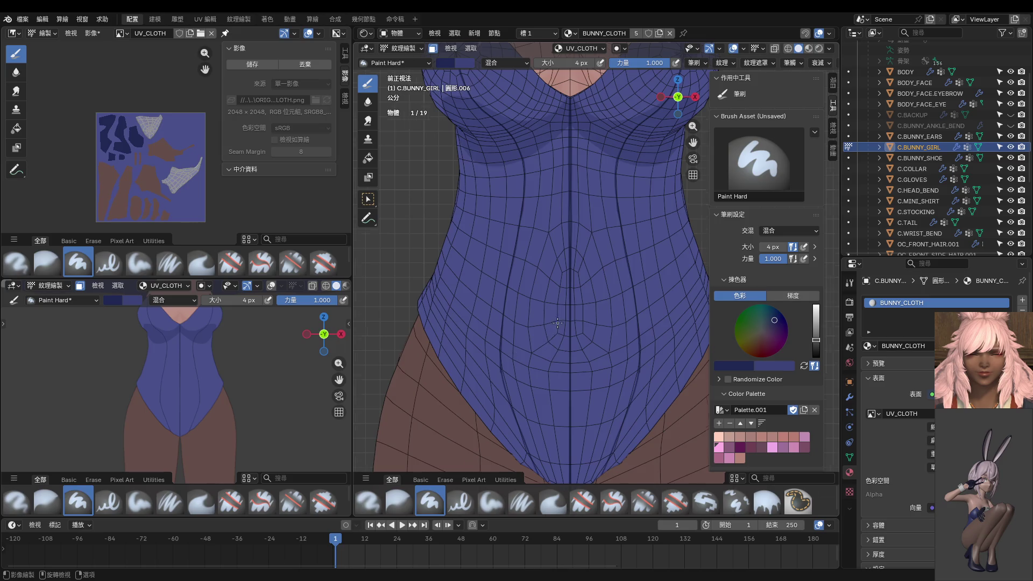
scroll(556, 323, down, 3)
middle_drag(556, 324, 556, 325)
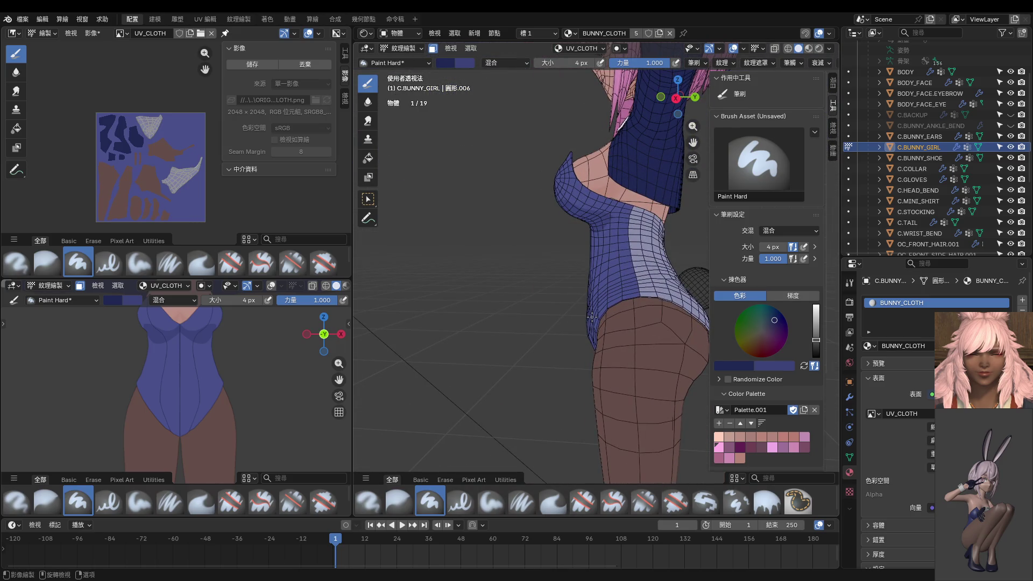
Switch to right orthographic view, disable the face-selection paint mask and zoom to the shoulder.
key(KP_3)
ctrl+middle_drag(595, 320, 584, 291)
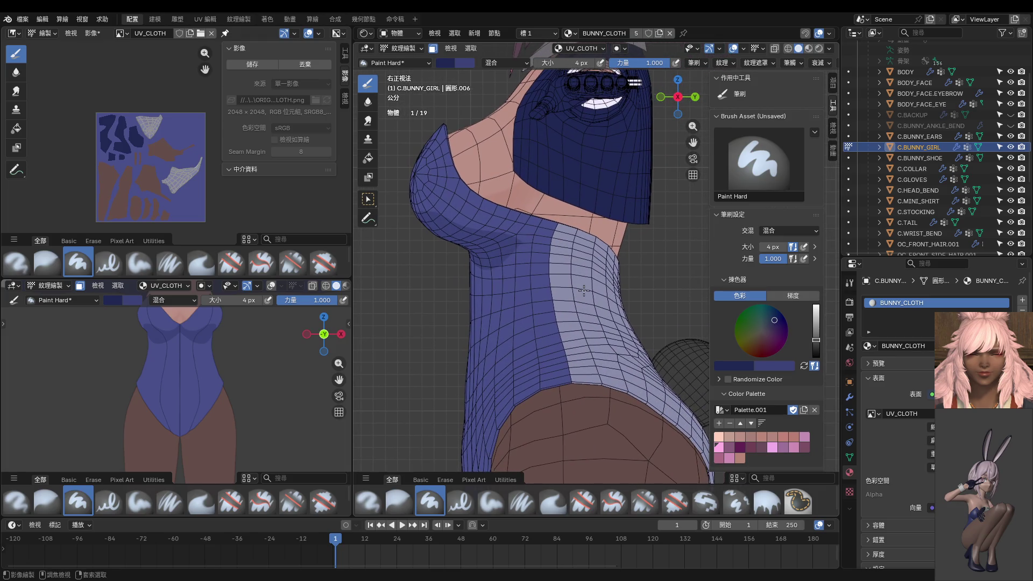
click(433, 50)
middle_drag(569, 219, 537, 170)
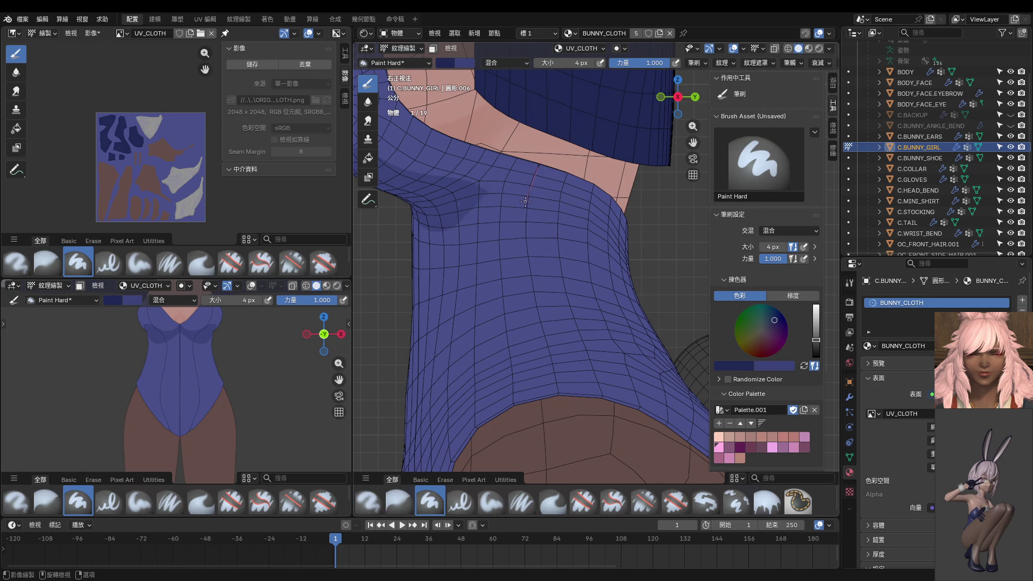
Paint a dark seam down the back to the hem, then enlarge the brush to 20 px and lower strength.
drag(521, 254, 526, 280)
drag(549, 364, 566, 435)
middle_drag(162, 379, 139, 397)
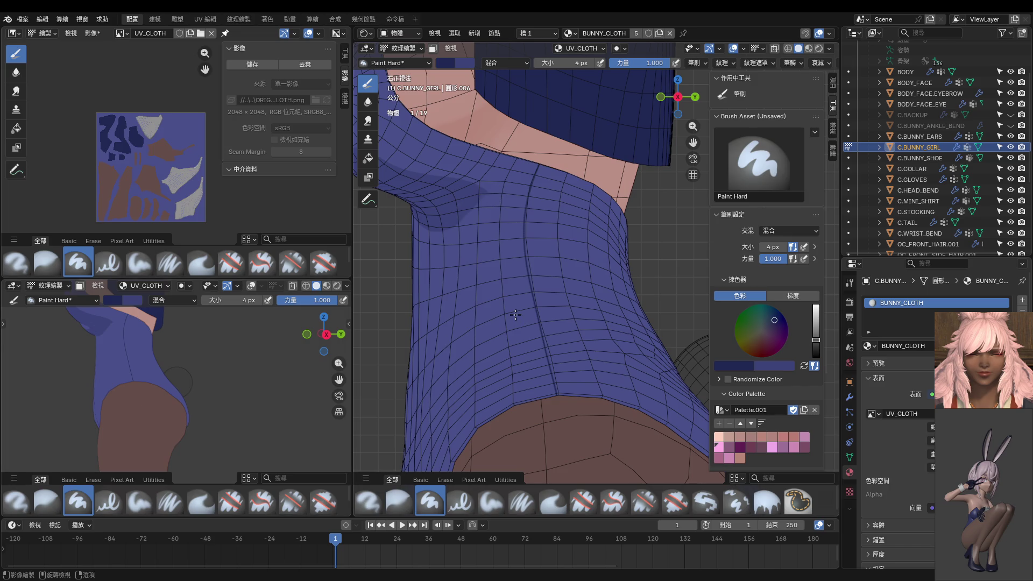
scroll(533, 291, up, 2)
scroll(556, 262, up, 2)
scroll(575, 238, up, 2)
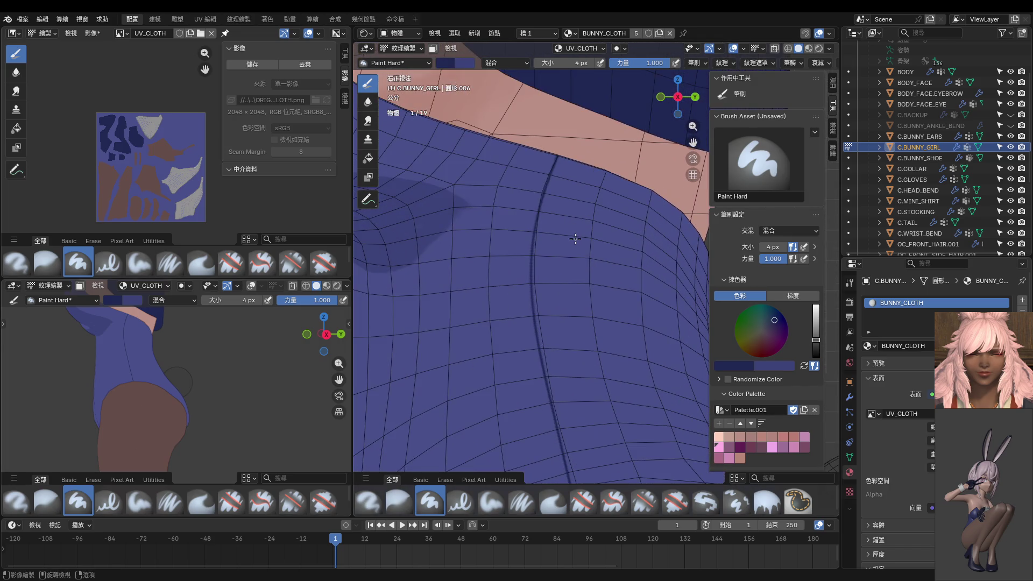
key(f)
click(552, 163)
key(shift+f)
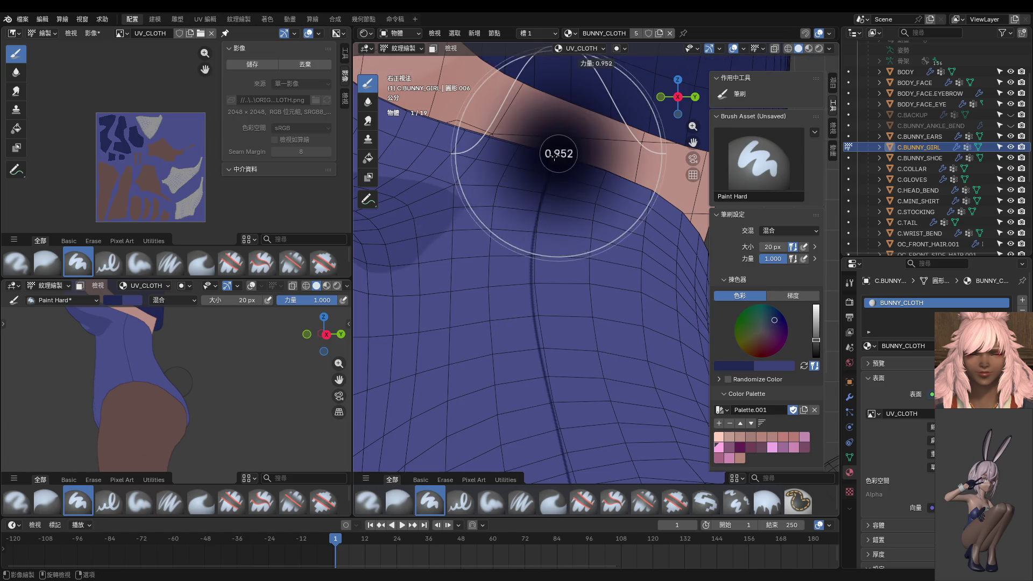
Paint faint dark shading along the back crease at 0.279 strength, redoing strokes that miss.
click(513, 176)
scroll(512, 177, down, 3)
scroll(532, 186, down, 1)
mouse_move(568, 159)
mouse_down()
mouse_move(544, 240)
mouse_move(580, 402)
mouse_up()
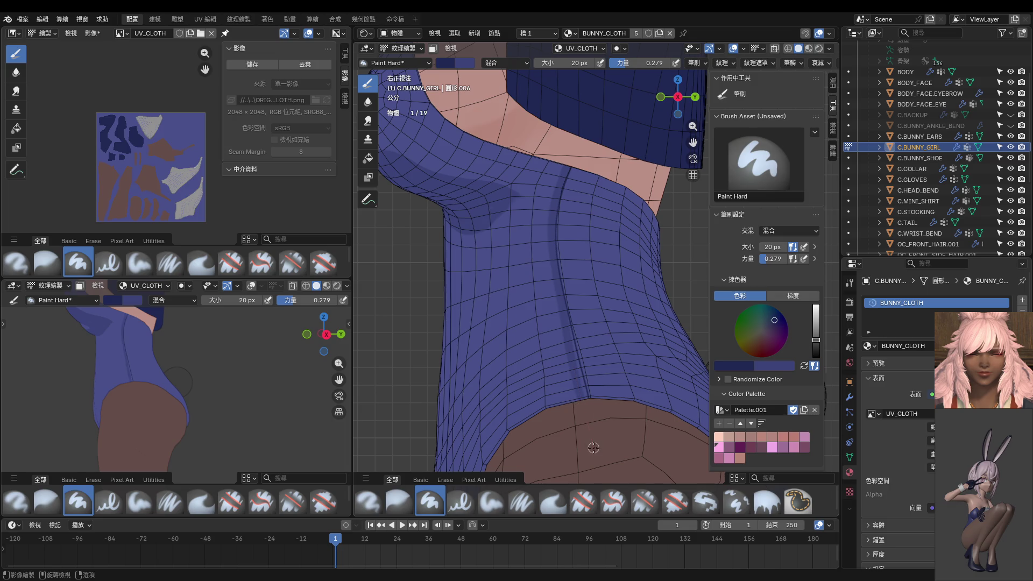
key(ctrl+z)
mouse_move(565, 171)
mouse_down()
mouse_move(546, 228)
mouse_move(592, 444)
mouse_up()
key(ctrl+z)
key(ctrl+z)
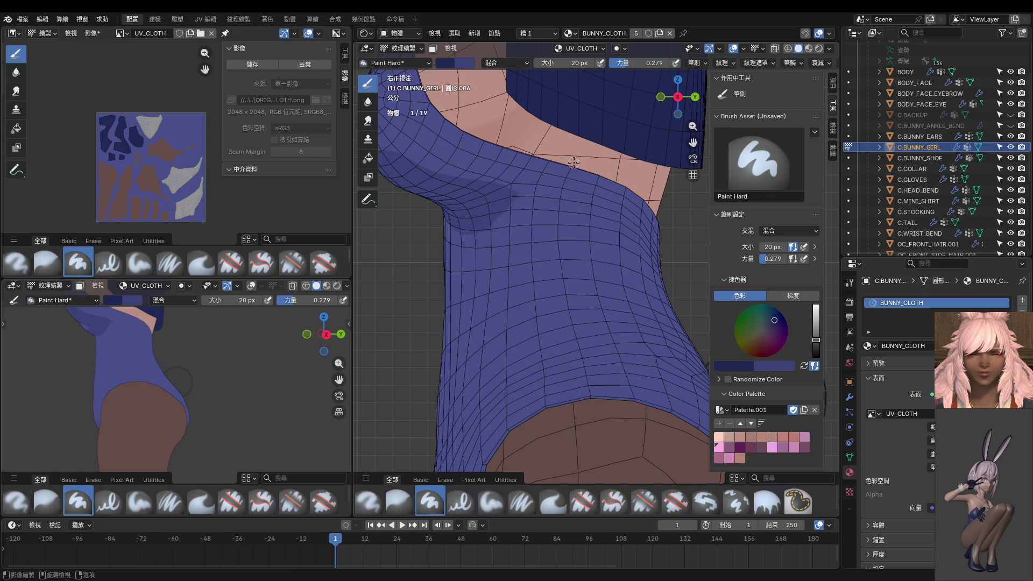
mouse_move(569, 171)
mouse_down()
mouse_move(564, 189)
mouse_move(572, 162)
mouse_move(556, 251)
mouse_move(598, 457)
mouse_up()
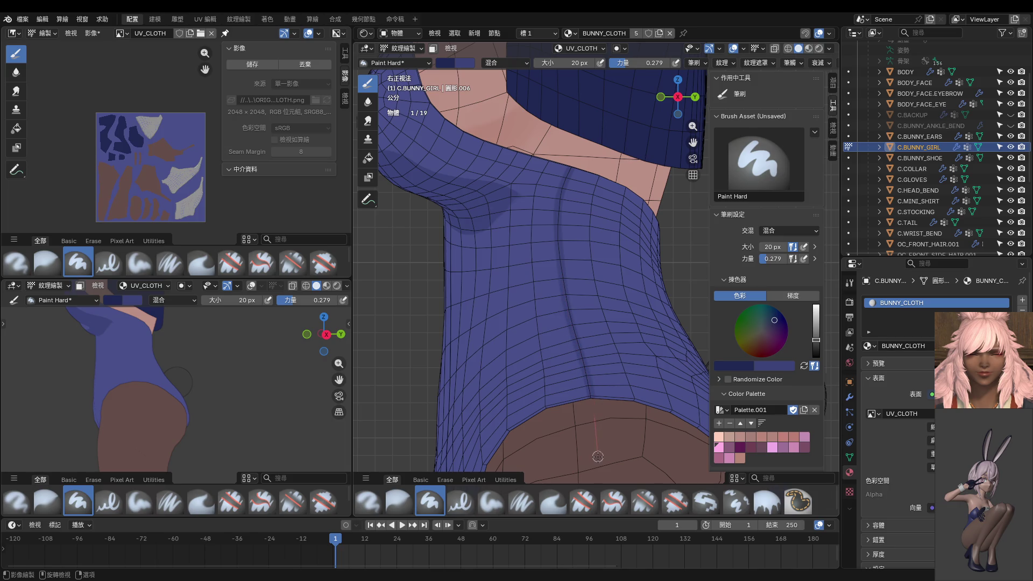
Lay broad soft shading over the crease at 42 px, then a thin line along it with a smaller brush.
key(f)
click(552, 220)
mouse_move(563, 185)
mouse_down()
mouse_move(552, 247)
mouse_move(590, 397)
mouse_move(589, 431)
mouse_up()
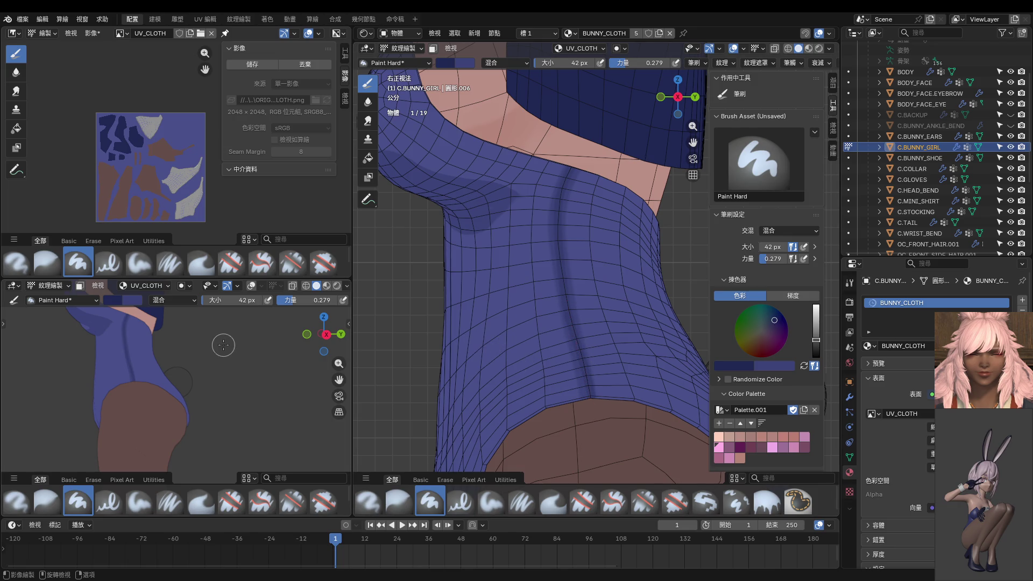
middle_drag(172, 342, 153, 363)
middle_drag(533, 210, 564, 153)
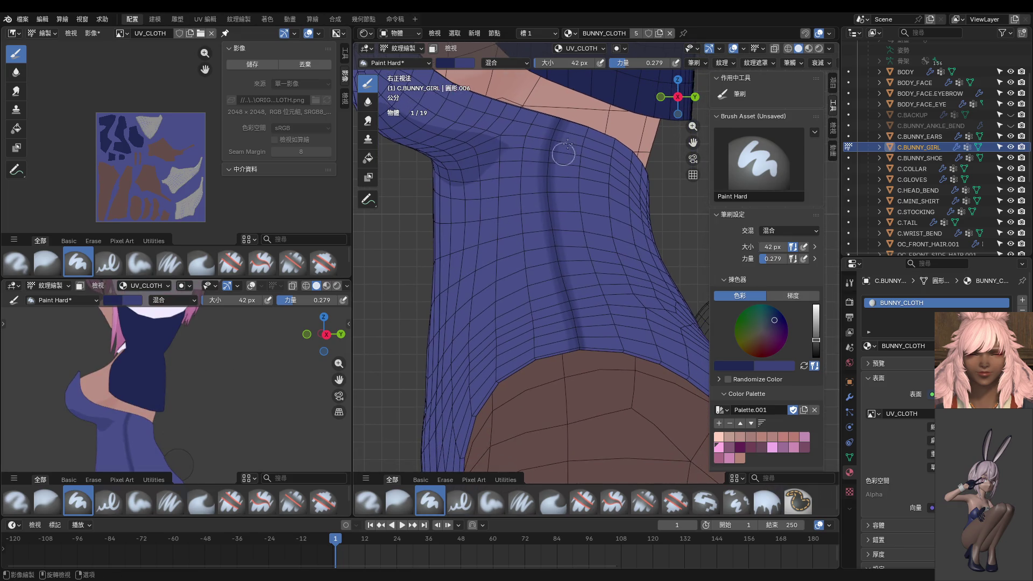
key(f)
click(564, 120)
drag(552, 139, 554, 242)
scroll(209, 407, up, 2)
scroll(185, 402, up, 2)
scroll(169, 399, up, 2)
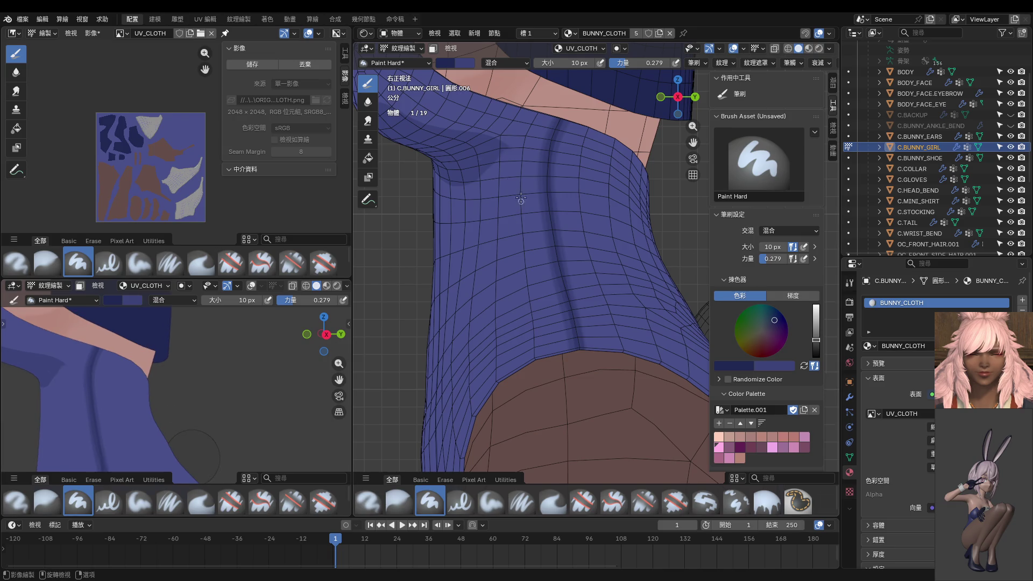
Soften the dark crease shading with the Blur brush at 44 px and return to Paint Hard.
click(368, 101)
key(f)
click(537, 144)
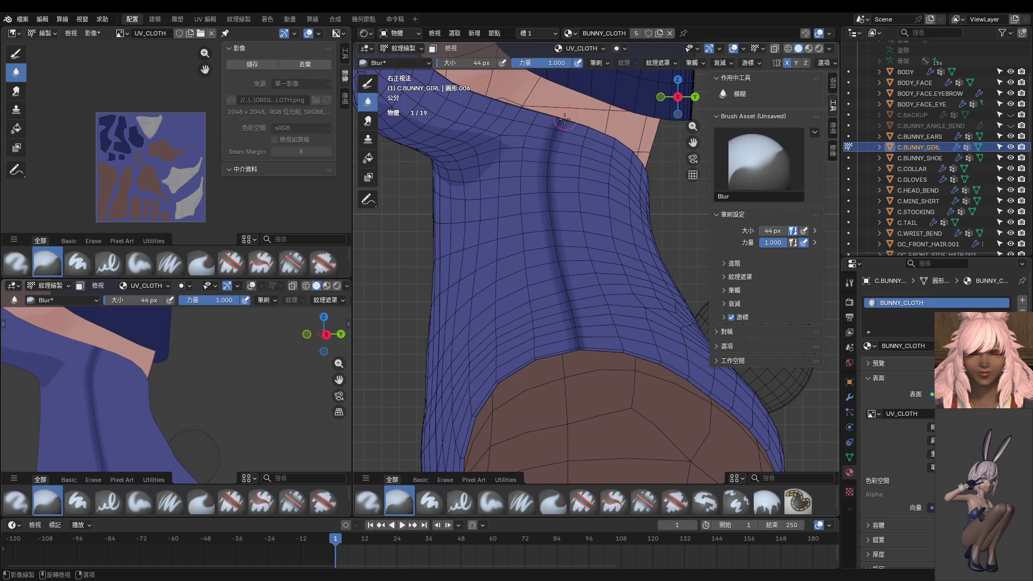
mouse_move(565, 262)
mouse_down()
mouse_move(551, 165)
mouse_move(579, 352)
mouse_move(545, 132)
mouse_up()
shift+middle_drag(164, 322, 170, 303)
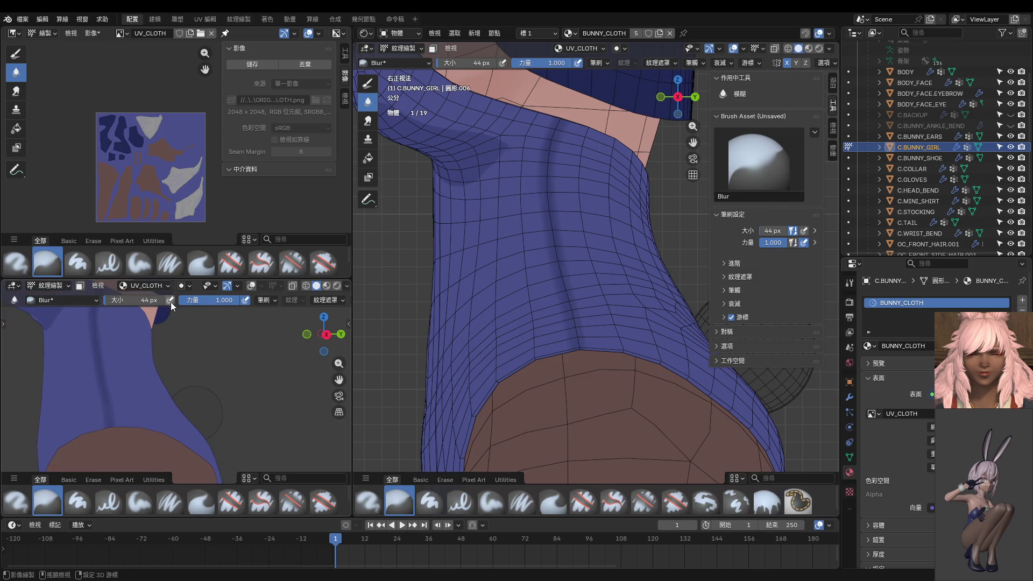
shift+middle_drag(476, 151, 483, 186)
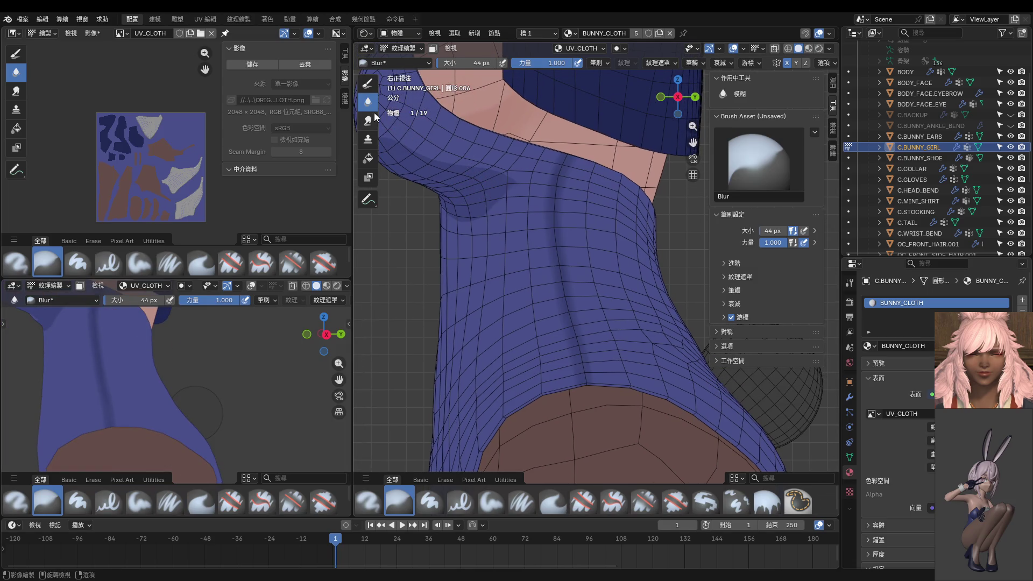
click(367, 84)
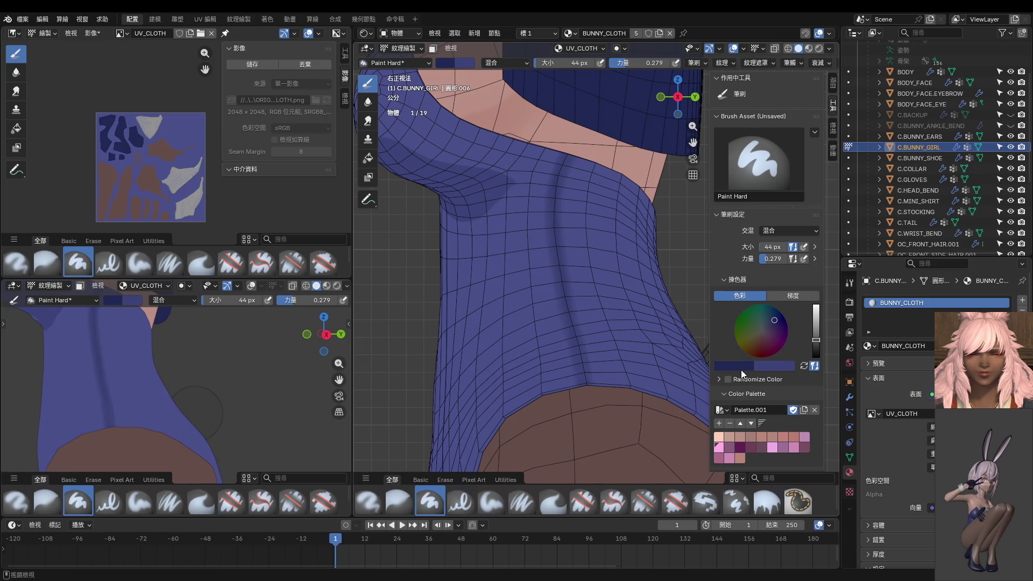
Lower the paint colour's Value to a darker blue and shrink the hard brush to 4 px.
click(741, 370)
drag(813, 253, 812, 259)
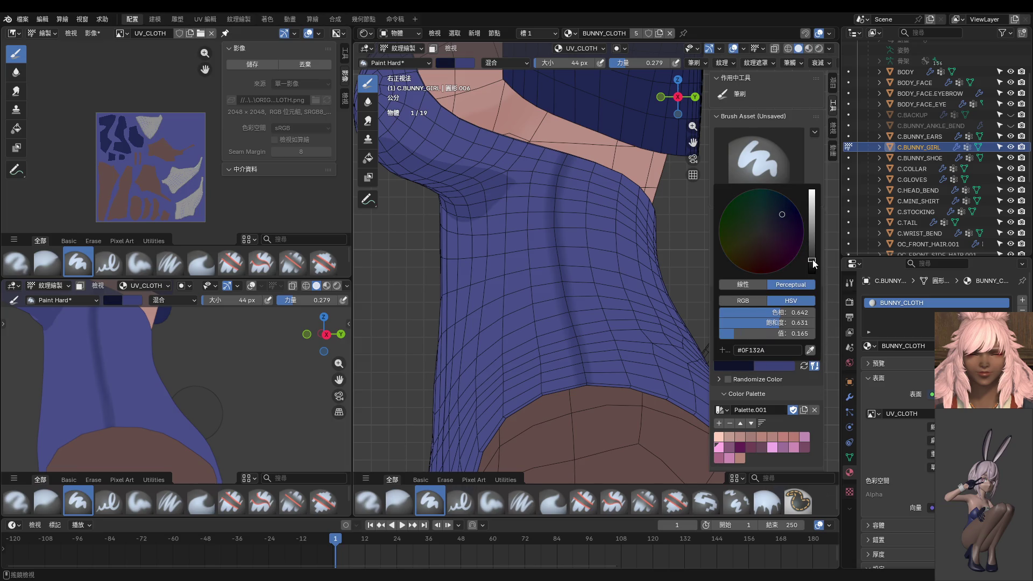
key(f)
click(565, 144)
mouse_move(565, 143)
shift+middle_down()
mouse_move(537, 162)
mouse_move(493, 132)
shift+middle_up()
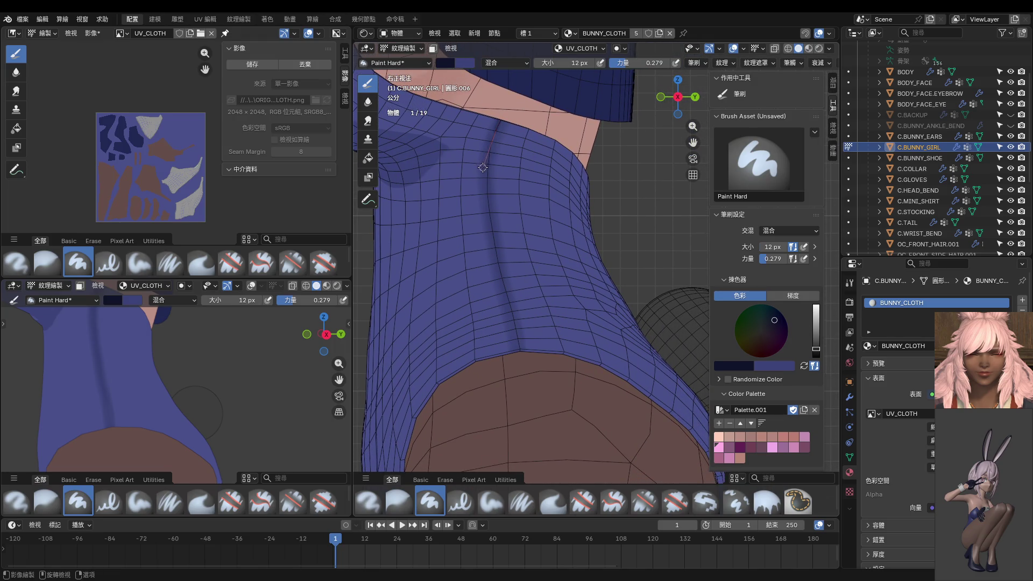
key(f)
click(500, 116)
drag(815, 348, 815, 354)
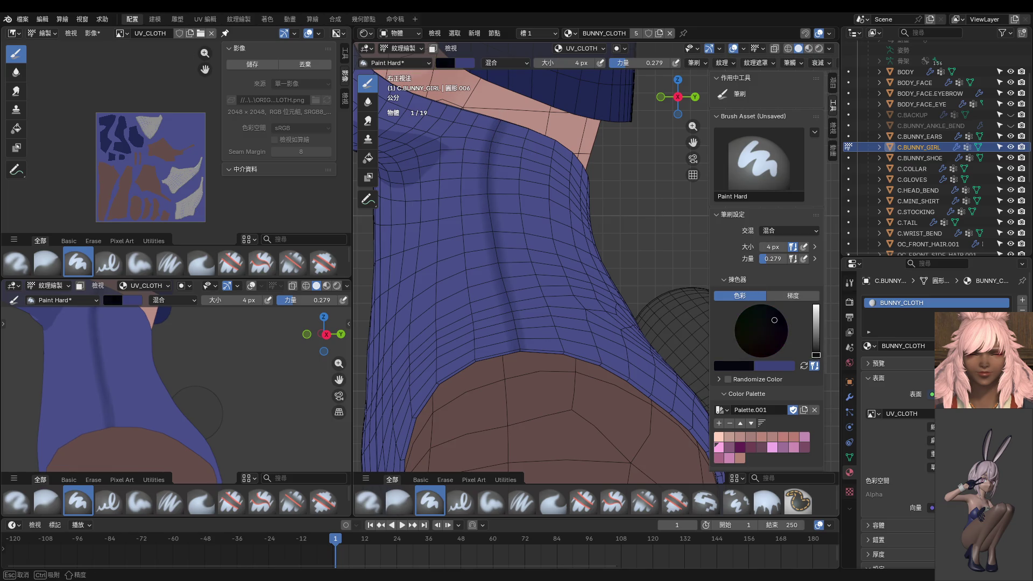
Draw a thin dark line along the back crease and move in on the shoulder edge.
shift+middle_drag(510, 135, 502, 119)
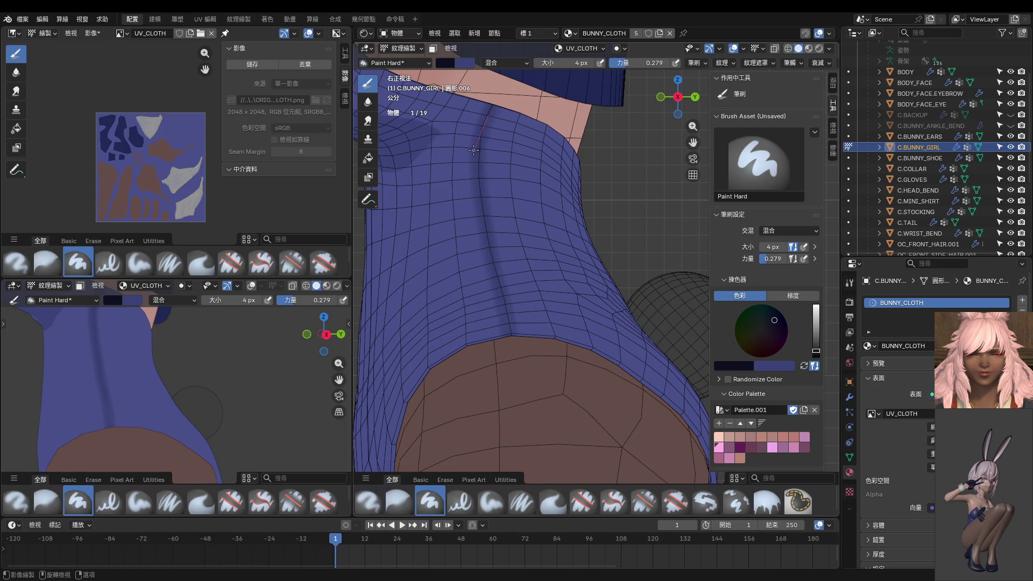
drag(474, 185, 477, 195)
shift+middle_drag(176, 356, 178, 388)
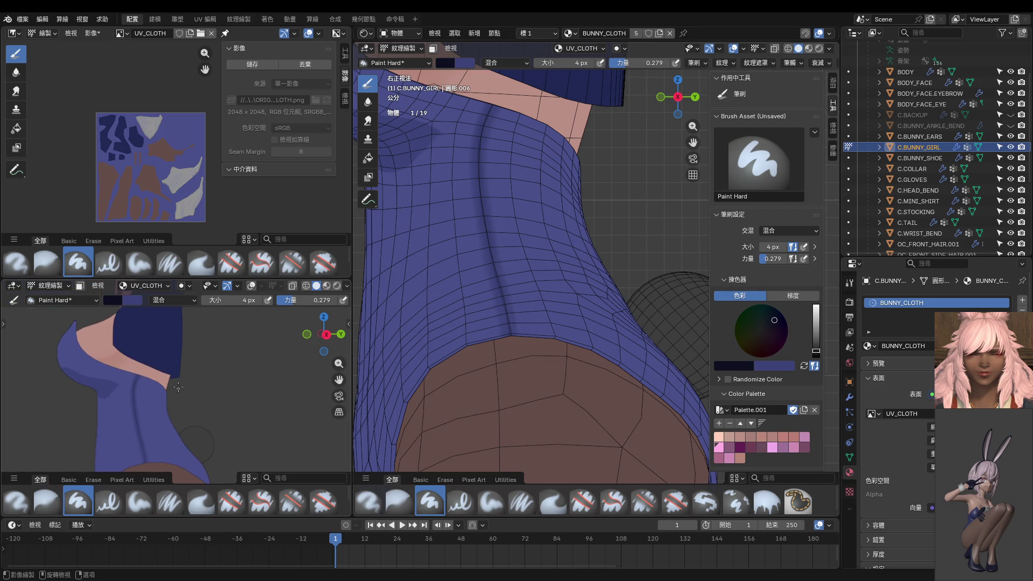
scroll(179, 381, up, 3)
scroll(187, 410, up, 2)
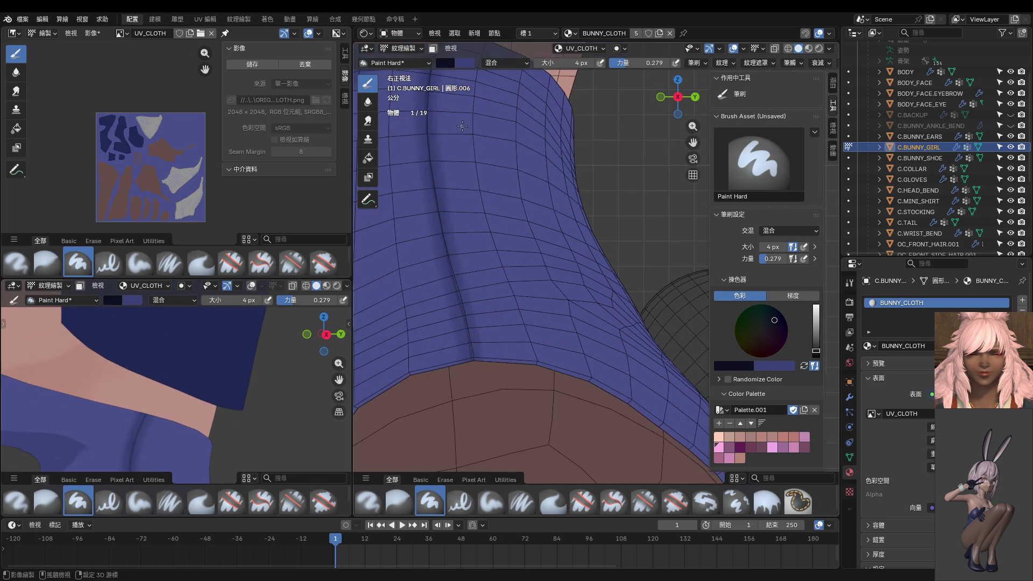
shift+middle_drag(462, 185, 449, 247)
scroll(448, 247, up, 2)
scroll(448, 248, up, 2)
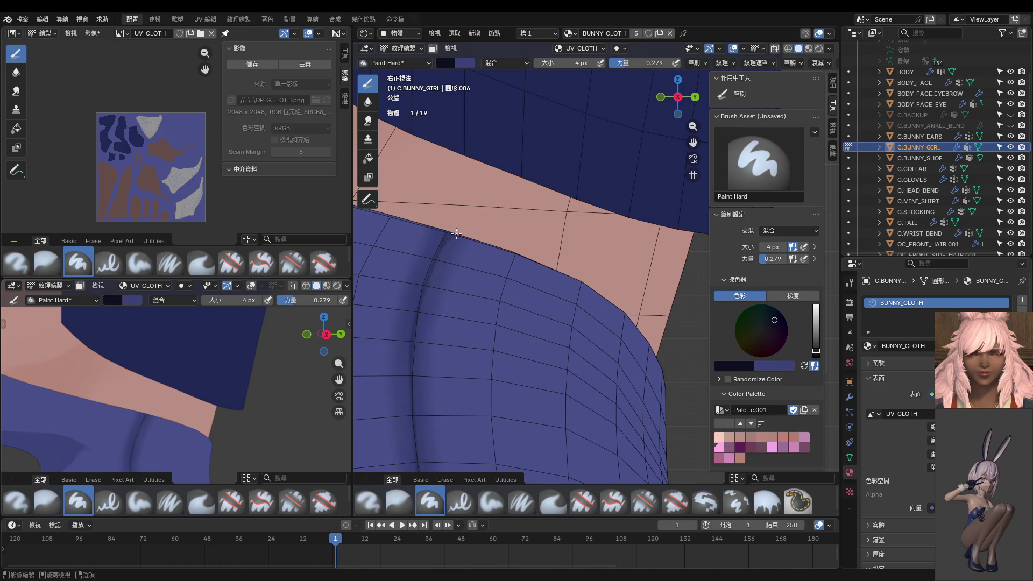
Raise brush strength to 1.0 and paint a dark seam line down the back below the shoulder.
key(shift+f)
click(473, 259)
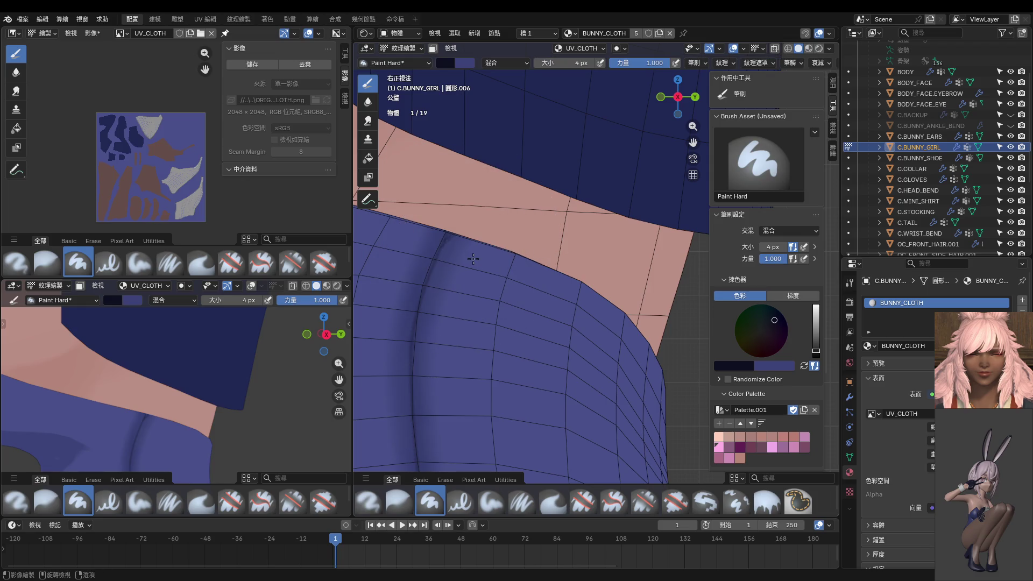
shift+middle_drag(474, 259, 503, 149)
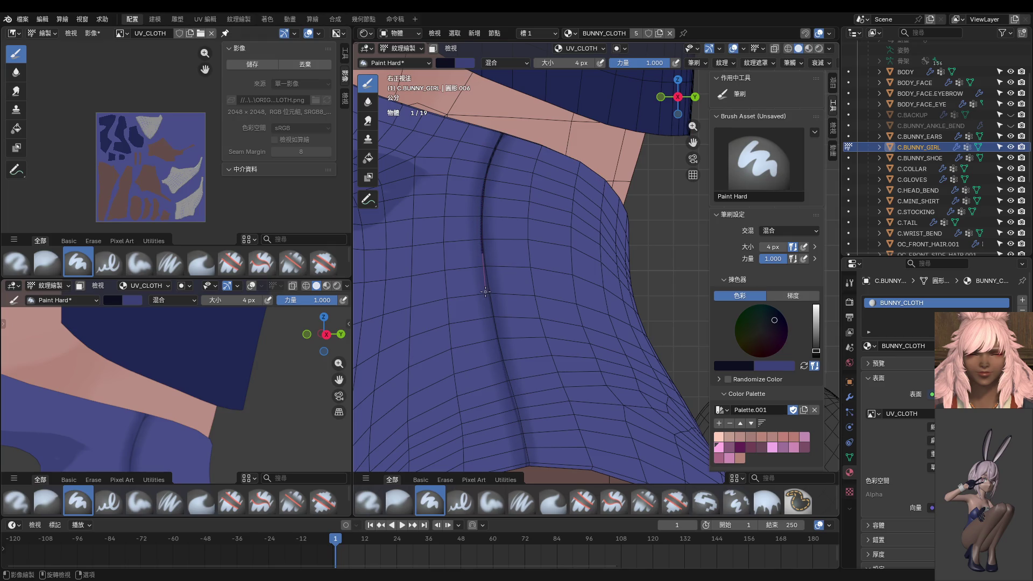
drag(488, 306, 495, 322)
drag(524, 447, 530, 471)
Undo the last seam stroke and zoom in on the collar edge where the seam ends.
middle_drag(162, 379, 192, 330)
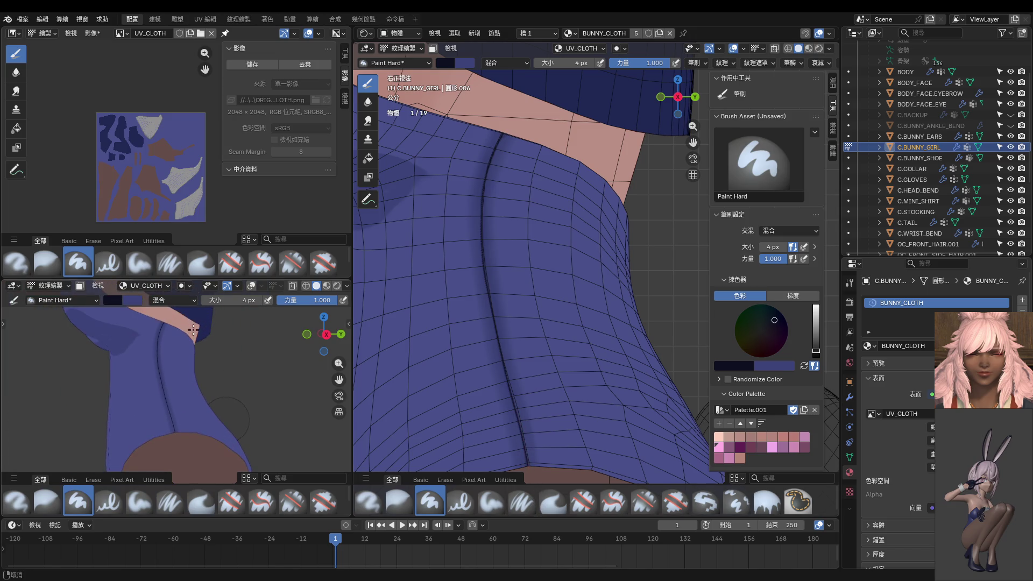
key(ctrl+z)
mouse_move(520, 200)
shift+middle_down()
mouse_move(519, 225)
mouse_move(511, 129)
shift+middle_up()
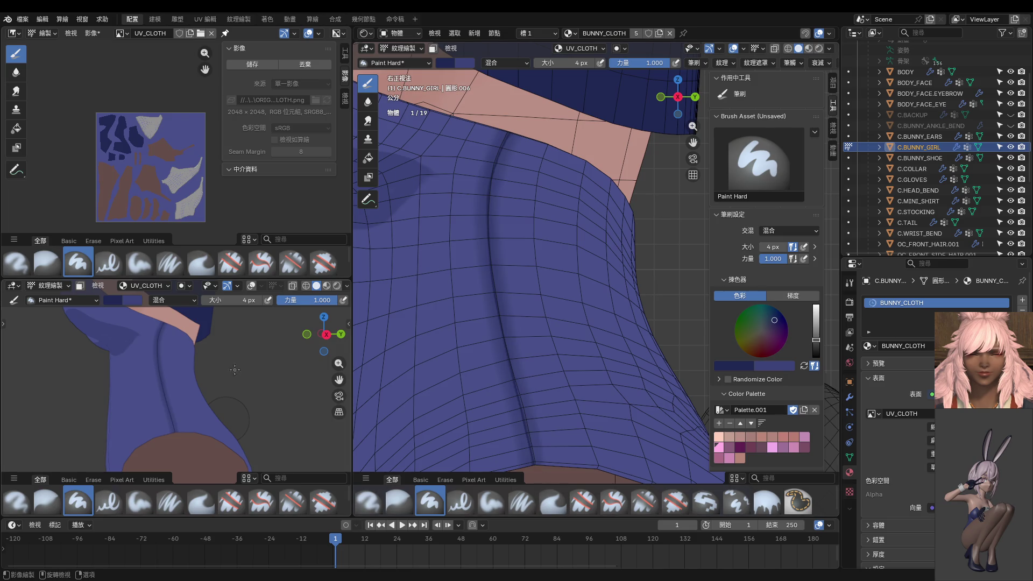
mouse_move(585, 397)
middle_down()
mouse_move(539, 301)
mouse_move(503, 315)
middle_up()
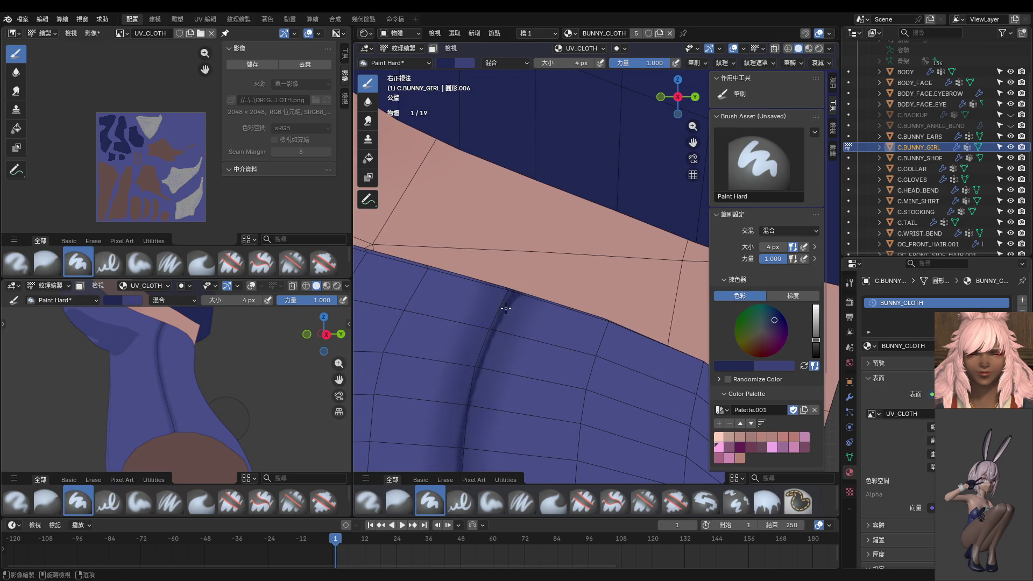
Cover the pink streak with blue at 8 px and paint a dark line down the crease.
key(bracketright)
key(bracketright)
key(bracketright)
middle_drag(493, 235, 551, 254)
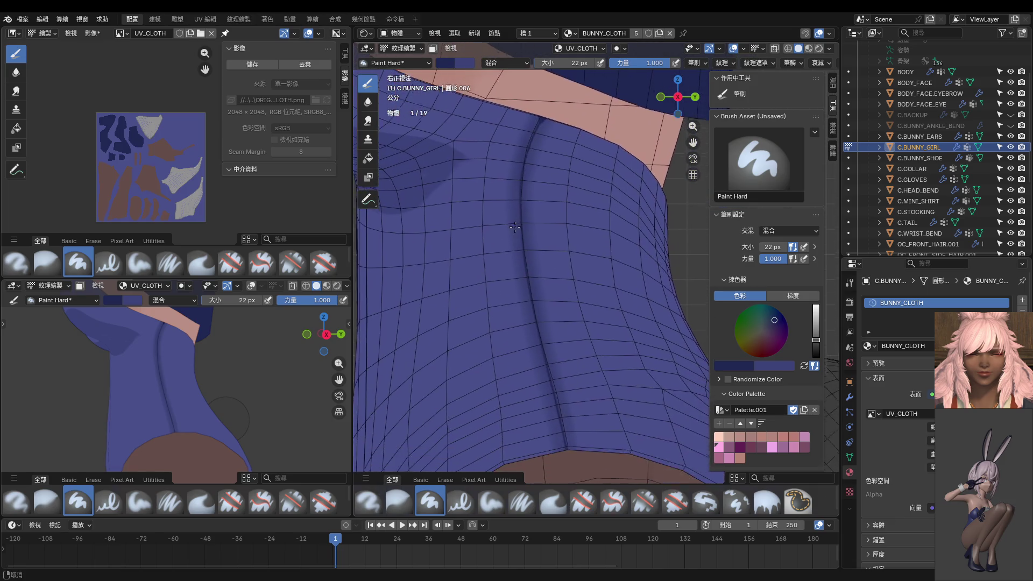
key(bracketleft)
key(bracketleft)
key(bracketleft)
key(bracketleft)
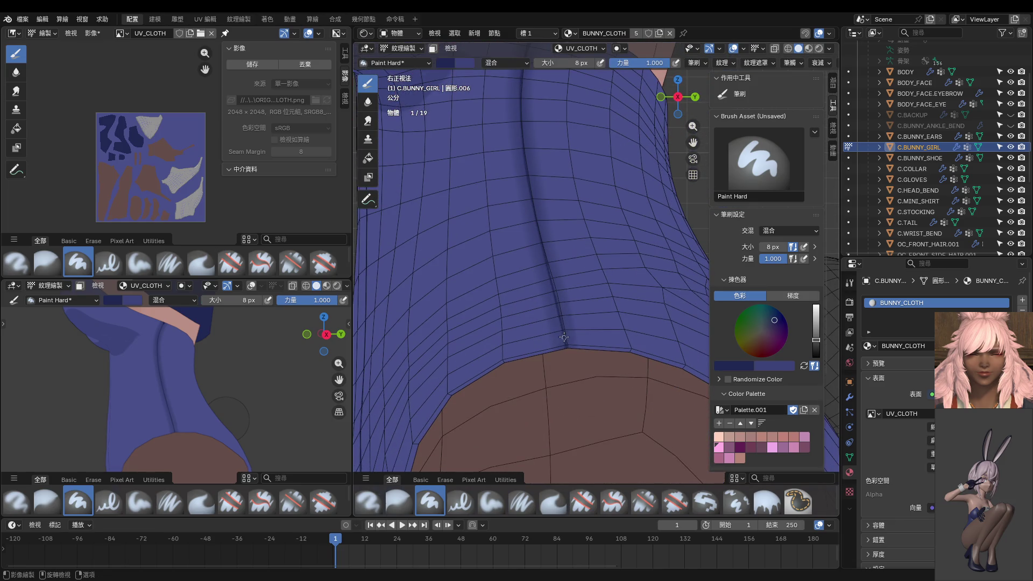
drag(562, 365, 563, 361)
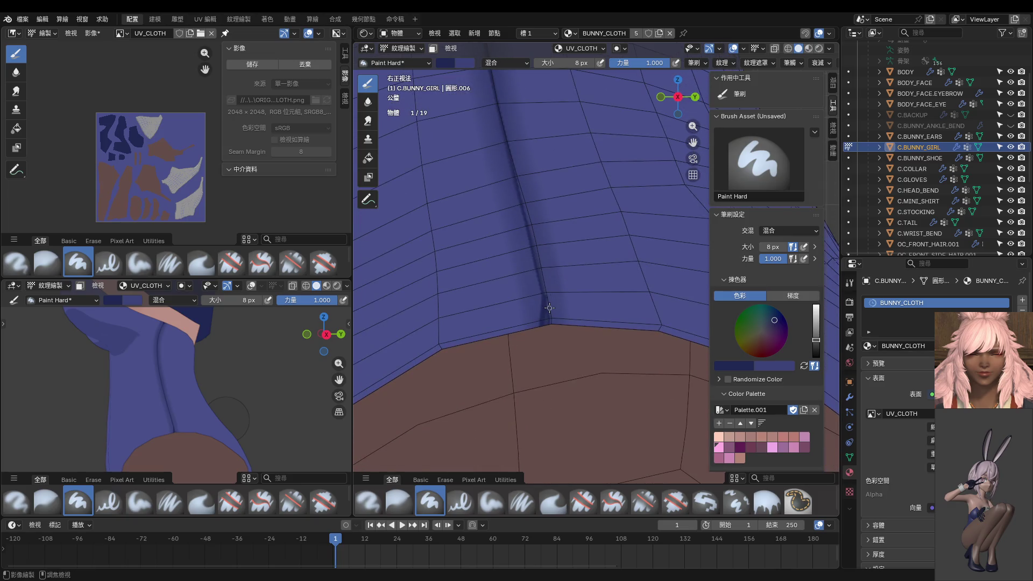
shift+middle_drag(554, 356, 528, 276)
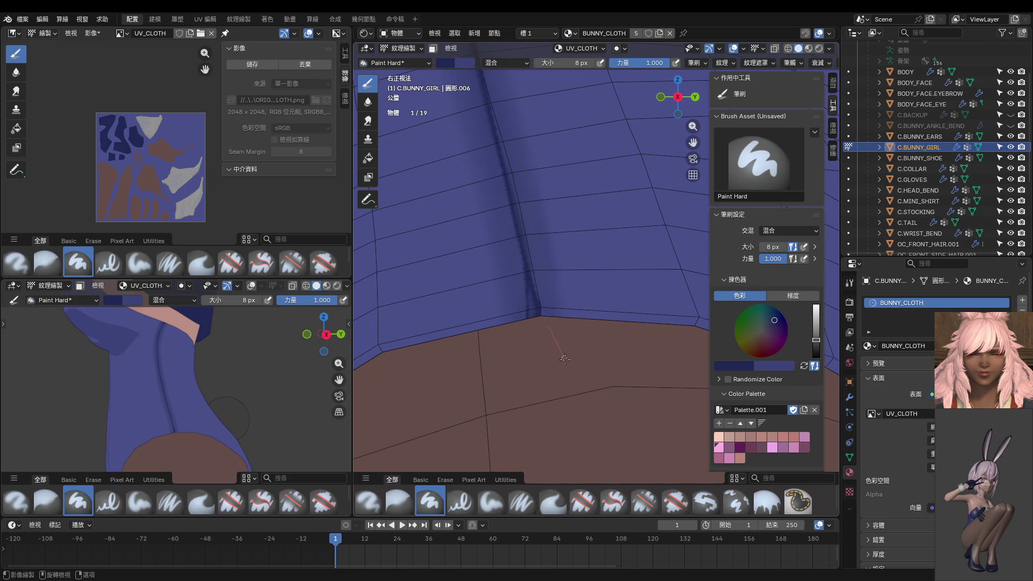
drag(548, 304, 530, 315)
Darken the crease bottom near the brown edge with line strokes at 16 px and 10 px.
key(bracketright)
drag(533, 299, 569, 342)
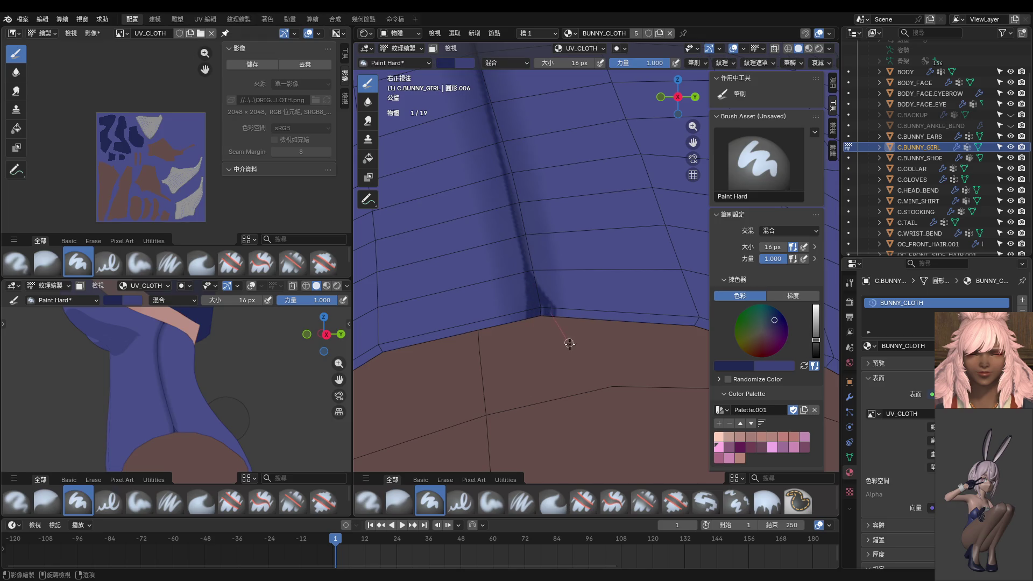
drag(533, 295, 558, 325)
key(bracketleft)
key(bracketleft)
key(bracketleft)
drag(555, 309, 550, 311)
drag(551, 315, 571, 345)
Darken the seam's upper end toward the collar, then pick the Blur brush.
mouse_move(384, 279)
shift+middle_down()
mouse_move(601, 339)
mouse_move(563, 320)
shift+middle_up()
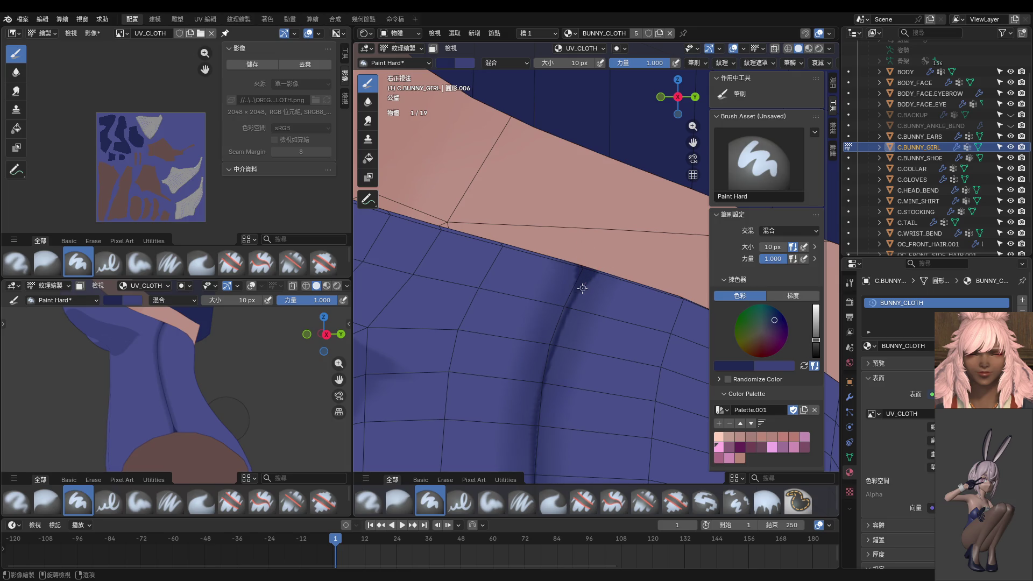
drag(547, 352, 577, 267)
scroll(555, 346, down, 1)
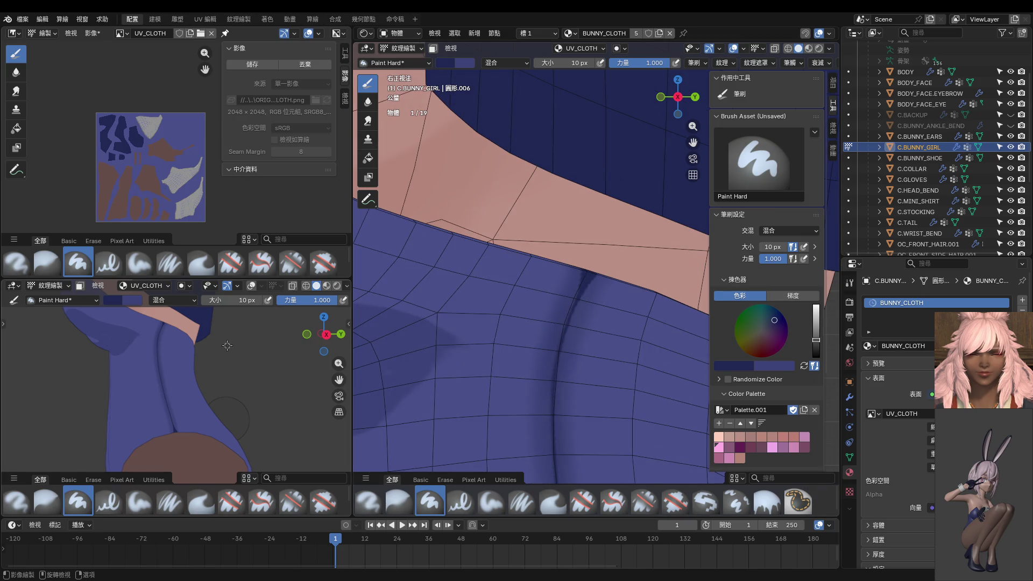
scroll(227, 345, down, 3)
click(367, 101)
mouse_move(614, 291)
middle_down()
mouse_move(584, 254)
mouse_move(556, 243)
middle_up()
Blur the dark centre seam down the back with a 34 px brush.
key(f)
click(546, 228)
drag(546, 228, 576, 433)
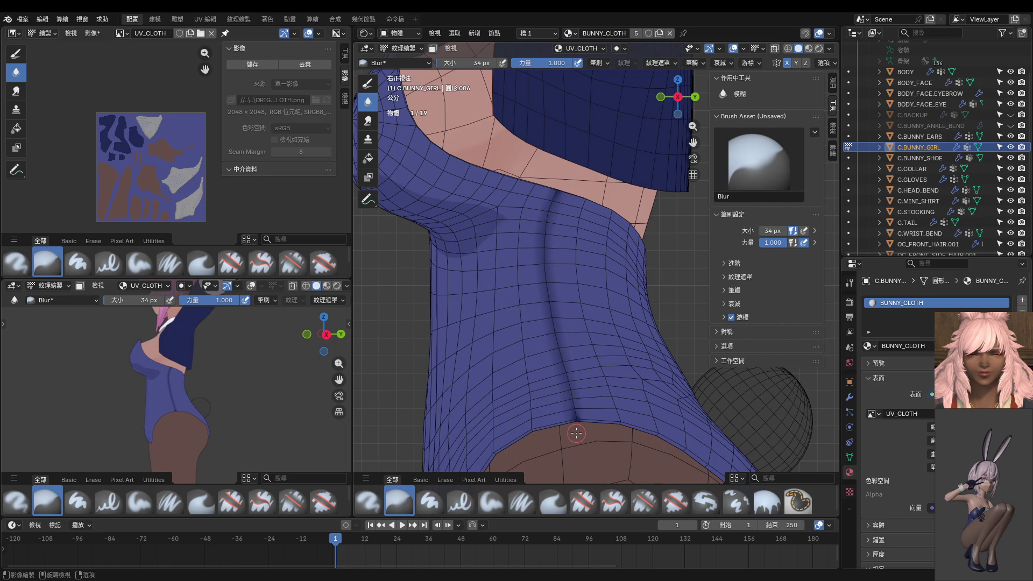
scroll(223, 381, up, 2)
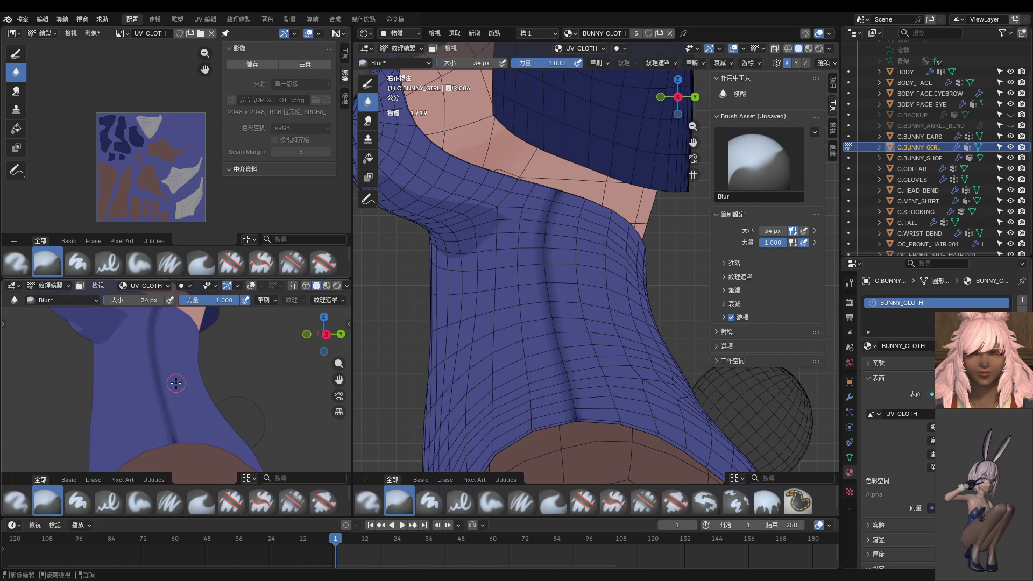
scroll(177, 383, up, 2)
scroll(191, 418, up, 2)
middle_drag(548, 347, 548, 324)
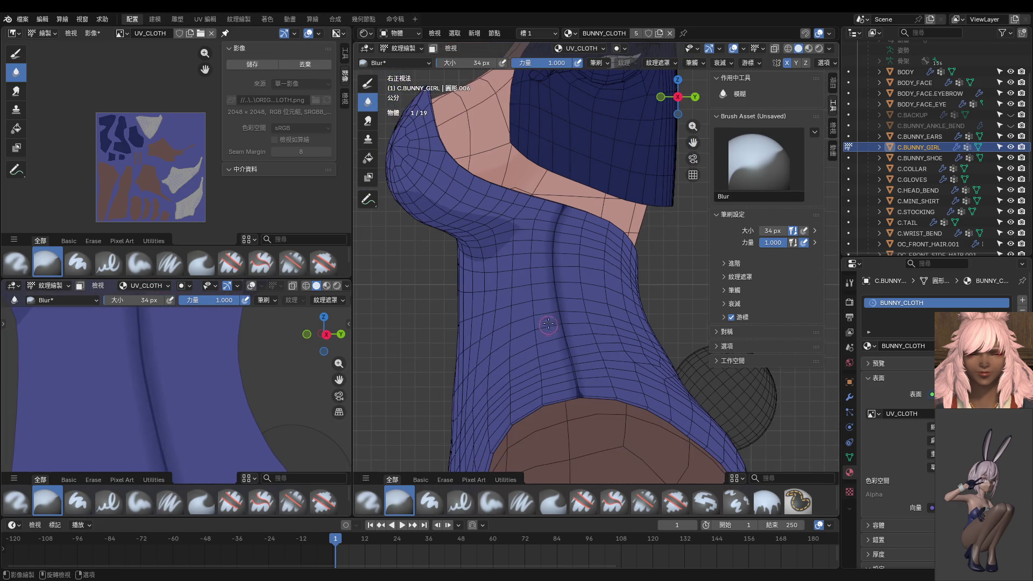
scroll(557, 230, up, 1)
scroll(556, 214, down, 1)
middle_drag(555, 209, 553, 182)
Reduce the blur brush to 14 px, check the suit from the front and return to Paint Hard.
key(f)
click(558, 162)
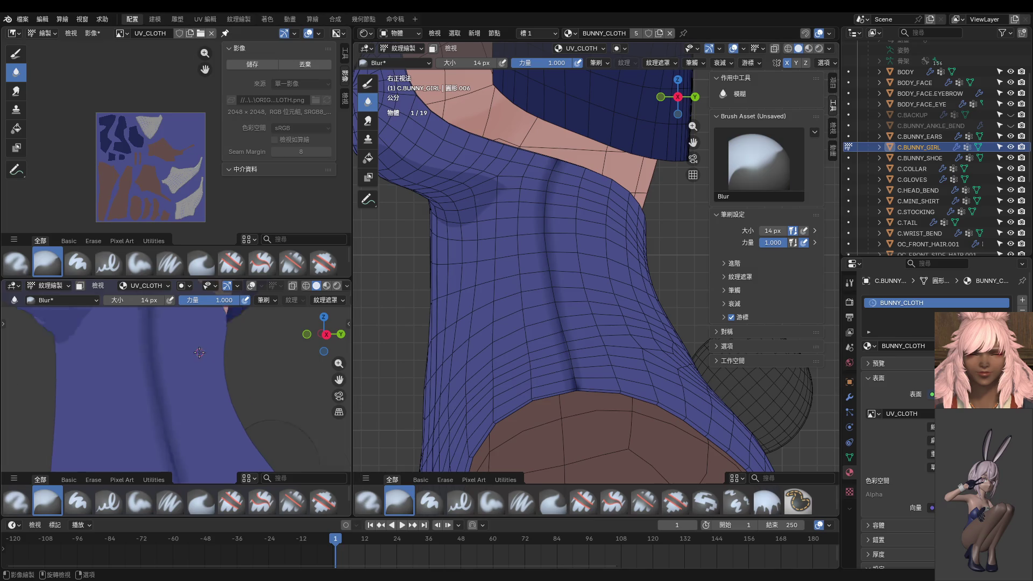
middle_drag(309, 353, 304, 391)
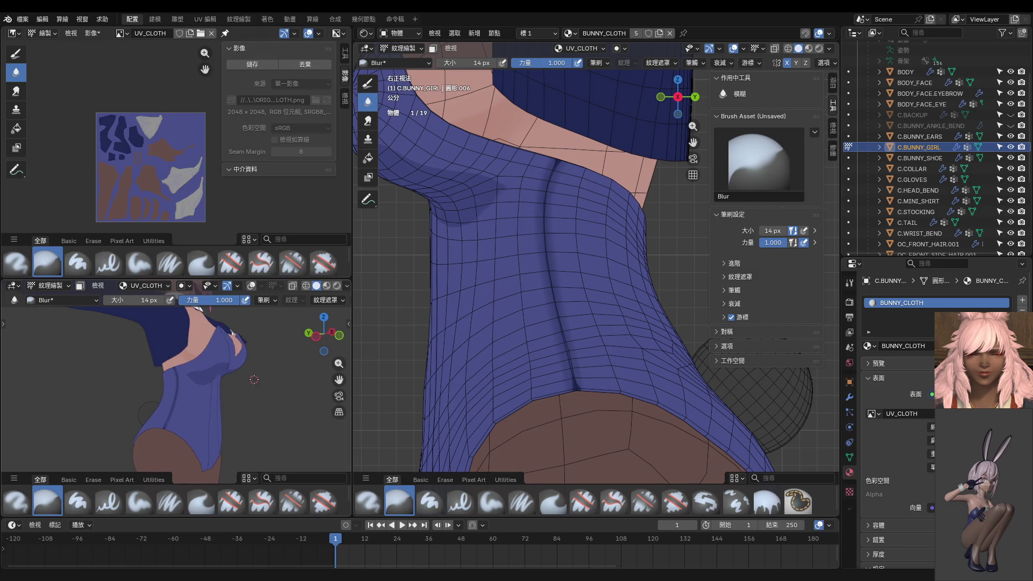
middle_drag(304, 390, 242, 398)
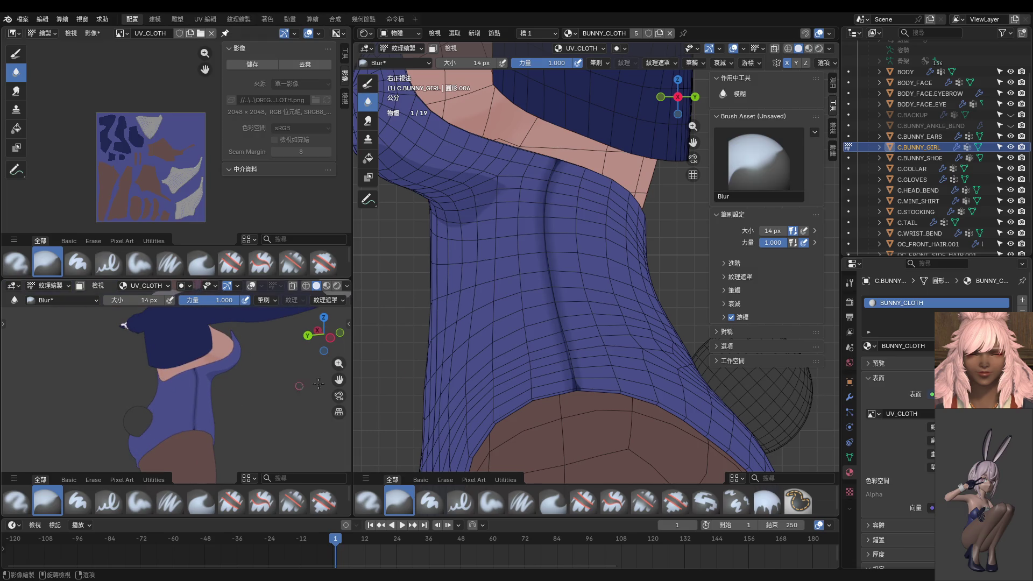
scroll(551, 341, down, 2)
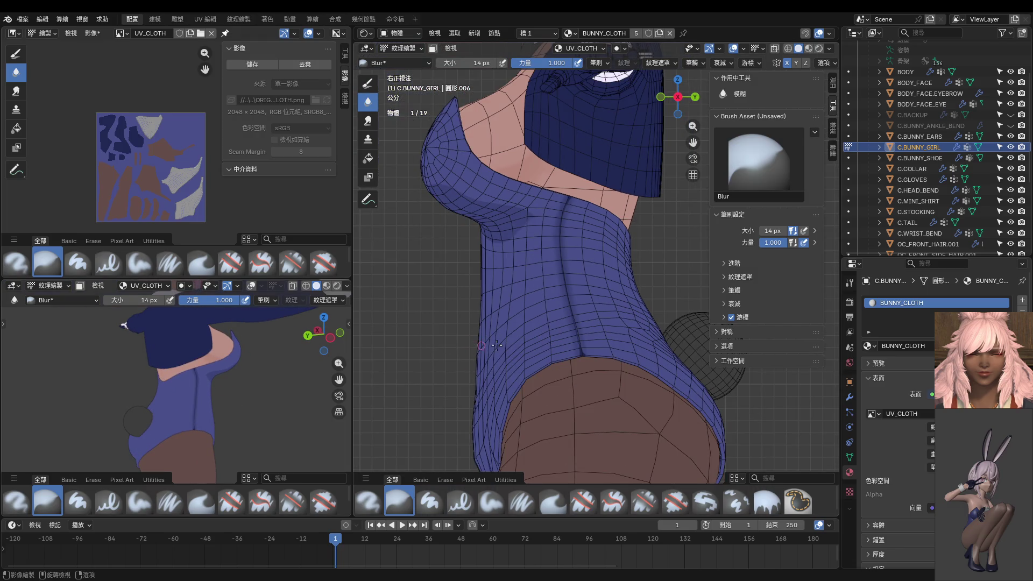
middle_drag(517, 348, 584, 339)
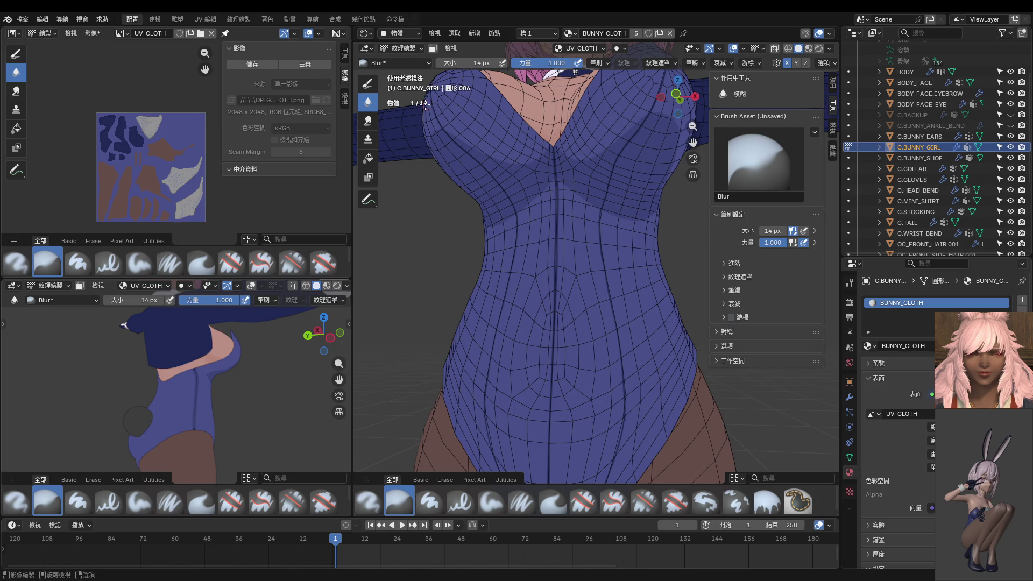
key(d)
scroll(634, 241, down, 3)
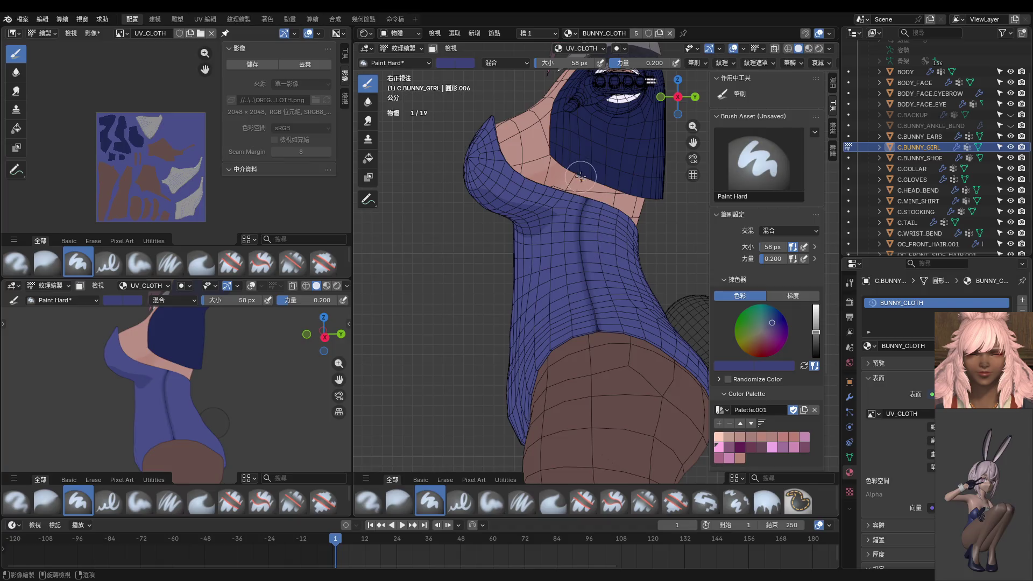
Stroke light 58 px shading over the blue torso and across the back, viewing from back and side.
mouse_move(604, 378)
mouse_down()
mouse_move(576, 308)
mouse_move(606, 366)
mouse_move(599, 284)
mouse_up()
scroll(219, 409, up, 2)
mouse_move(219, 409)
middle_down()
mouse_move(212, 358)
mouse_move(191, 369)
mouse_move(123, 356)
mouse_move(187, 362)
middle_up()
middle_drag(567, 318, 564, 298)
drag(565, 298, 670, 295)
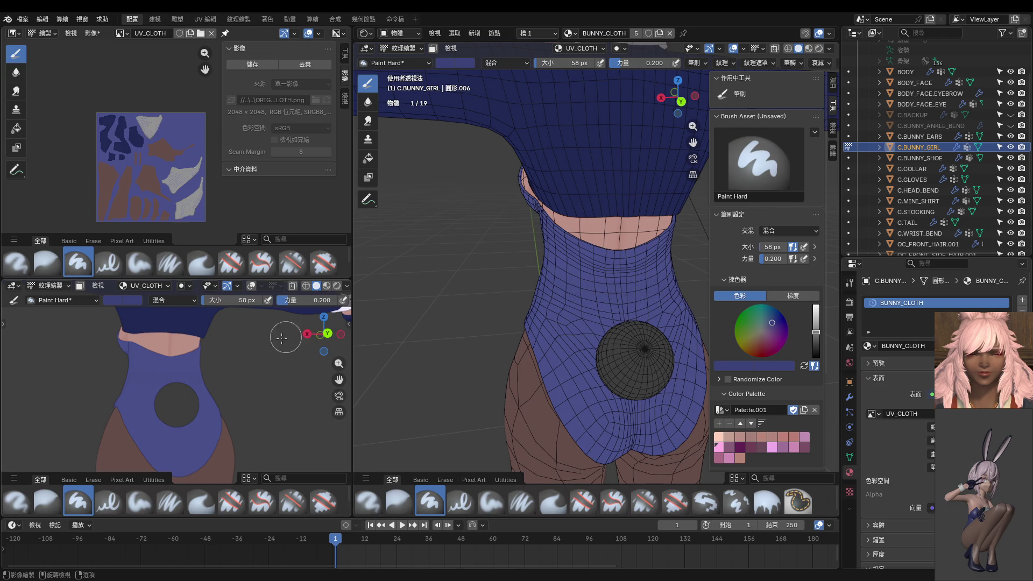
middle_drag(285, 337, 274, 331)
mouse_move(524, 335)
middle_down()
mouse_move(609, 316)
mouse_move(575, 289)
middle_up()
Set paint strength to 1.0 and inspect the suit's tail opening and lower point in the second view.
key(shift+f)
click(659, 300)
middle_drag(659, 300, 561, 324)
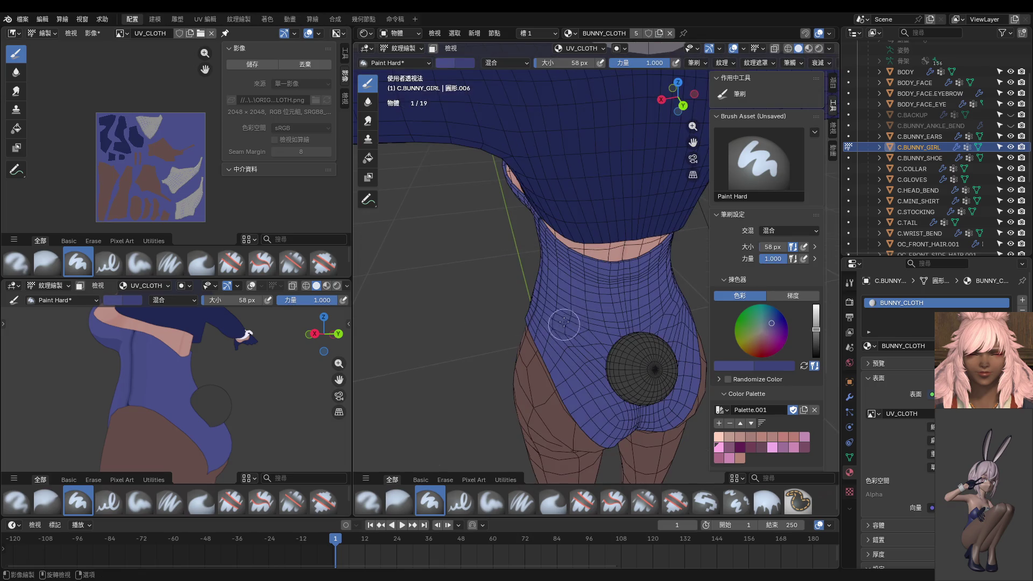
middle_drag(557, 275, 558, 257)
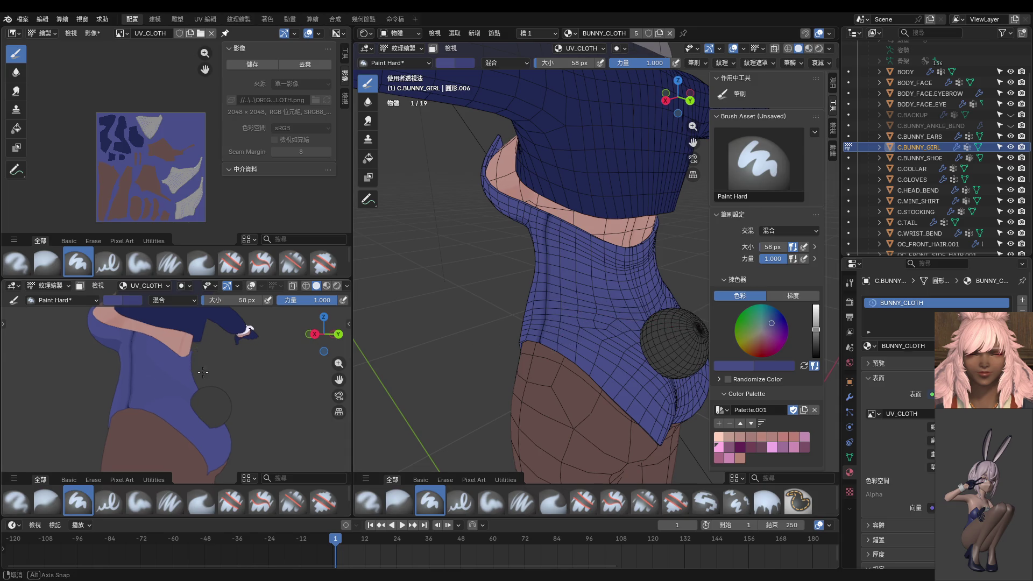
scroll(208, 380, up, 3)
scroll(120, 351, up, 2)
mouse_move(120, 417)
middle_down()
mouse_move(167, 415)
mouse_move(186, 397)
middle_up()
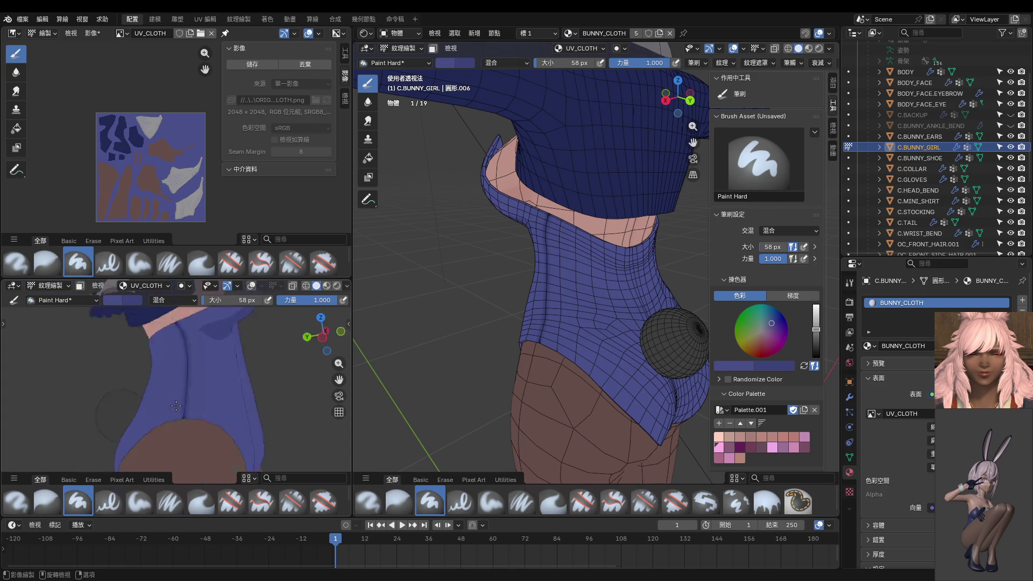
scroll(185, 397, up, 2)
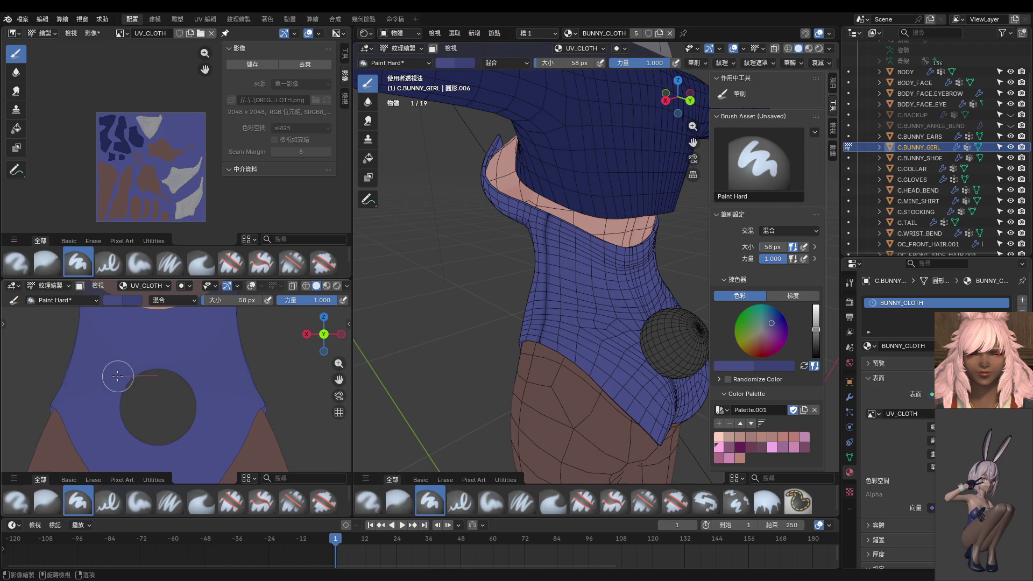
mouse_move(215, 385)
middle_down()
mouse_move(225, 396)
mouse_move(222, 357)
middle_up()
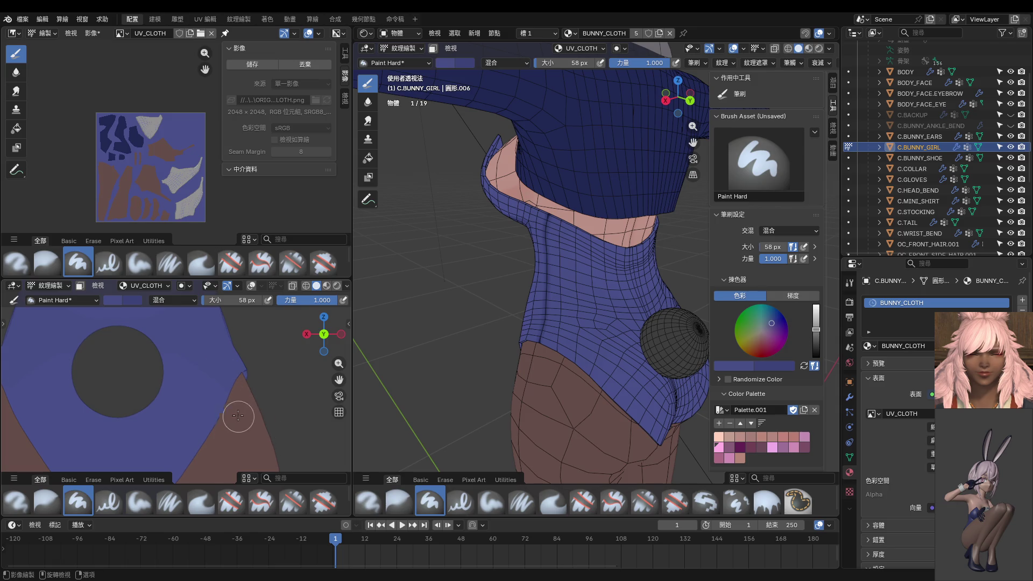
middle_drag(212, 369, 221, 394)
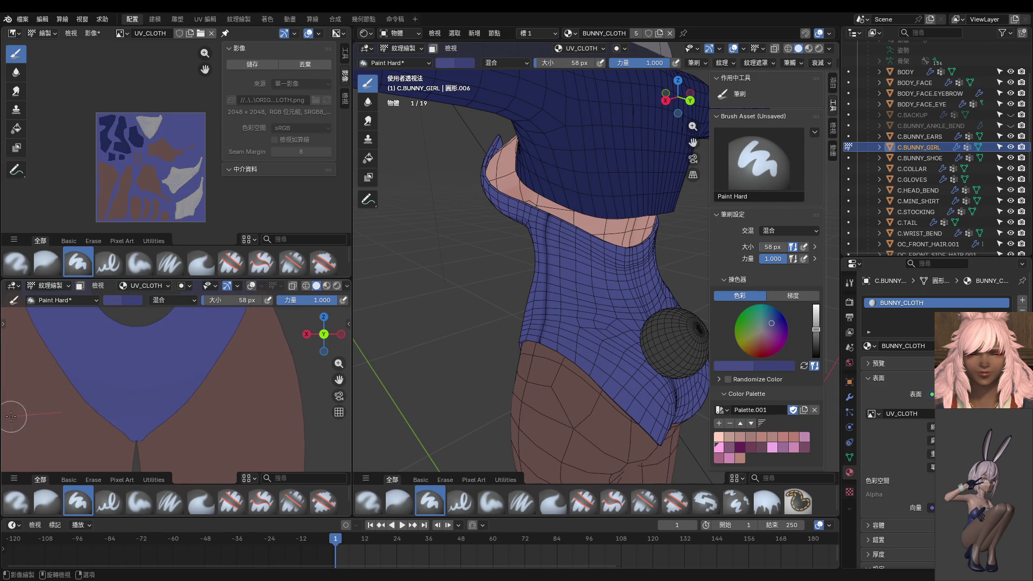
mouse_move(153, 456)
middle_down()
mouse_move(186, 390)
mouse_move(86, 385)
mouse_move(208, 364)
middle_up()
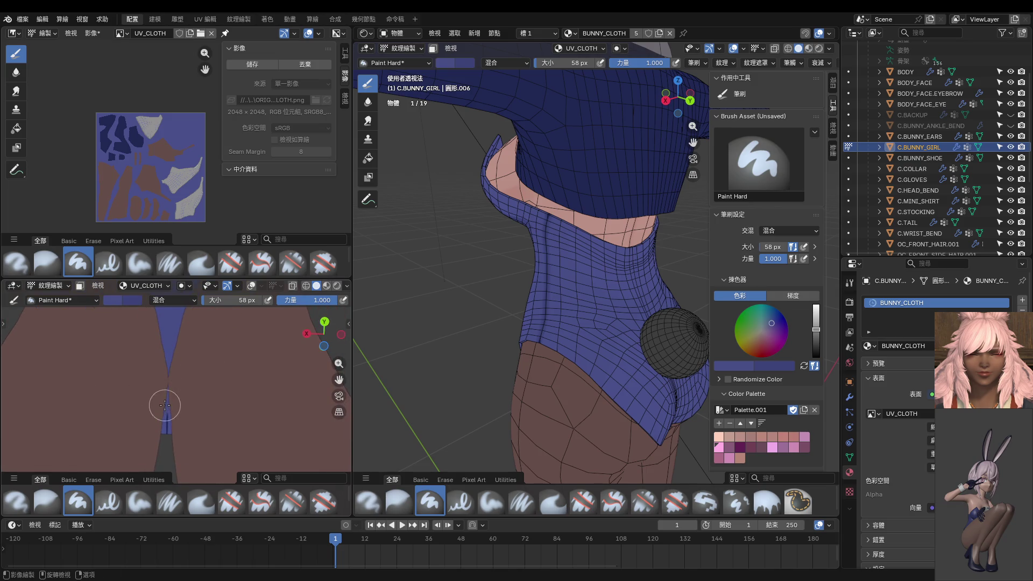
mouse_move(173, 323)
middle_down()
mouse_move(196, 351)
mouse_move(183, 382)
mouse_move(194, 421)
middle_up()
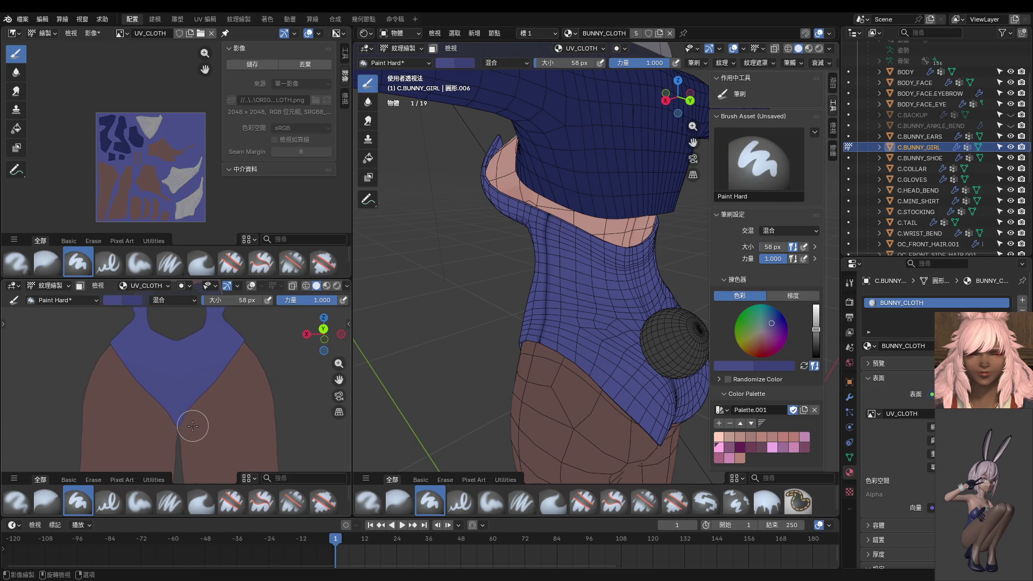
Sample the suit's blue as paint colour and shrink the brush to 8 px from a low front view.
middle_drag(380, 393, 622, 356)
key(s)
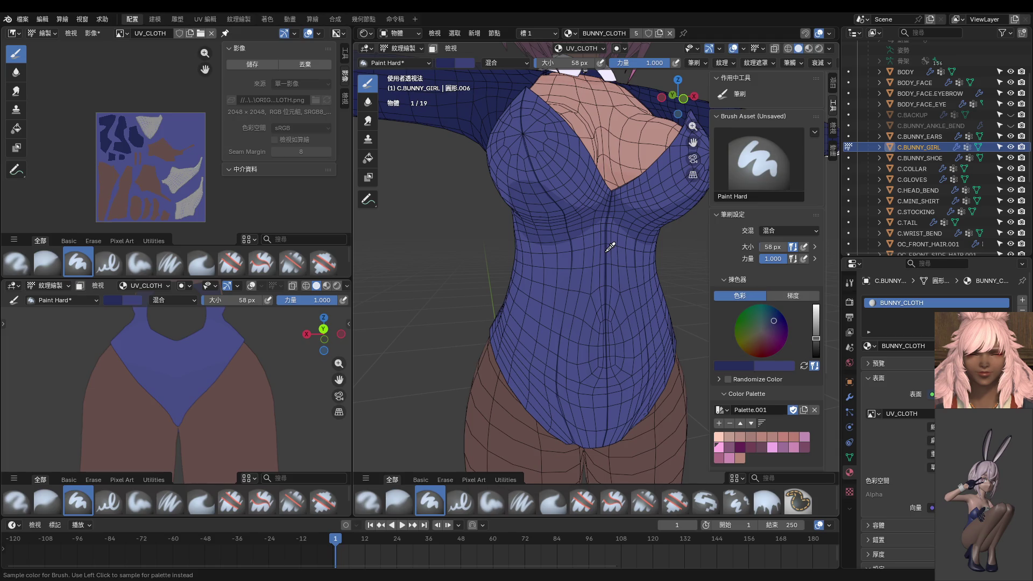
mouse_move(610, 246)
alt+middle_down()
mouse_move(641, 328)
mouse_move(621, 323)
alt+middle_up()
mouse_move(618, 272)
middle_down()
mouse_move(633, 219)
mouse_move(597, 180)
mouse_move(578, 105)
middle_up()
text(f8)
key(Return)
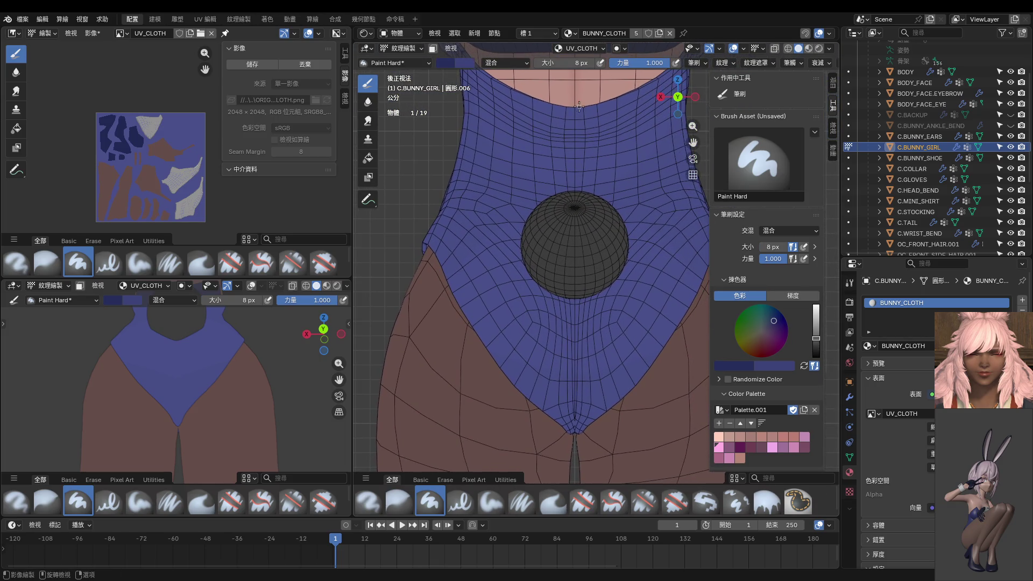
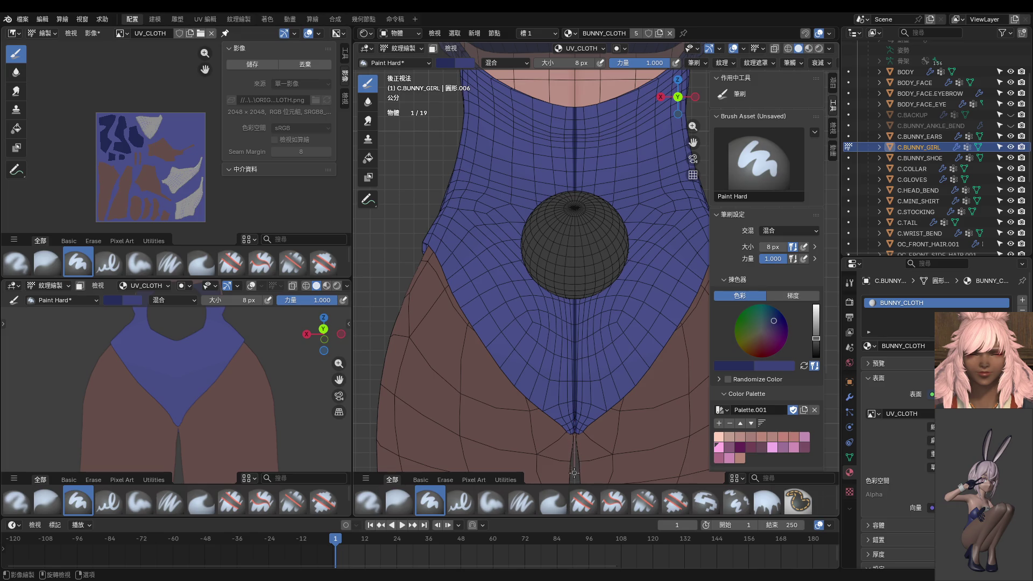
scroll(592, 220, up, 5)
Paint the dark blue seam further down the crotch strip with Paint Hard, checking it from the back.
middle_drag(593, 258, 593, 219)
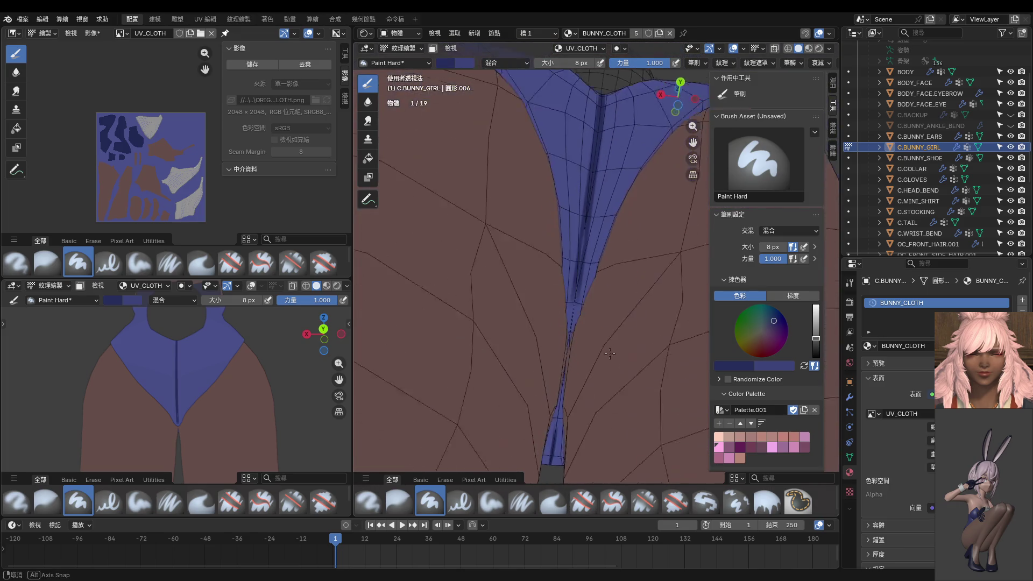
drag(572, 300, 567, 351)
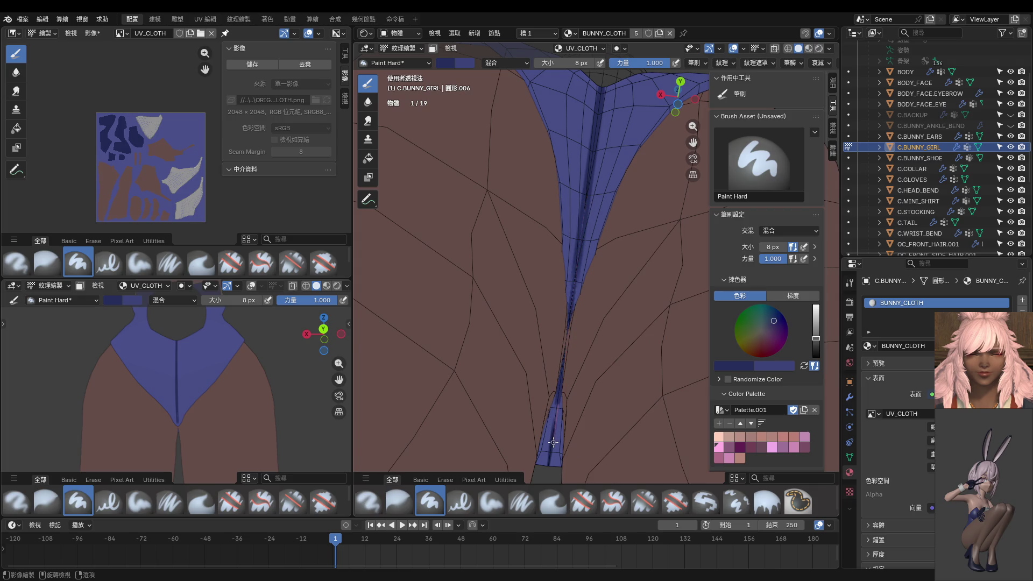
scroll(562, 439, down, 5)
mouse_move(562, 438)
middle_down()
mouse_move(676, 410)
mouse_move(613, 403)
middle_up()
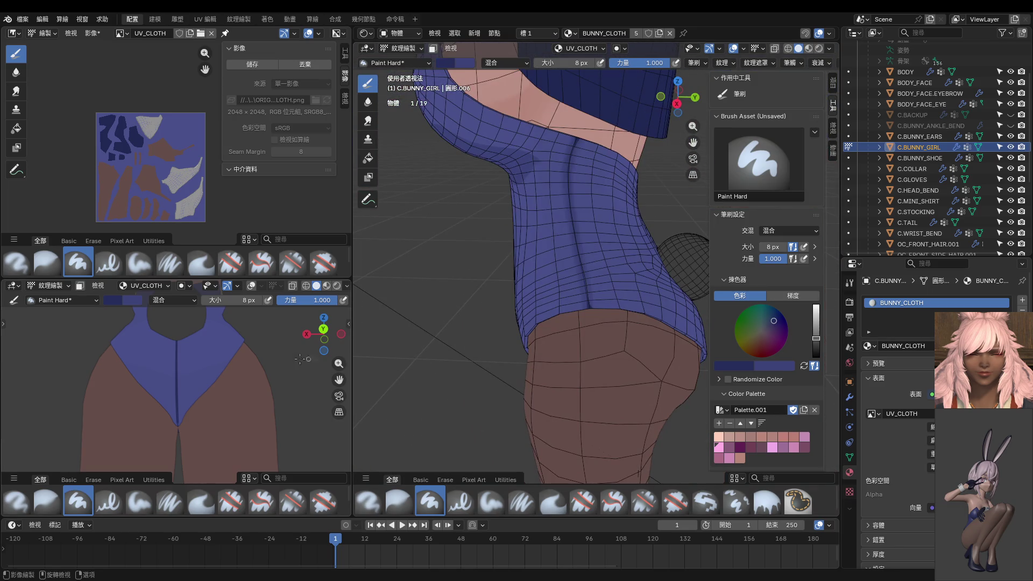
scroll(230, 373, down, 4)
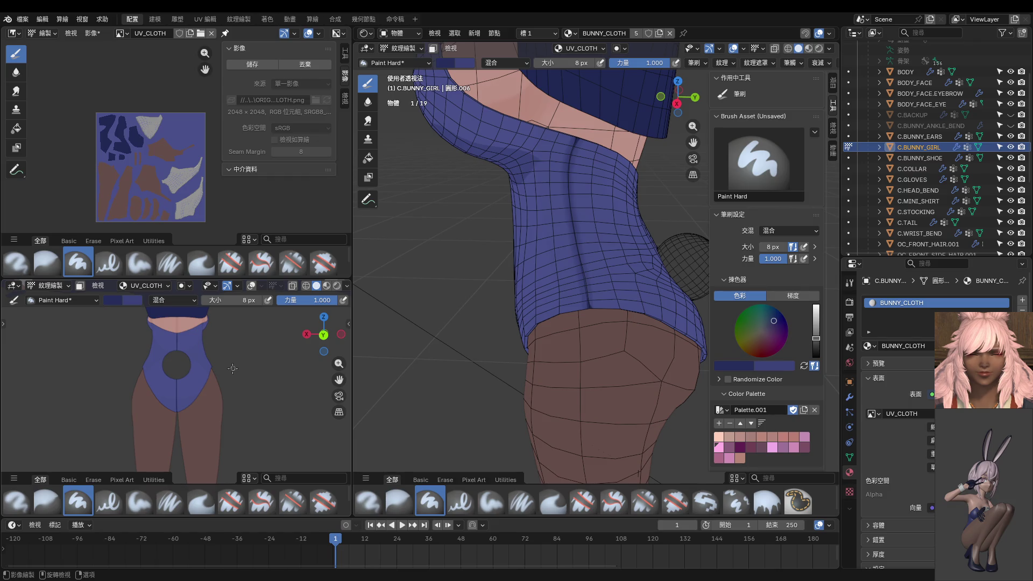
mouse_move(175, 364)
middle_down()
mouse_move(221, 365)
mouse_move(196, 437)
mouse_move(160, 424)
middle_up()
scroll(222, 365, up, 3)
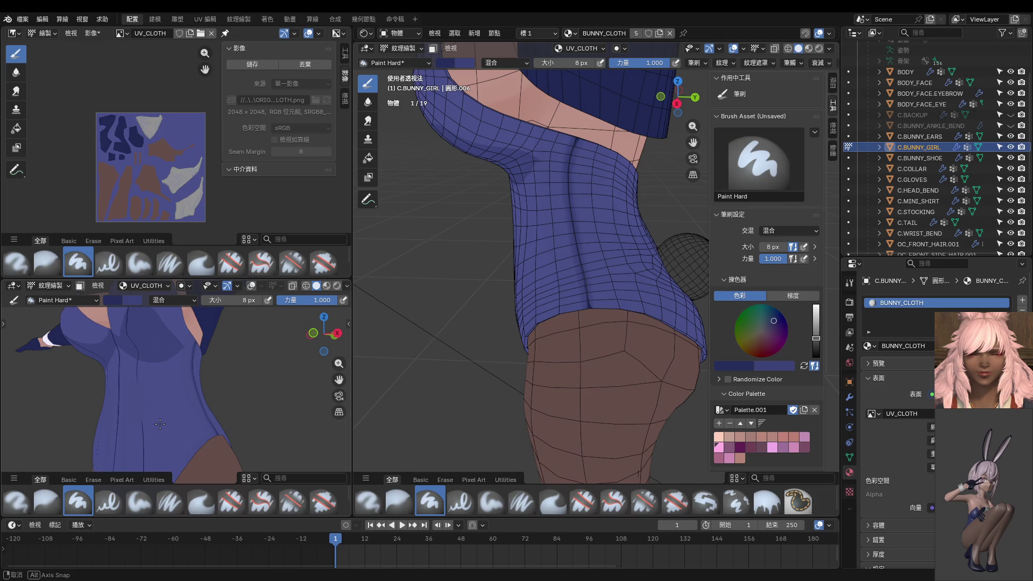
mouse_move(160, 424)
middle_down()
mouse_move(218, 441)
mouse_move(87, 428)
middle_up()
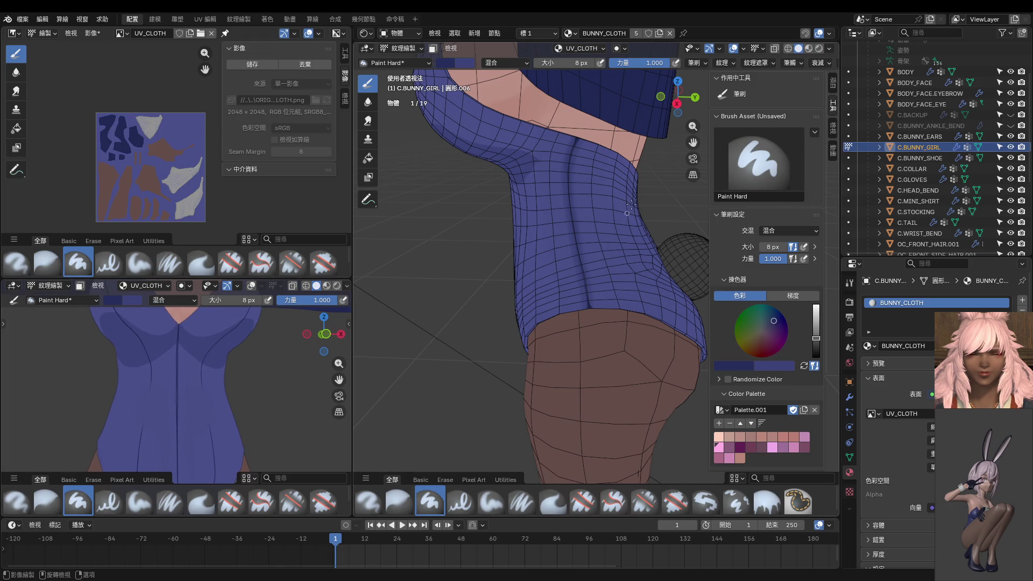
Check viewport overlays, pass through Object and Edit Mode, and return to Texture Paint.
click(744, 50)
scroll(506, 292, down, 5)
mouse_move(505, 292)
middle_down()
mouse_move(617, 286)
mouse_move(618, 377)
mouse_move(603, 268)
mouse_move(533, 237)
middle_up()
key(ctrl+Tab)
key(Tab)
key(ctrl+Tab)
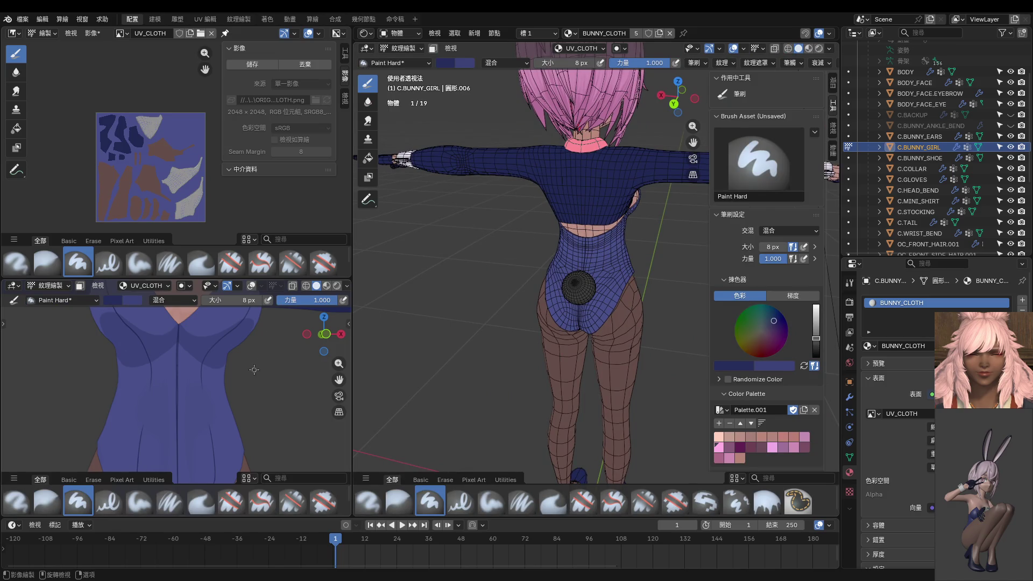
scroll(254, 370, down, 2)
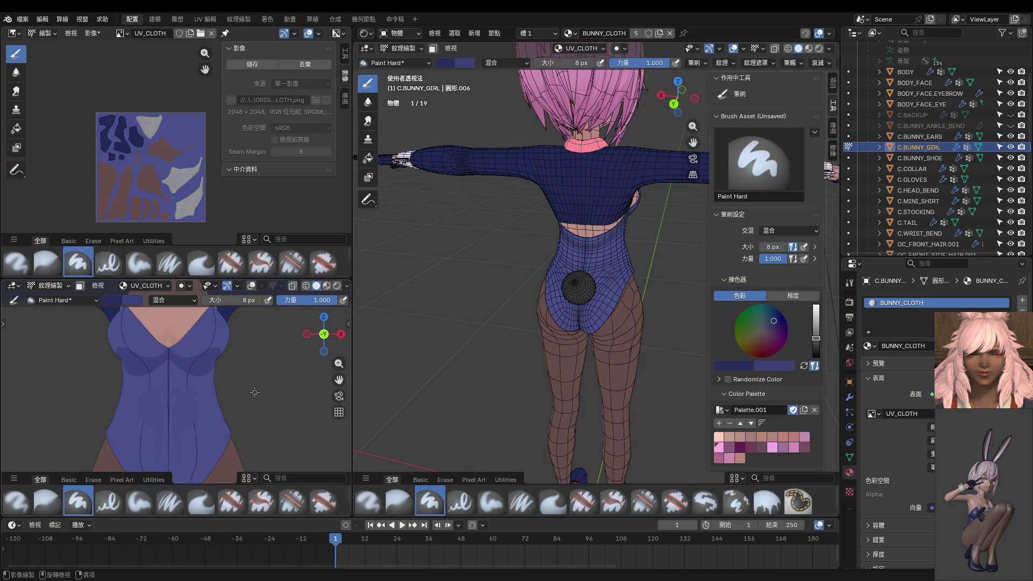
scroll(254, 392, up, 1)
scroll(242, 379, up, 1)
scroll(223, 355, up, 1)
scroll(207, 380, up, 1)
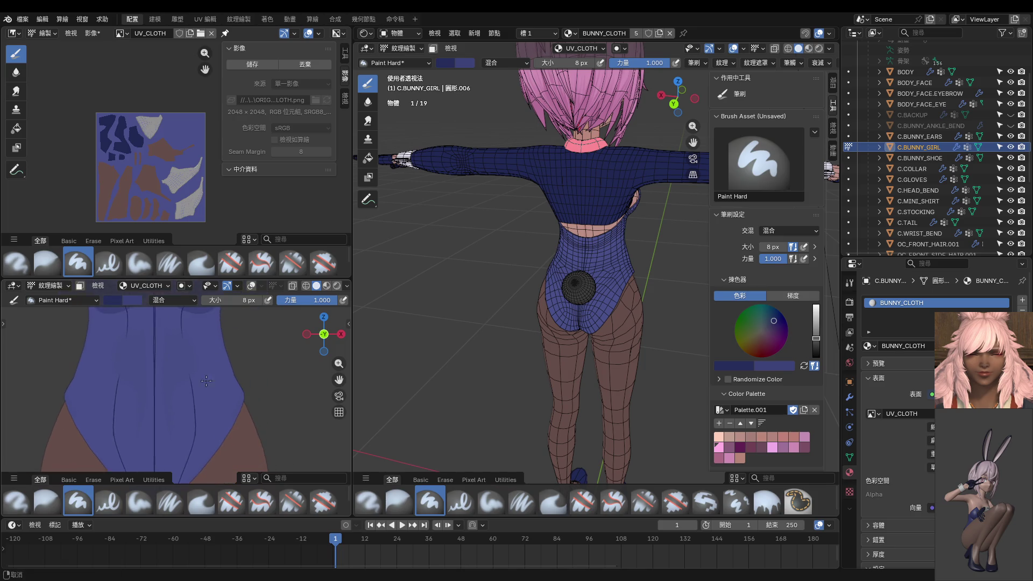
Sample the suit's blue as paint colour and set the brush to 34 px.
middle_drag(206, 381, 148, 395)
middle_drag(138, 395, 86, 395)
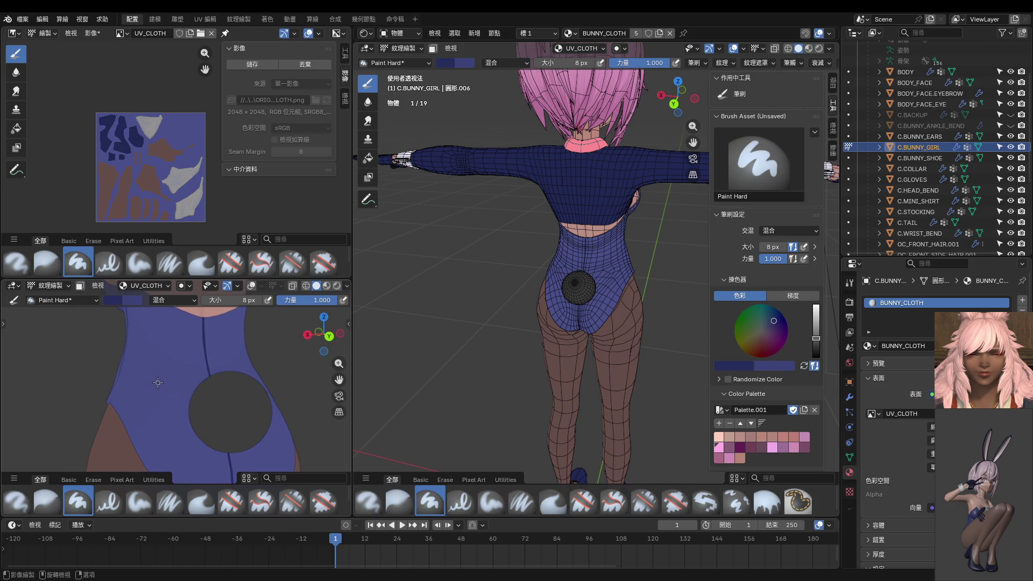
key(s)
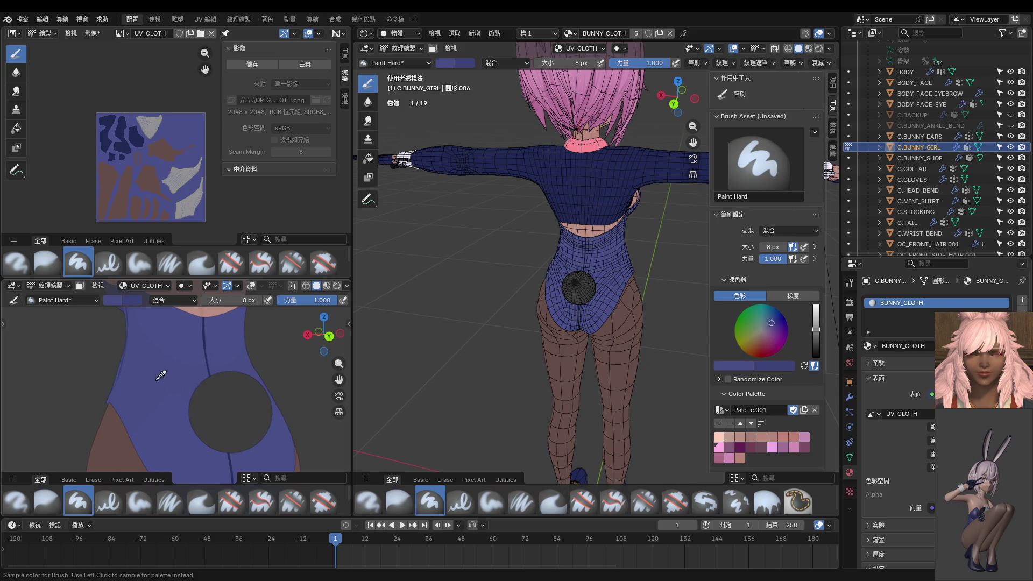
click(160, 375)
scroll(160, 374, up, 1)
key(f)
click(146, 394)
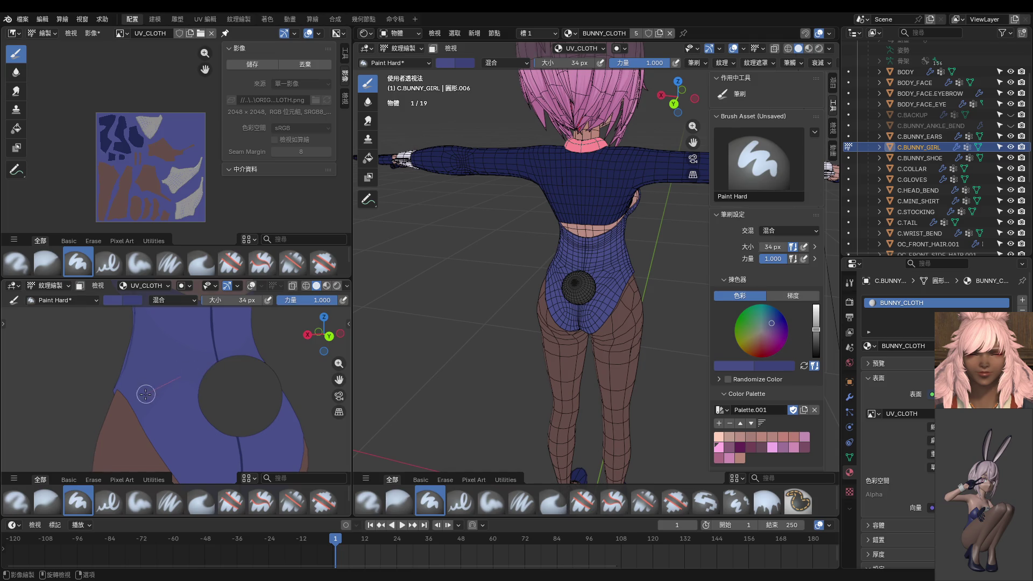
Enlarge the left 3D view of the torso over the image area.
mouse_move(105, 428)
middle_down()
mouse_move(185, 426)
mouse_move(184, 390)
middle_up()
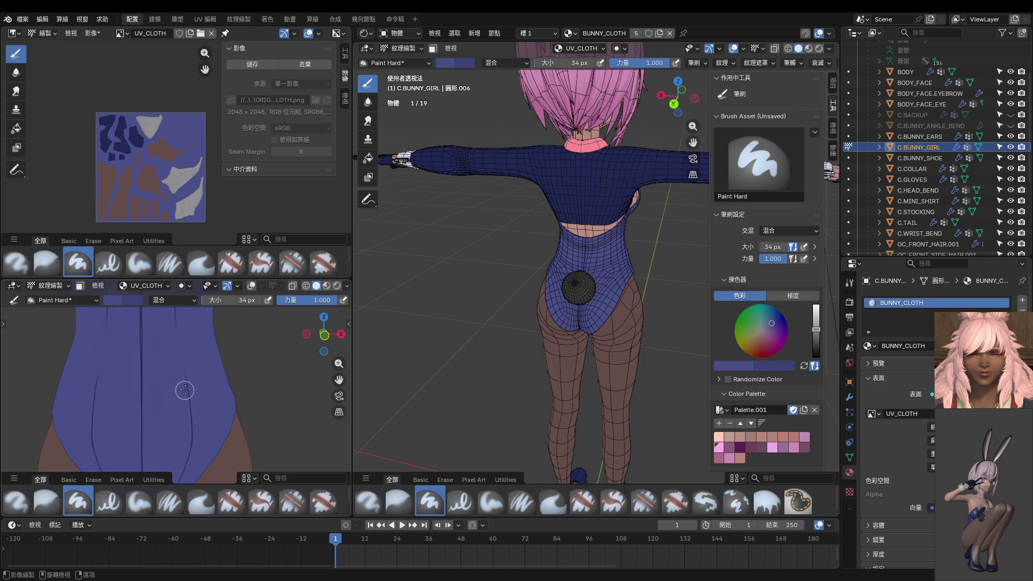
scroll(198, 371, down, 1)
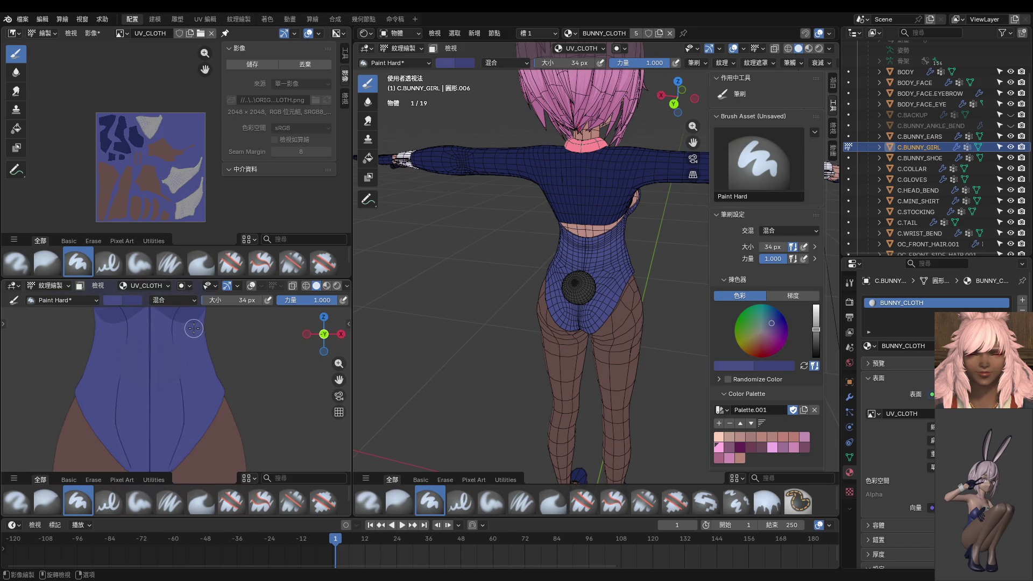
scroll(224, 396, up, 3)
scroll(224, 396, up, 2)
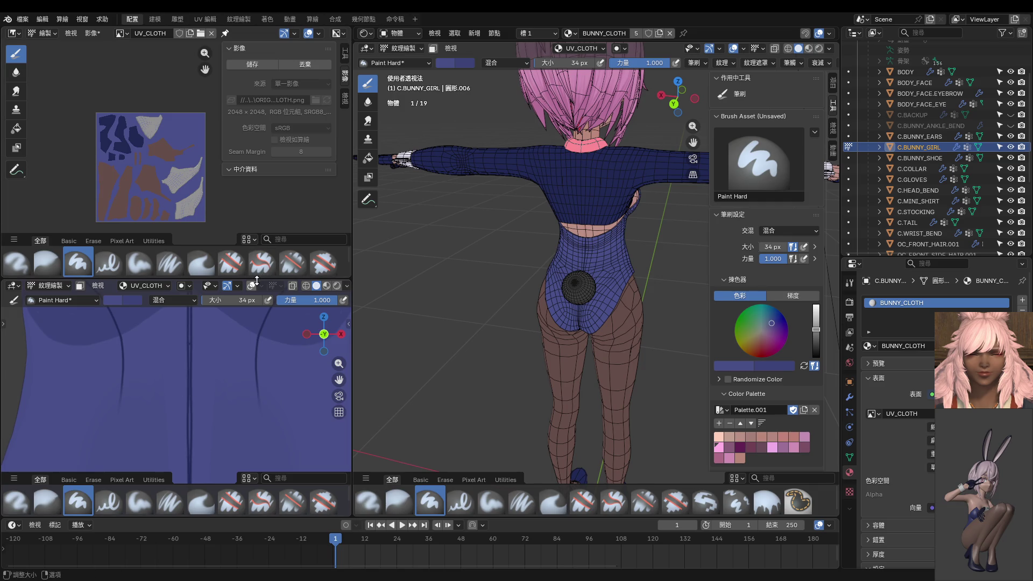
drag(257, 279, 257, 72)
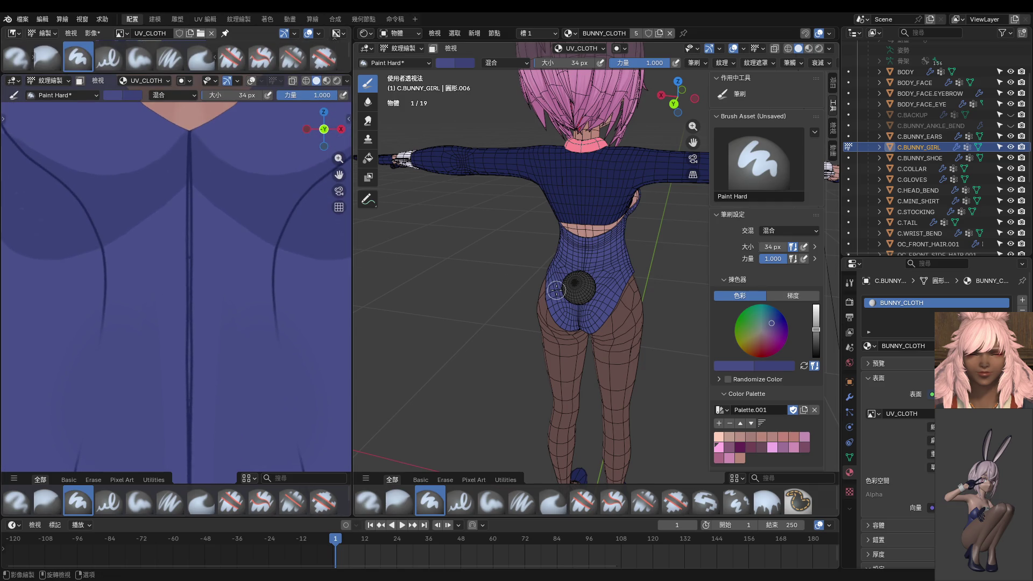
In front view, sample the darker seam blue and set the brush to 10 px.
key(KP_1)
scroll(594, 291, up, 5)
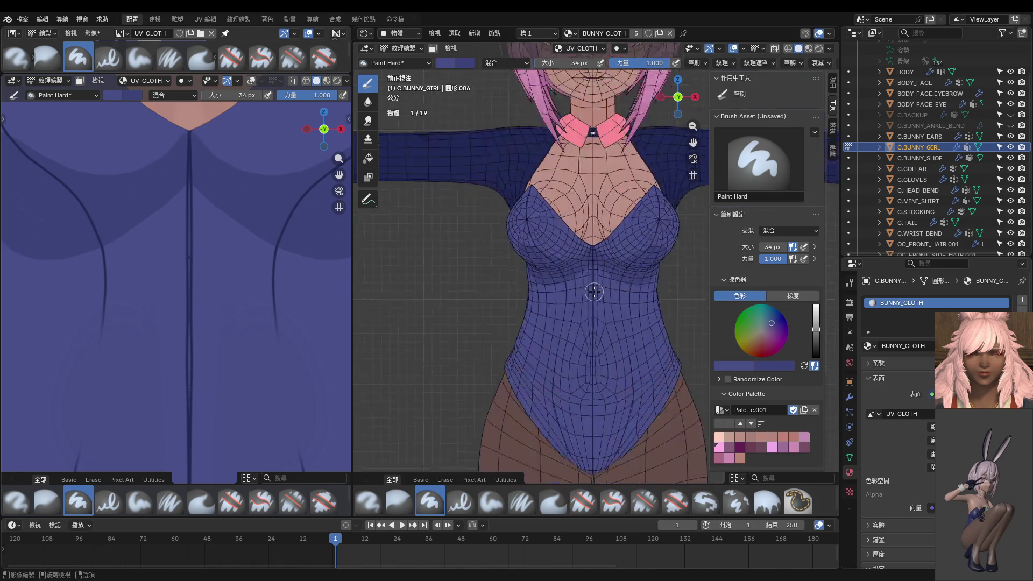
scroll(594, 292, up, 3)
scroll(589, 274, up, 2)
key(s)
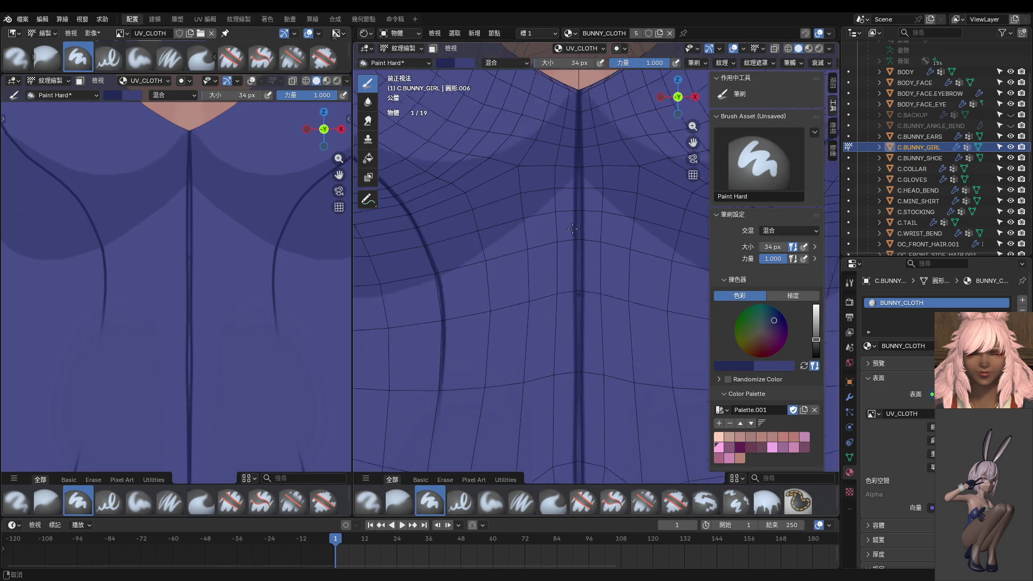
scroll(572, 230, up, 1)
scroll(581, 131, down, 1)
key(f)
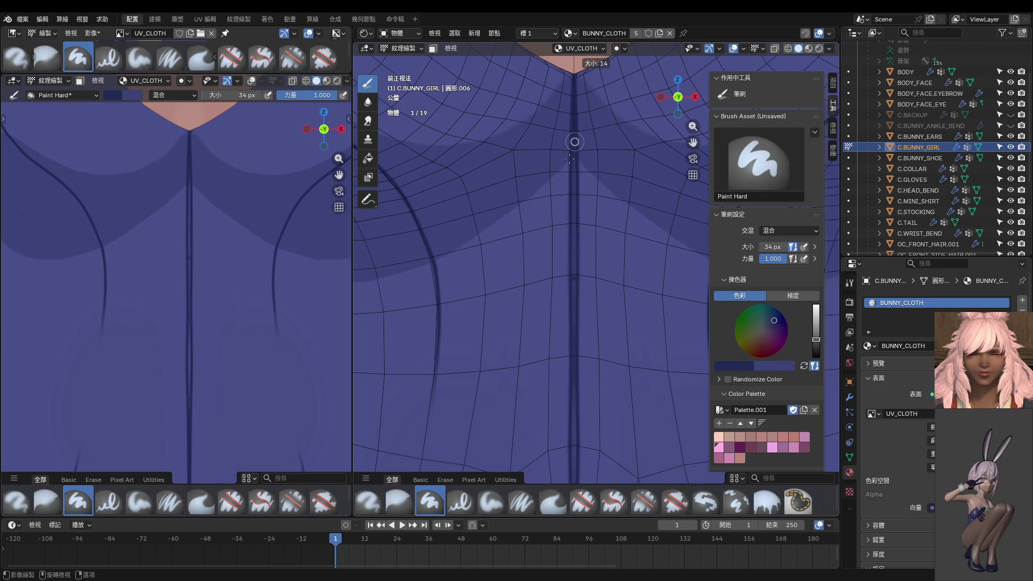
click(568, 158)
Stroke a dark line down the upper chest centre seam.
drag(570, 168, 578, 374)
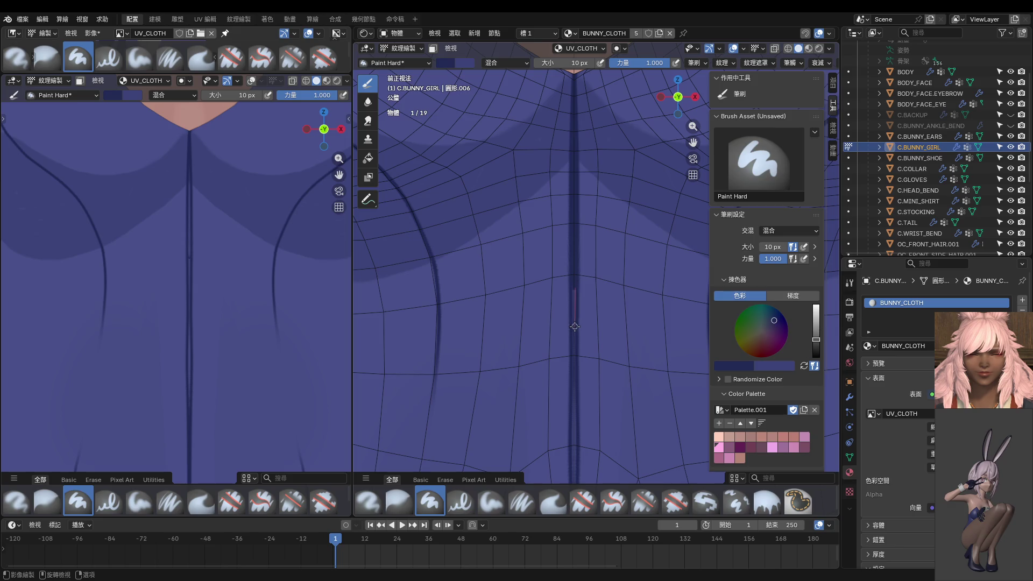
drag(574, 304, 576, 407)
shift+middle_drag(576, 407, 578, 171)
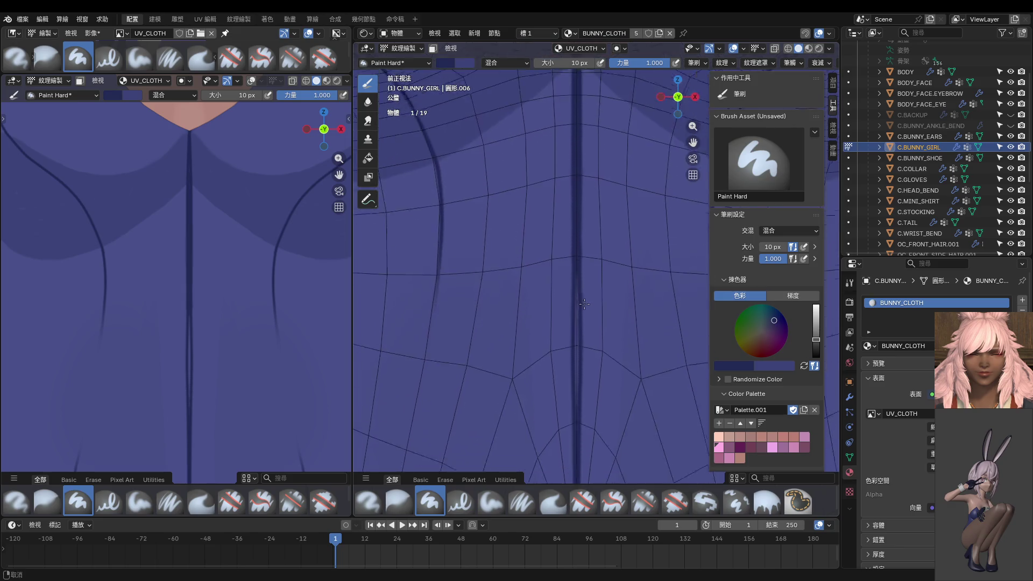
drag(577, 153, 578, 386)
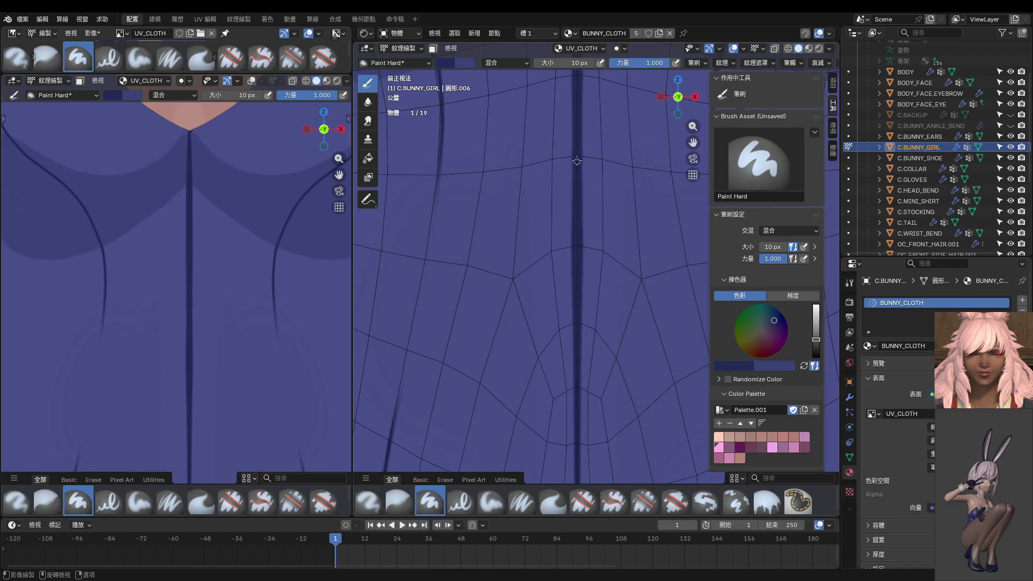
mouse_move(580, 292)
middle_down()
mouse_move(561, 303)
mouse_move(576, 195)
middle_up()
drag(567, 171, 567, 215)
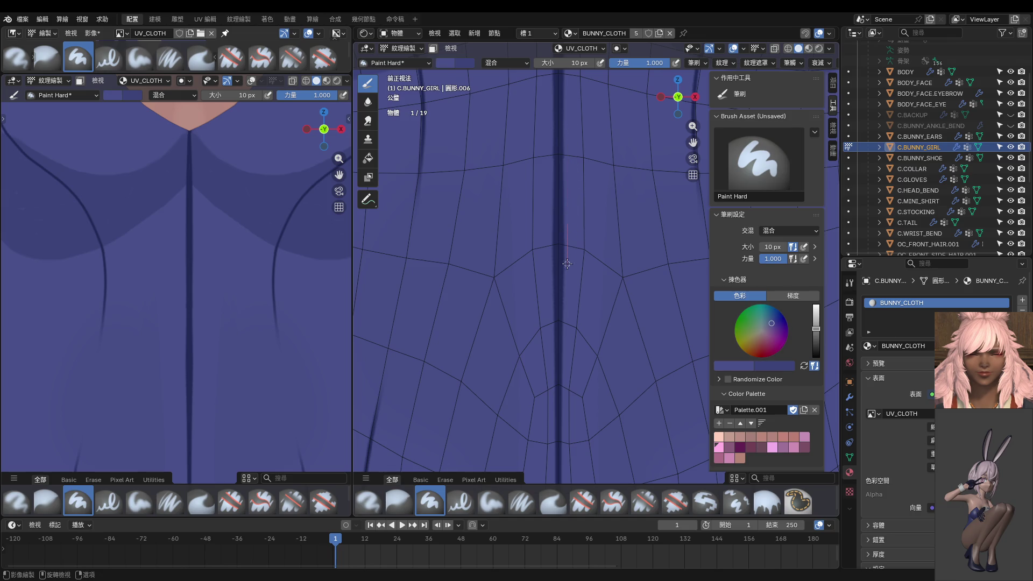
Continue the dark centre seam further down the chest.
drag(567, 300, 567, 301)
mouse_move(564, 110)
mouse_down()
mouse_move(560, 258)
mouse_move(567, 230)
mouse_up()
middle_drag(566, 230, 551, 151)
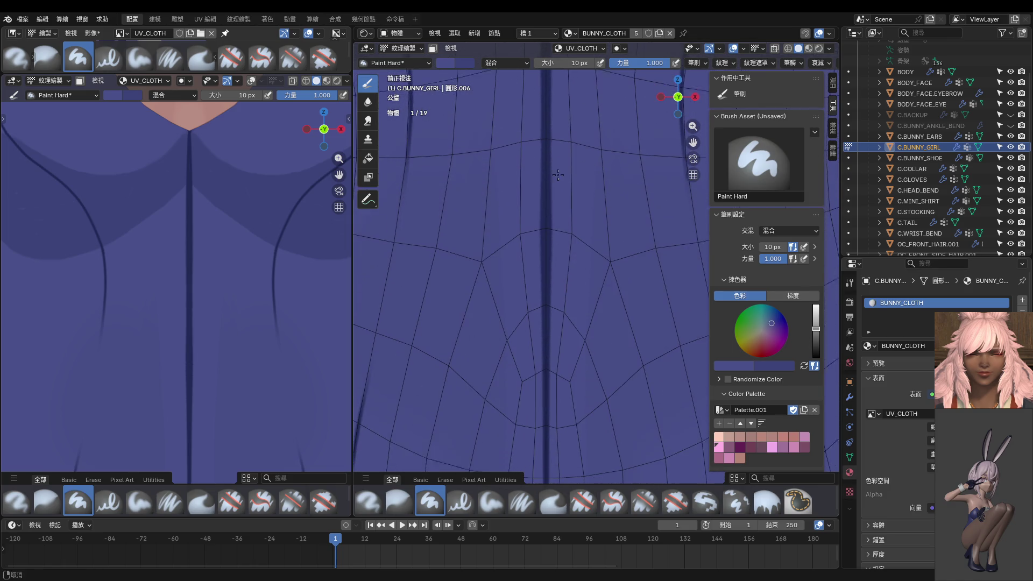
drag(551, 151, 552, 222)
drag(554, 155, 553, 239)
drag(553, 297, 554, 300)
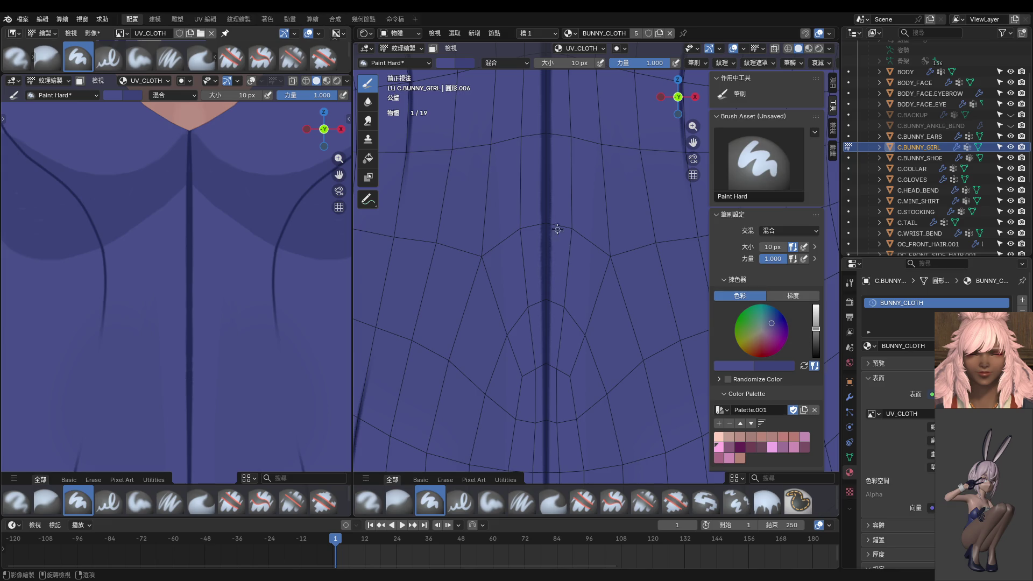
scroll(557, 229, down, 2)
scroll(558, 206, down, 2)
scroll(559, 178, down, 2)
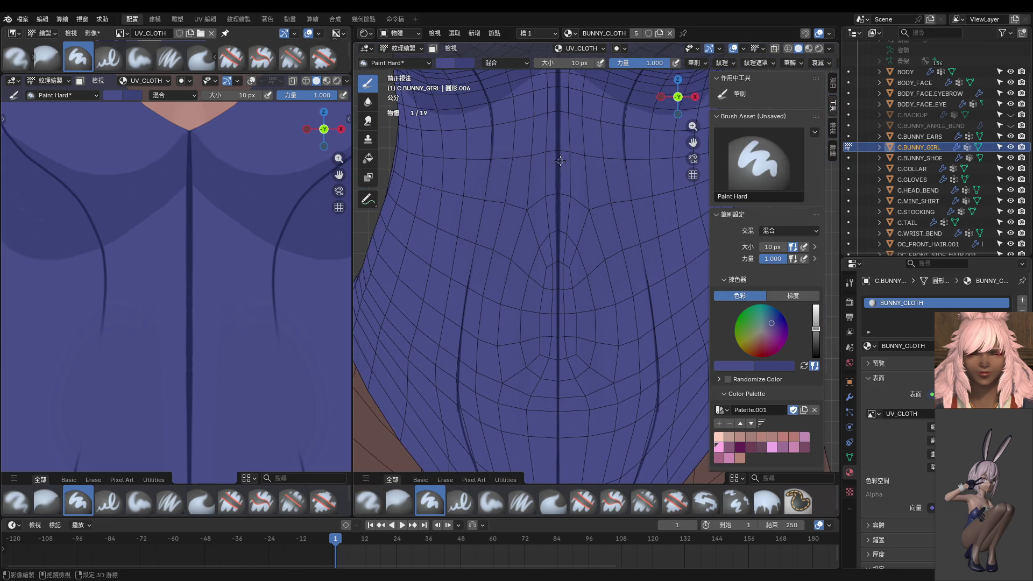
Sample the cloth blues and paint down the centre seam to narrow it.
middle_drag(559, 160, 545, 211)
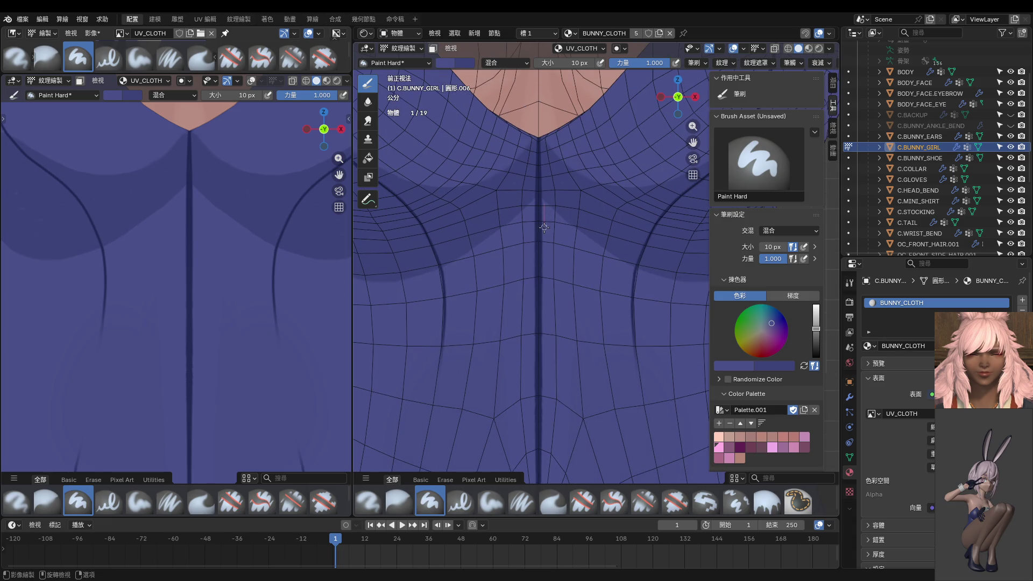
drag(543, 280, 546, 241)
scroll(550, 194, up, 2)
scroll(550, 212, up, 1)
scroll(549, 232, up, 1)
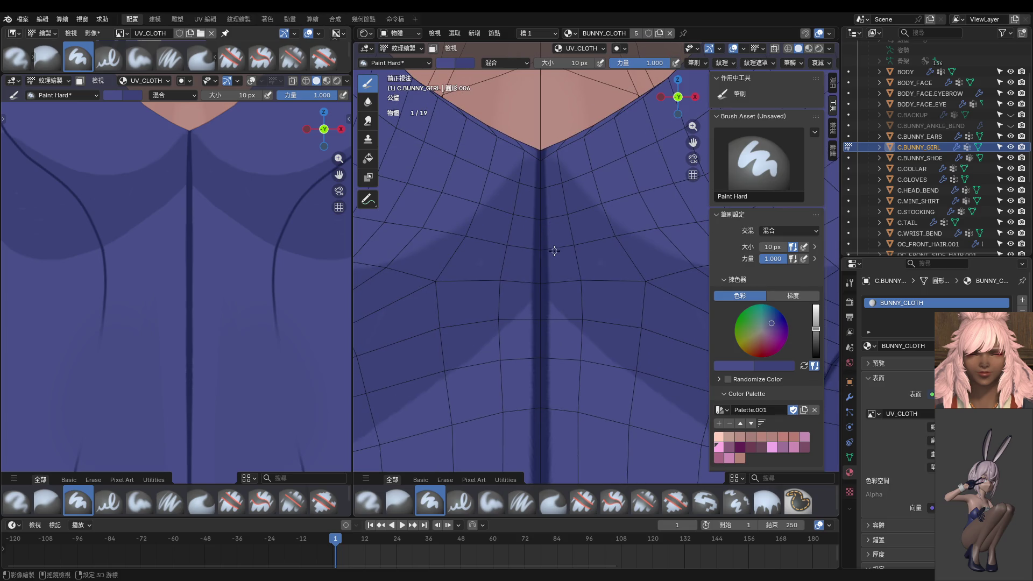
key(s)
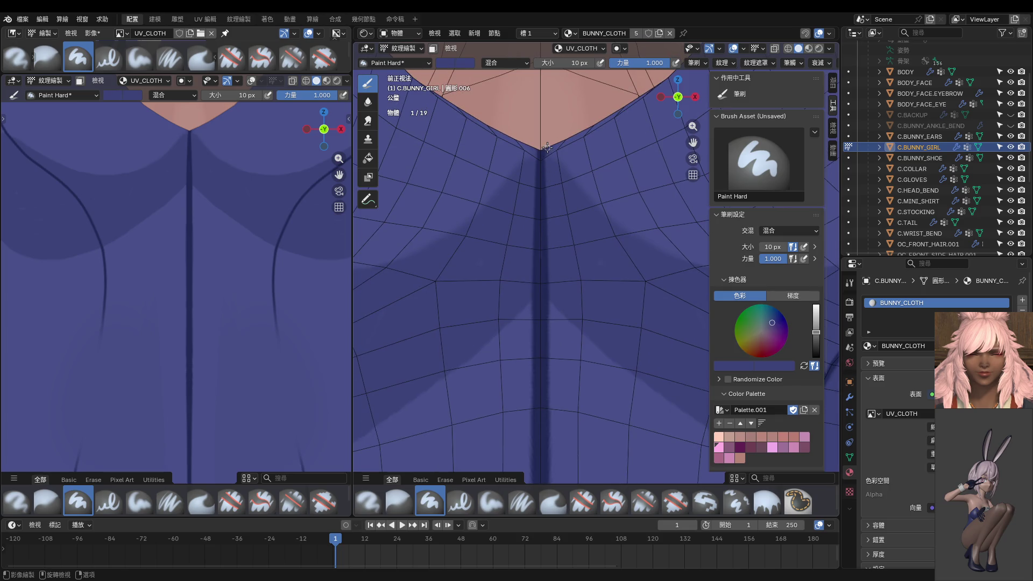
mouse_move(550, 220)
mouse_down()
mouse_move(550, 209)
mouse_move(549, 280)
mouse_up()
drag(552, 336, 554, 324)
shift+middle_drag(557, 294, 551, 259)
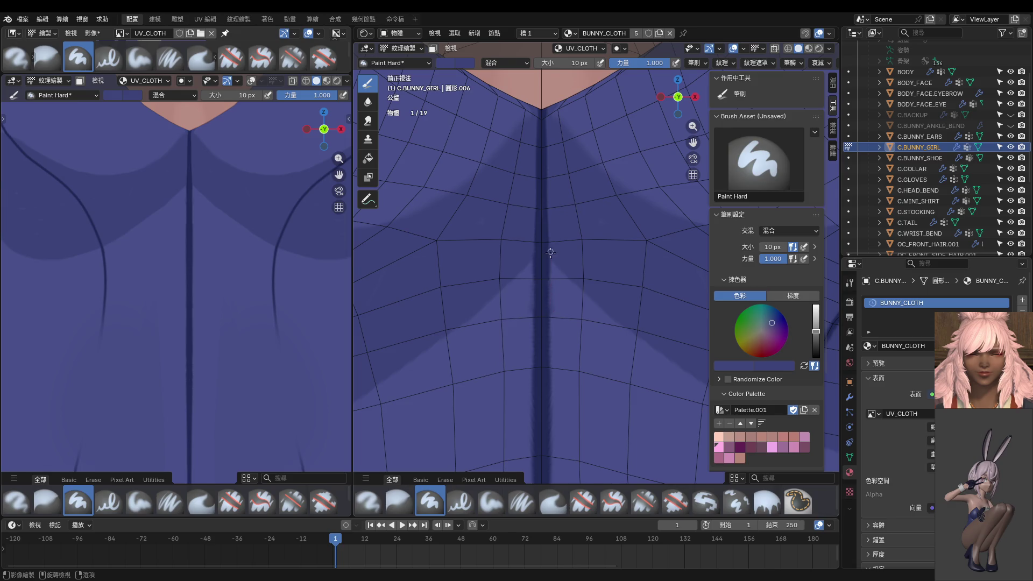
key(s)
shift+middle_drag(559, 324, 571, 186)
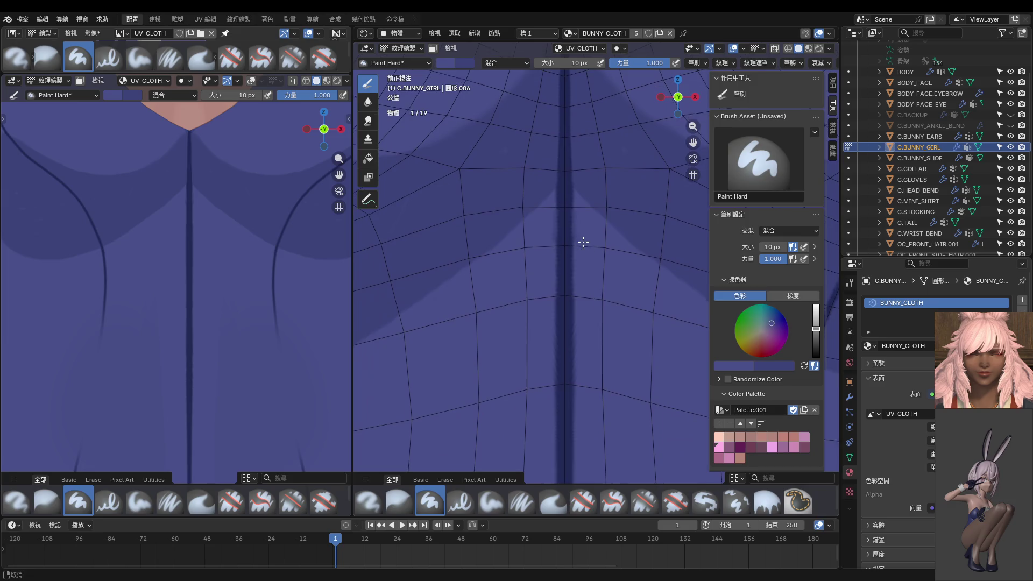
drag(572, 196, 576, 395)
shift+middle_drag(576, 205, 577, 242)
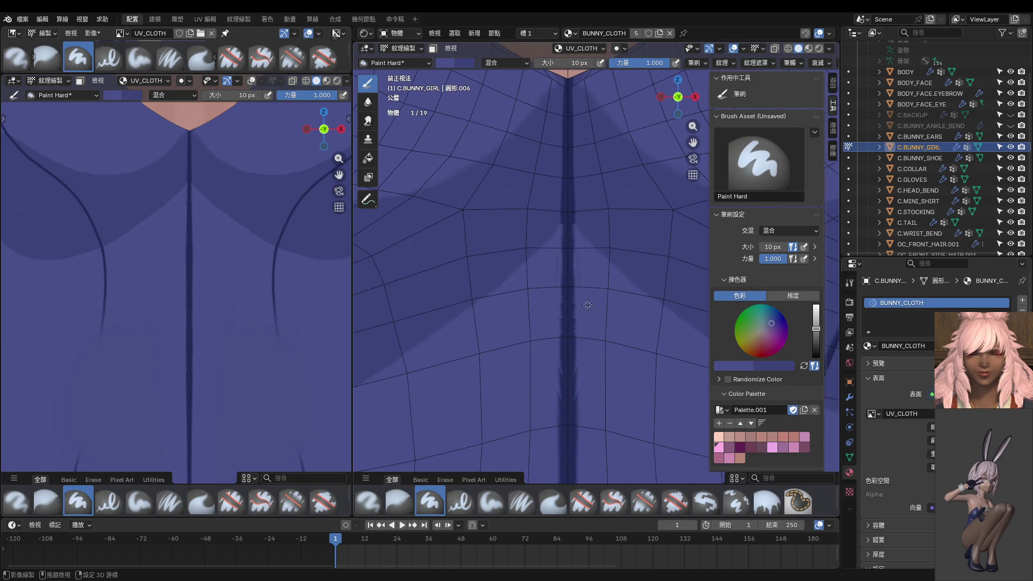
With a darker seam colour and a 16 px brush, darken the seam up to the neckline.
key(s)
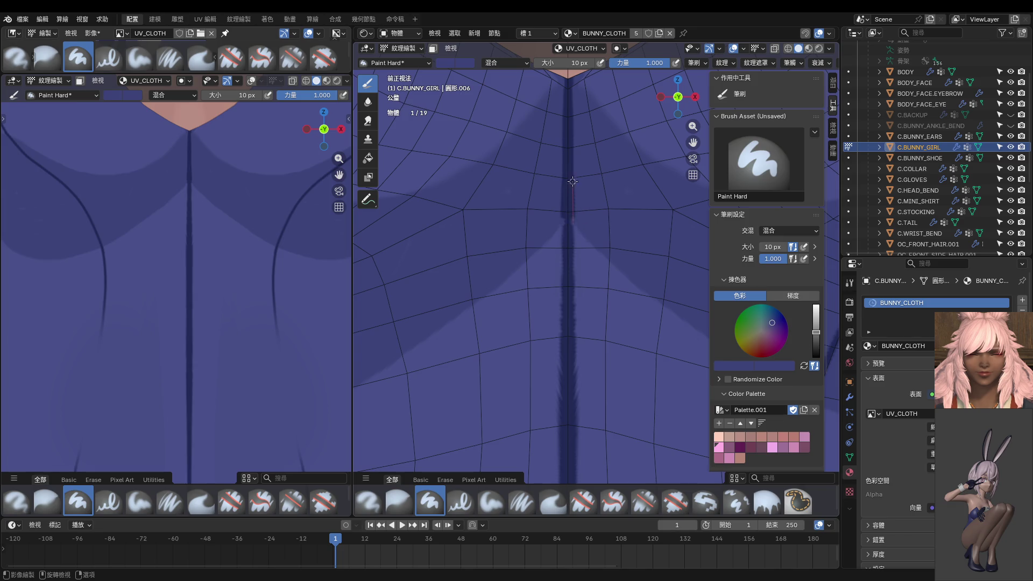
drag(573, 165, 571, 143)
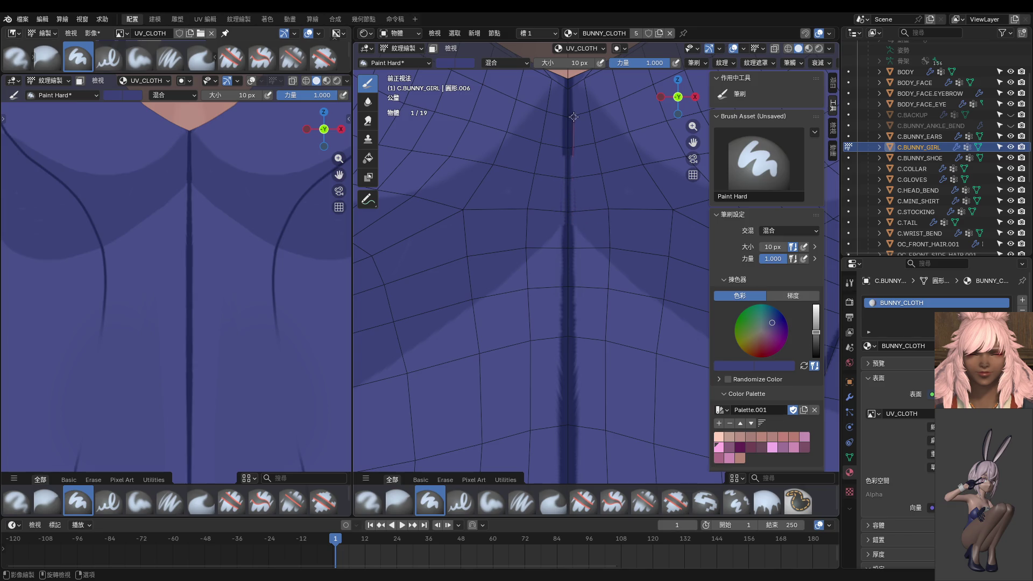
drag(573, 100, 574, 78)
scroll(597, 238, up, 2)
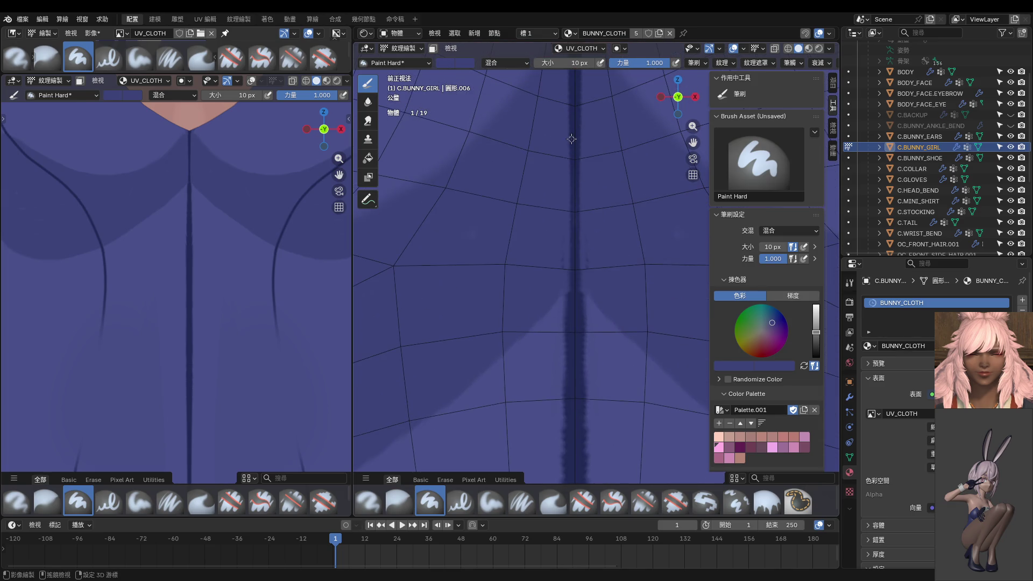
key(bracketright)
key(bracketright)
drag(571, 99, 572, 331)
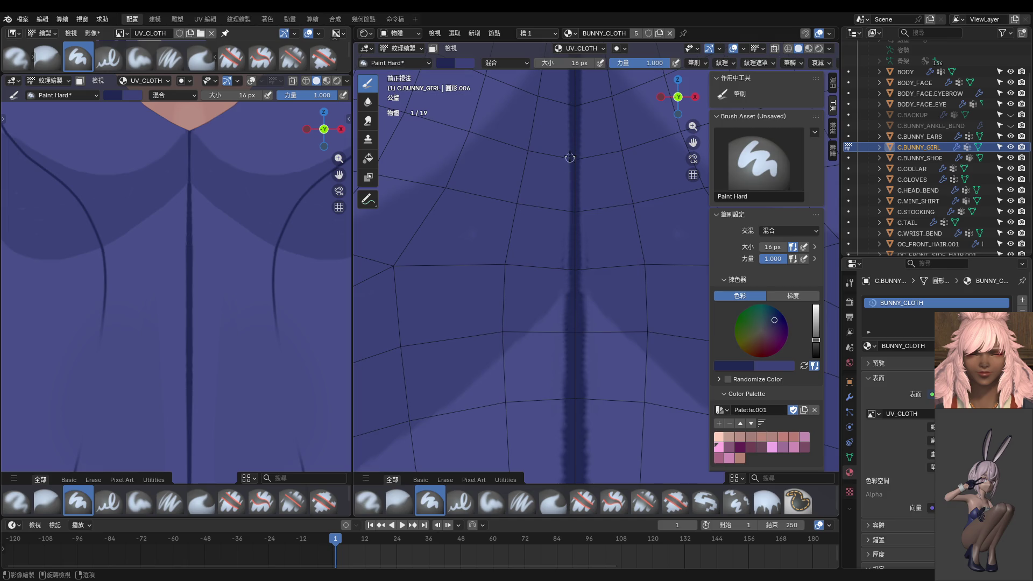
drag(574, 118, 573, 331)
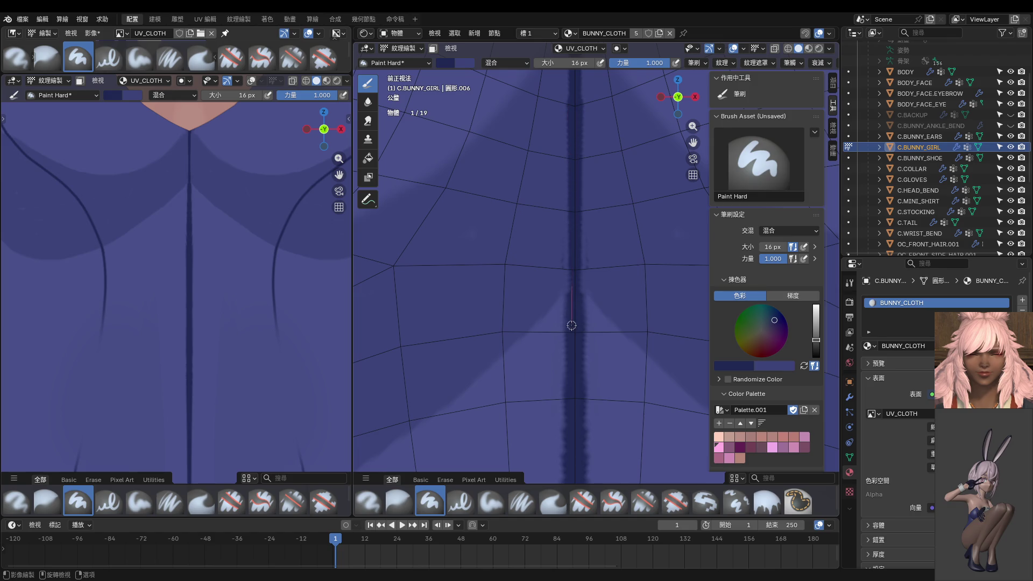
Sample the cloth blue and paint the lower stretch of the centre seam down the belly.
key(s)
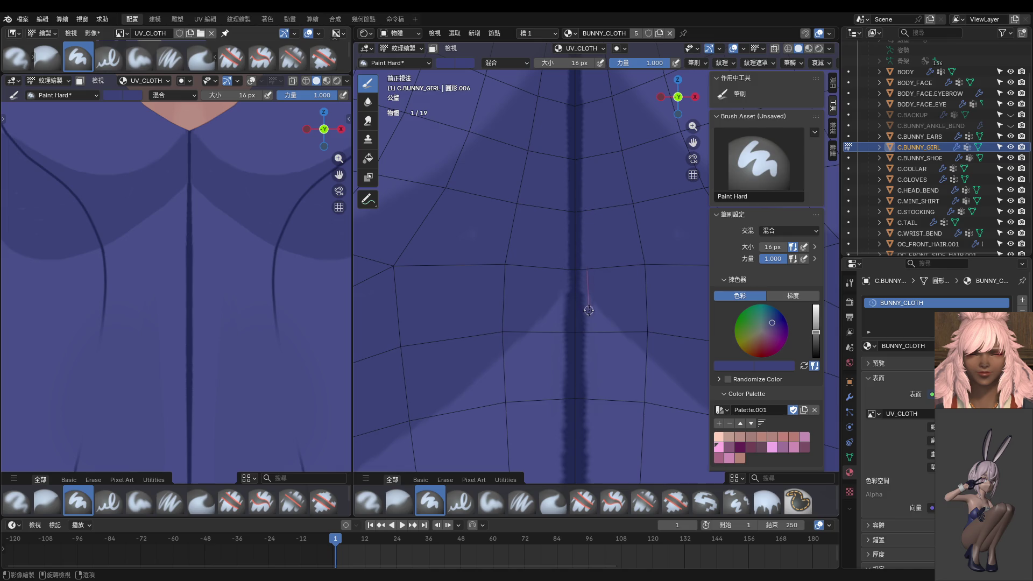
shift+middle_drag(592, 315, 591, 269)
drag(591, 269, 593, 407)
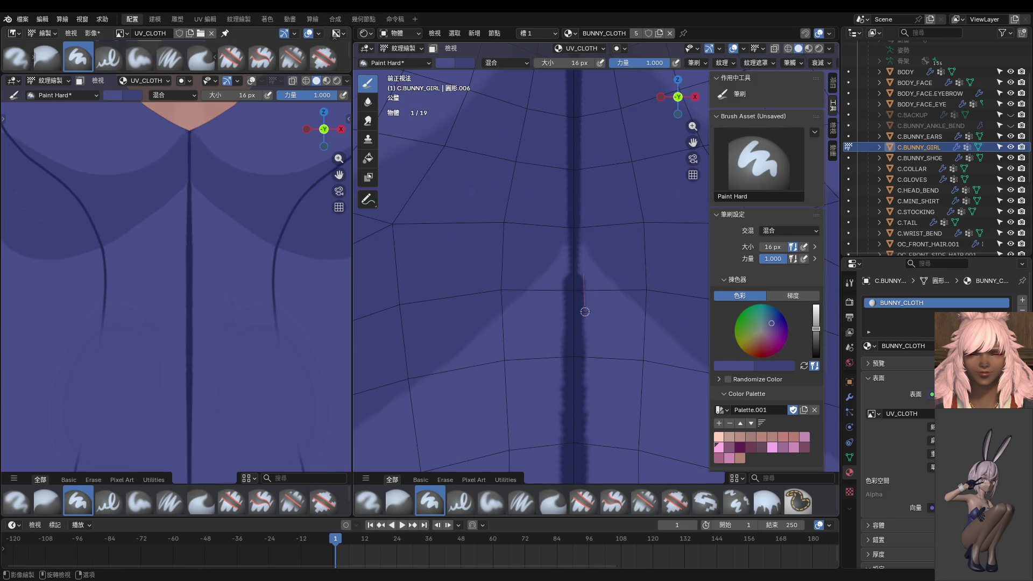
scroll(613, 376, down, 1)
scroll(597, 323, down, 1)
scroll(576, 250, down, 2)
scroll(593, 285, down, 1)
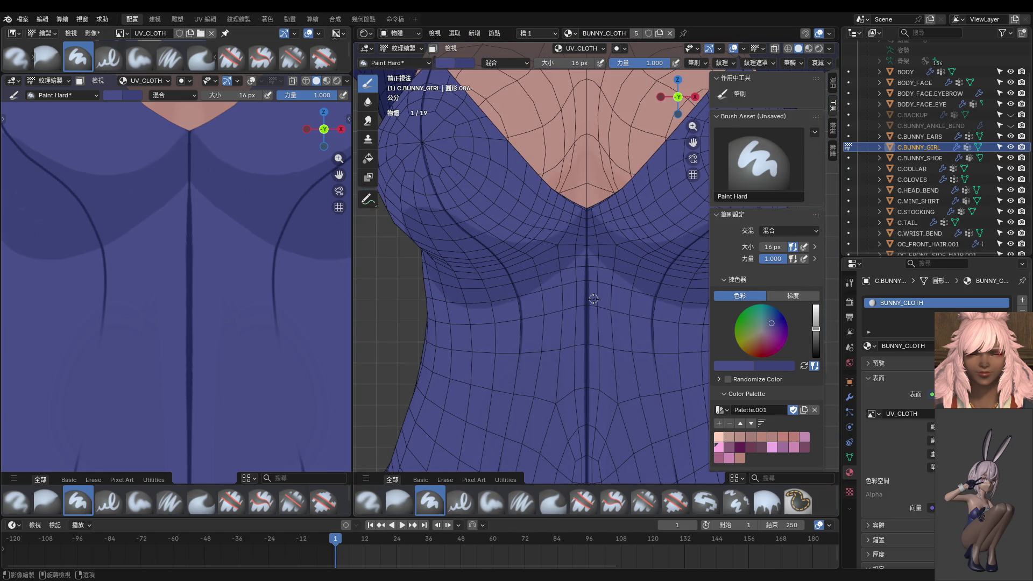
scroll(599, 287, up, 2)
scroll(589, 266, up, 1)
drag(583, 208, 583, 467)
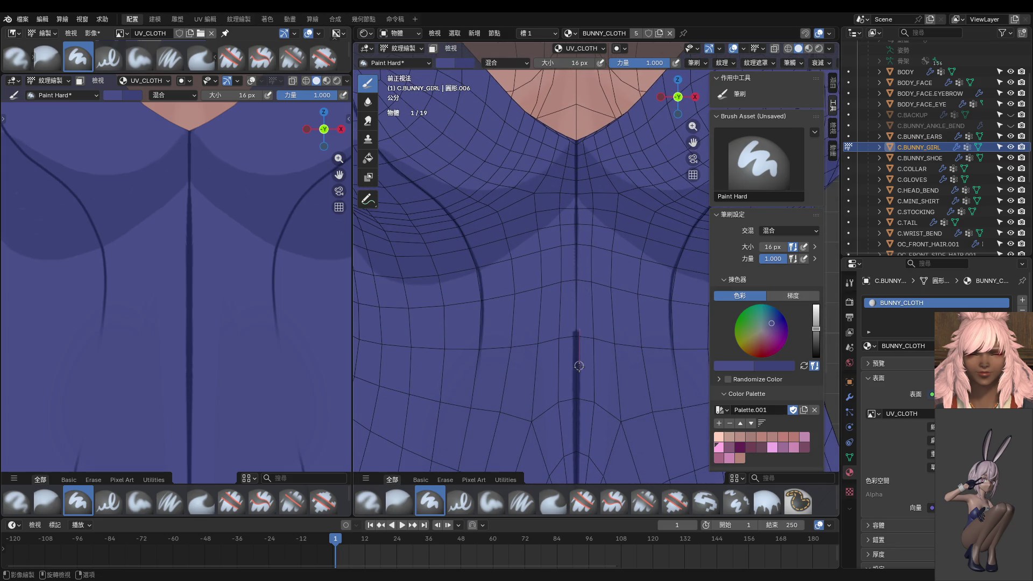
scroll(577, 364, up, 2)
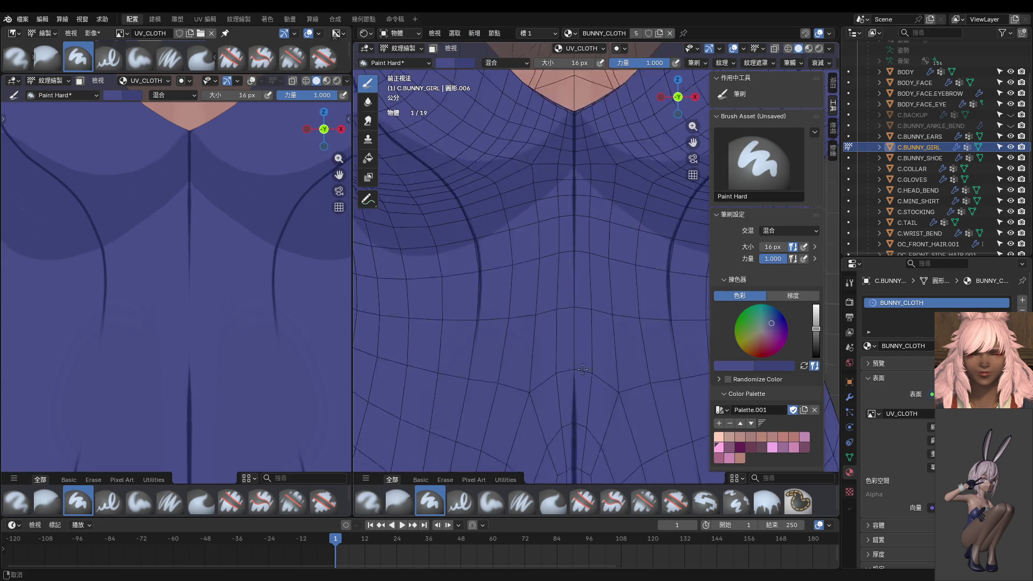
shift+middle_drag(577, 363, 573, 240)
drag(574, 273, 570, 315)
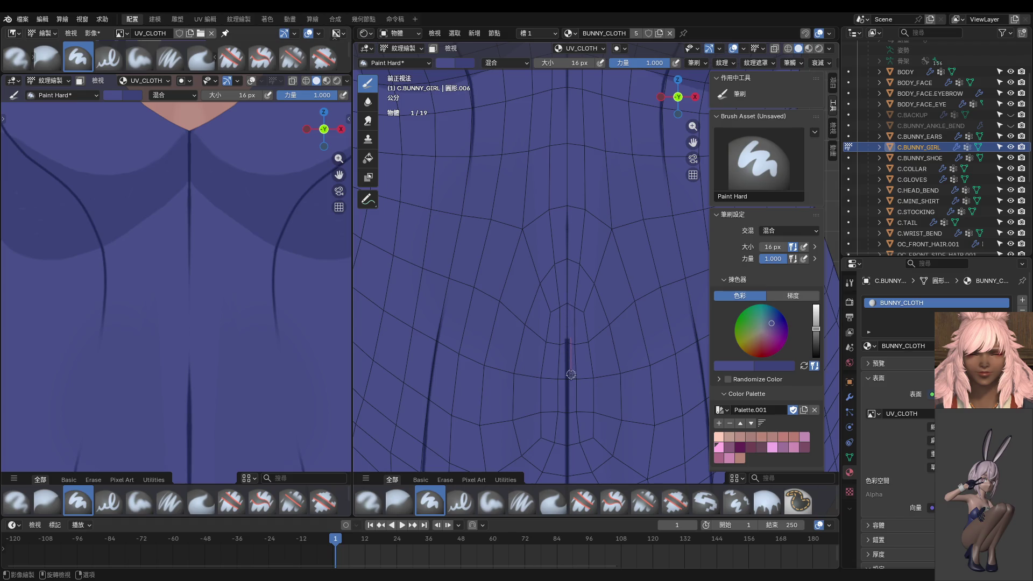
drag(570, 316, 570, 476)
shift+middle_drag(570, 476, 590, 292)
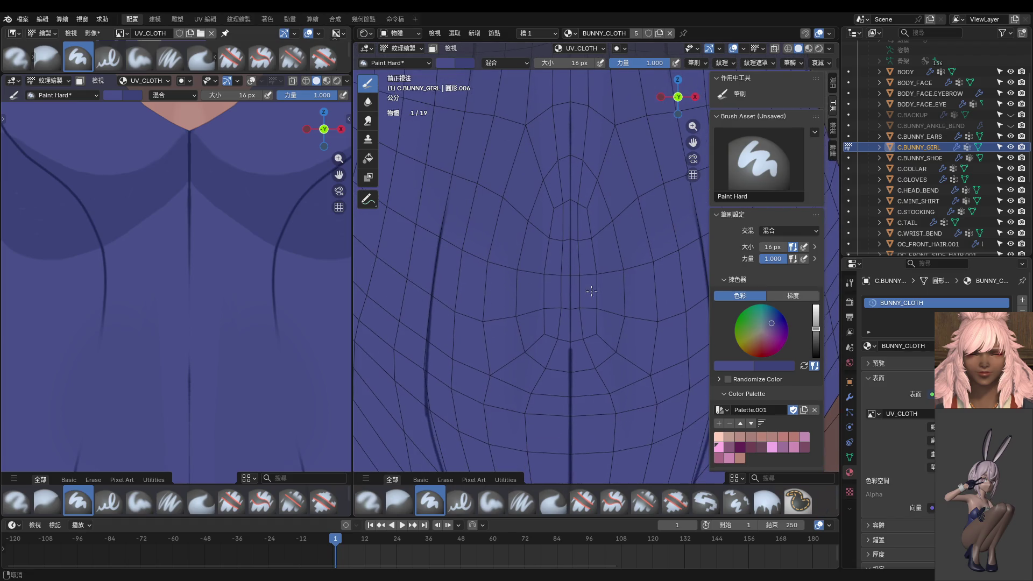
shift+middle_drag(572, 335, 550, 421)
With a 12 px brush and dark navy, redraw the seam line upward as one clean stroke.
key(f)
click(559, 378)
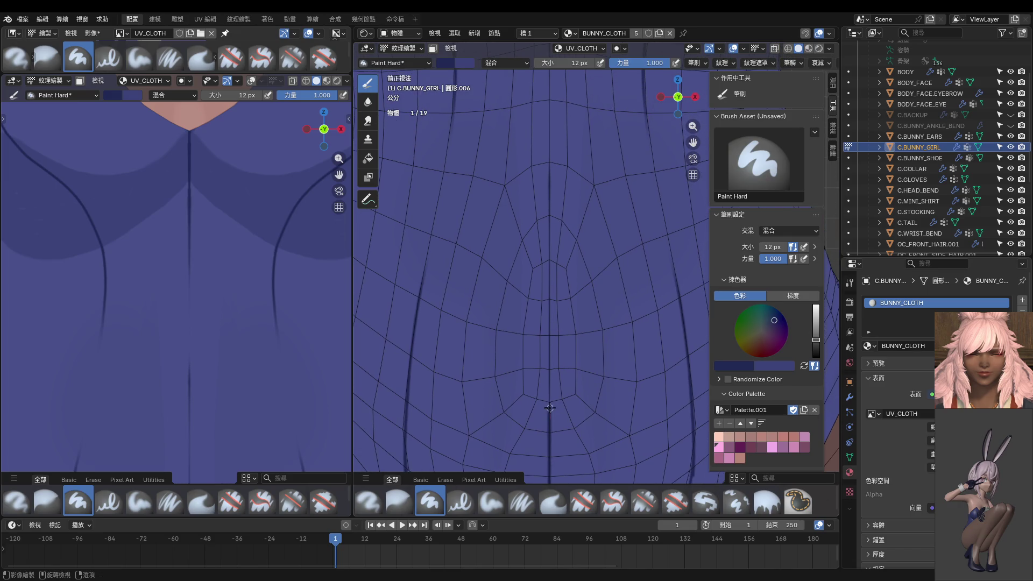
drag(549, 374, 549, 309)
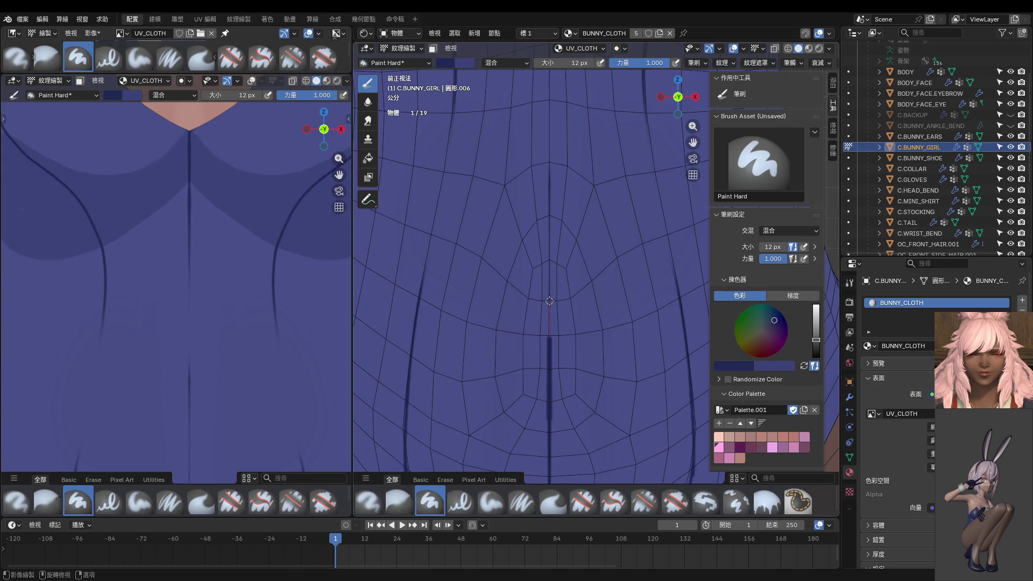
drag(549, 263, 548, 229)
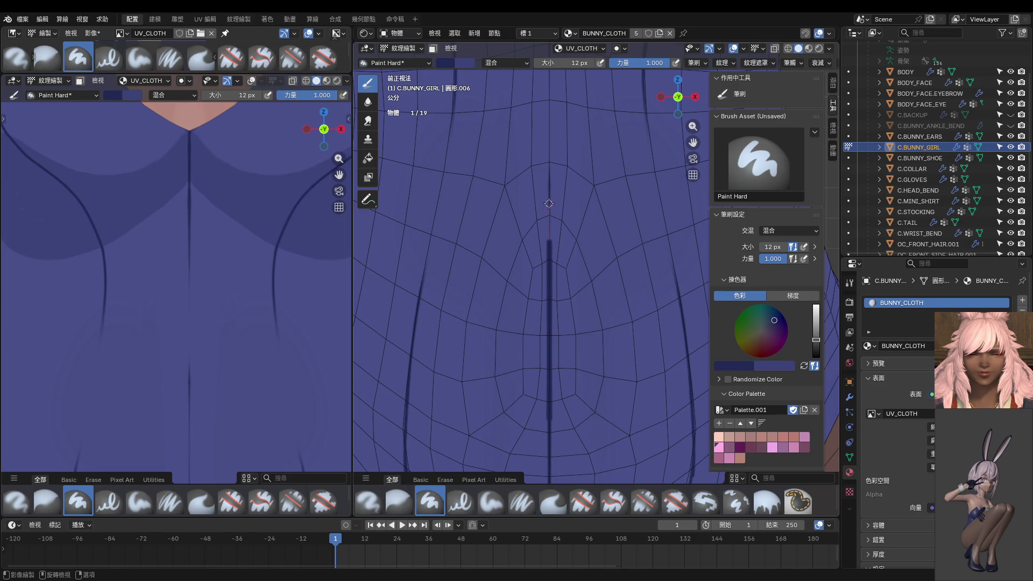
drag(548, 194, 548, 121)
mouse_move(548, 121)
middle_down()
mouse_move(556, 261)
mouse_move(522, 171)
middle_up()
drag(521, 182, 525, 326)
scroll(525, 326, down, 1)
scroll(529, 331, down, 1)
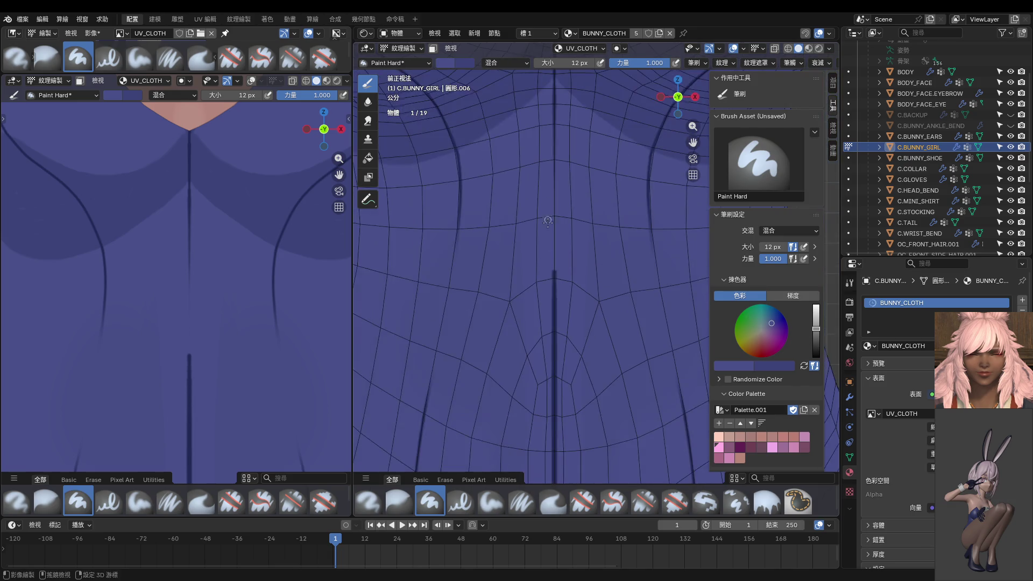
scroll(542, 355, down, 1)
key(s)
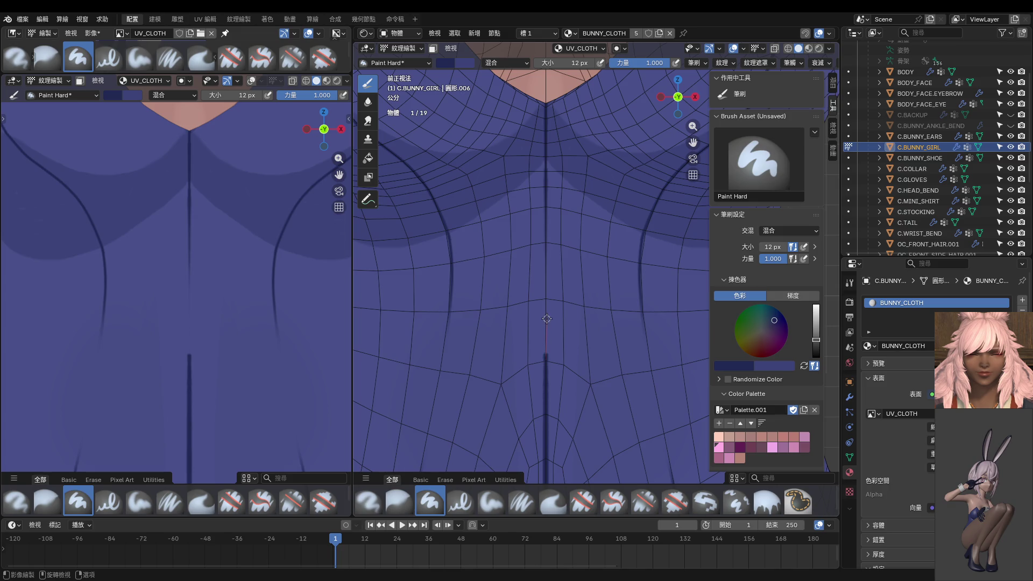
drag(546, 309, 546, 156)
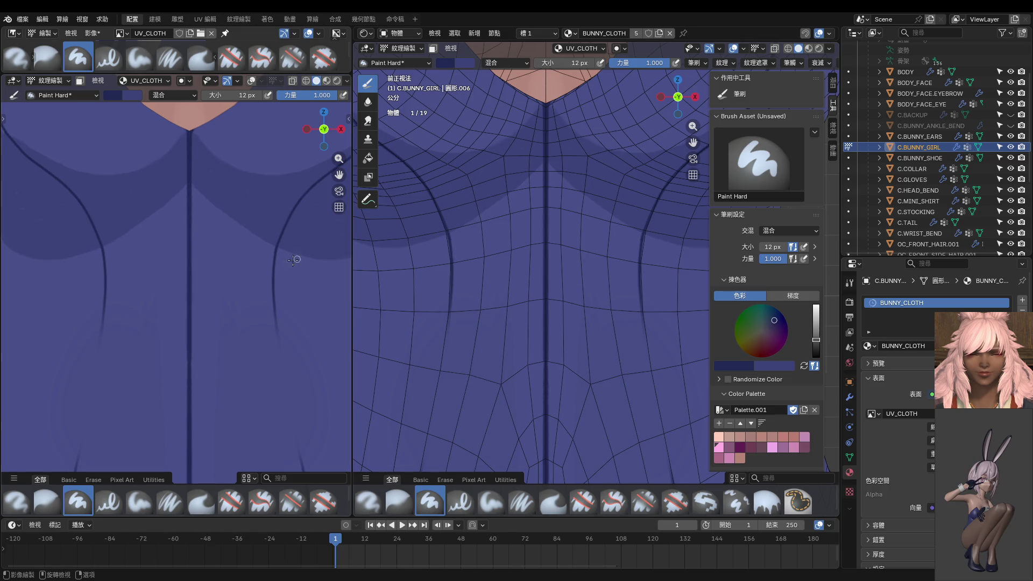
scroll(226, 242, down, 4)
scroll(243, 274, up, 2)
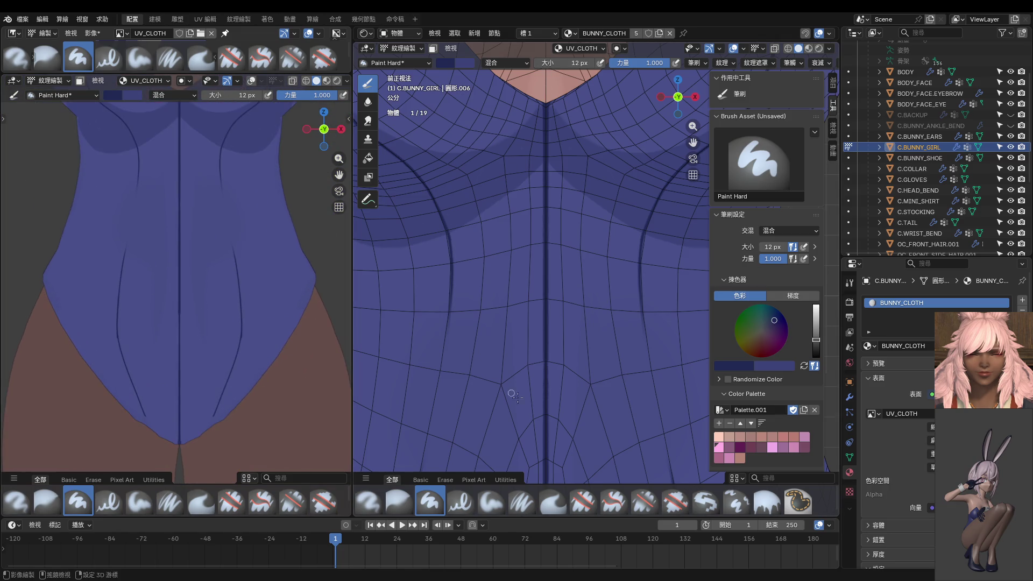
scroll(540, 229, up, 3)
scroll(541, 229, down, 2)
scroll(545, 193, down, 1)
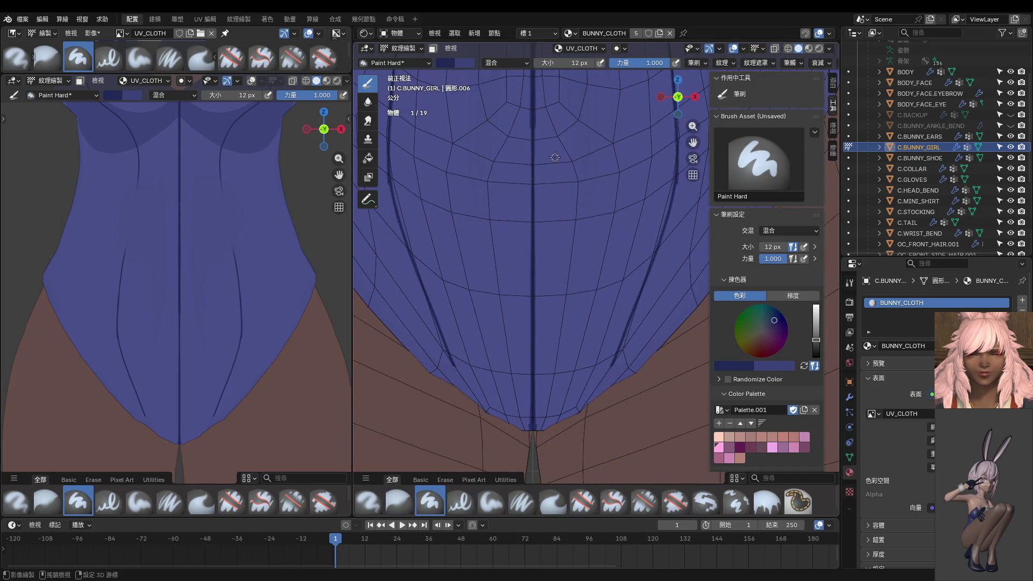
scroll(553, 158, down, 1)
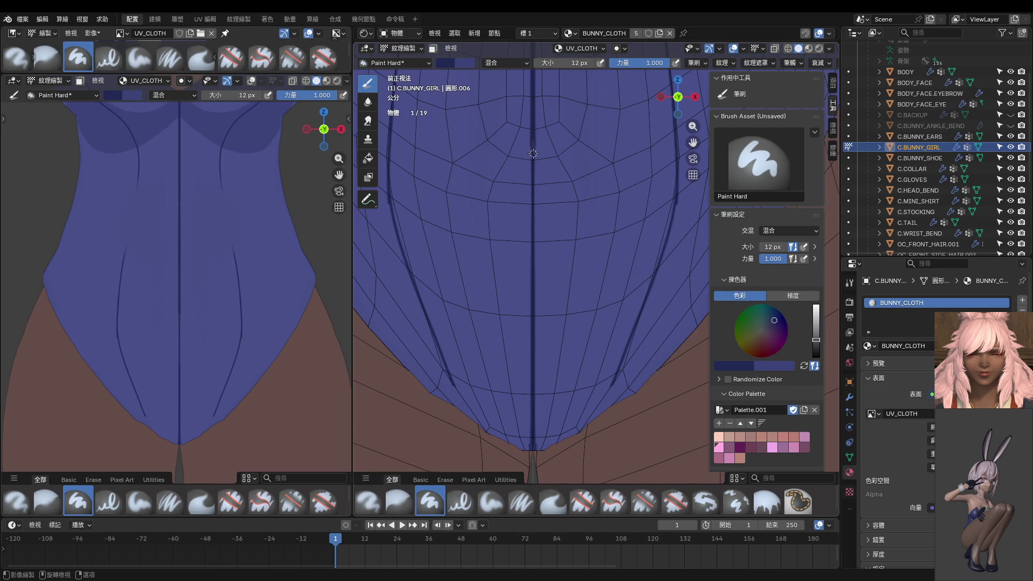
Paint dark blue down the lower bodysuit seam and along the side seam.
drag(532, 181, 531, 344)
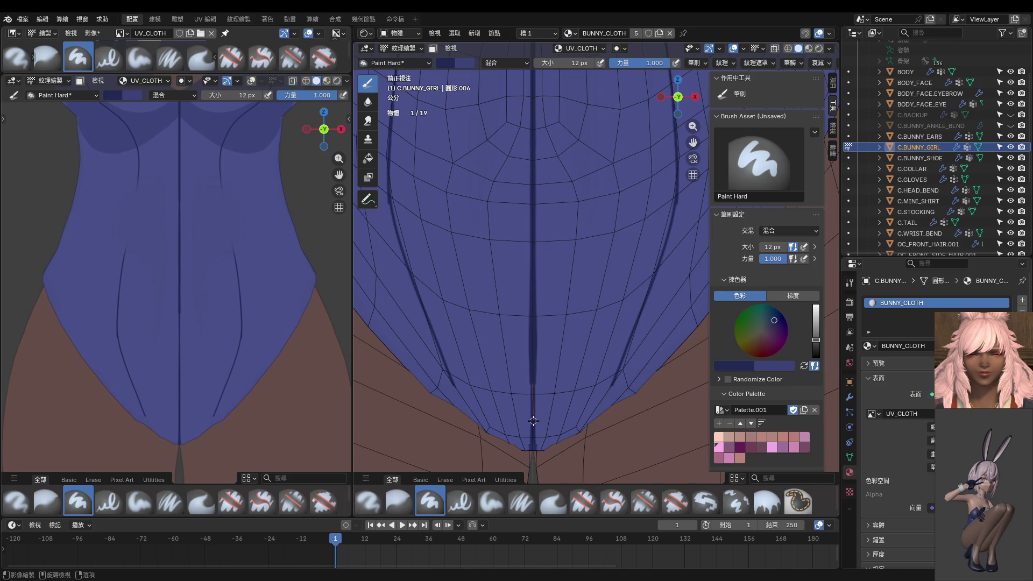
drag(532, 433, 533, 445)
shift+middle_drag(595, 426, 586, 241)
drag(593, 242, 574, 276)
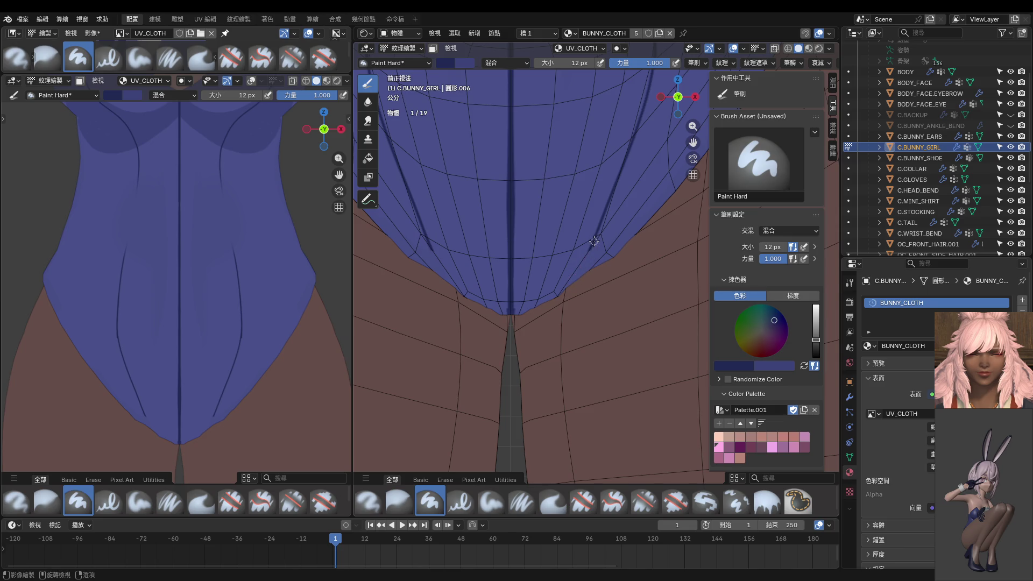
With a 6 px brush, paint over the seam strip and sample the lighter cloth blue.
key(bracketleft)
key(bracketleft)
key(bracketleft)
drag(595, 240, 588, 256)
drag(568, 292, 487, 355)
middle_drag(523, 347, 552, 281)
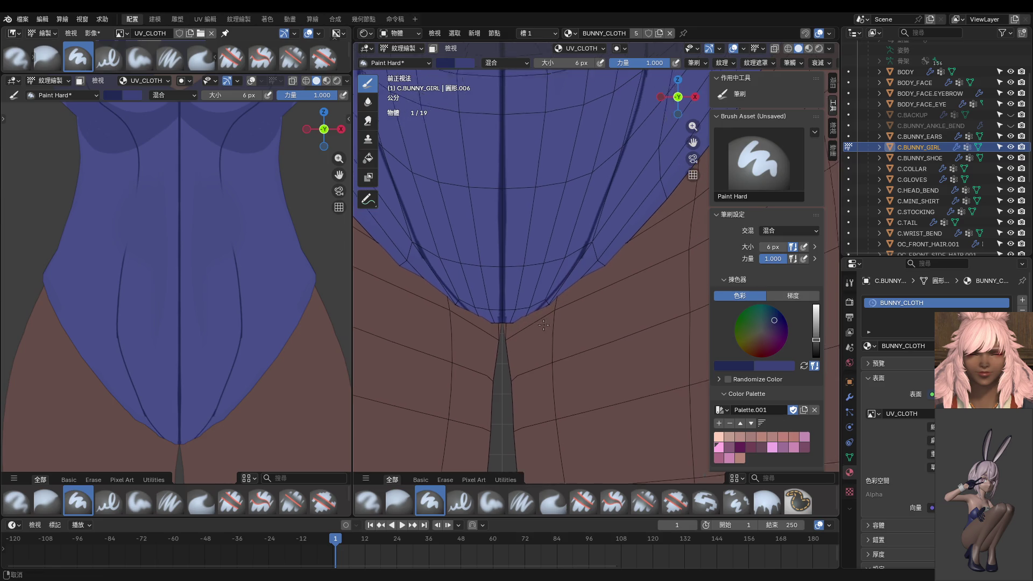
key(s)
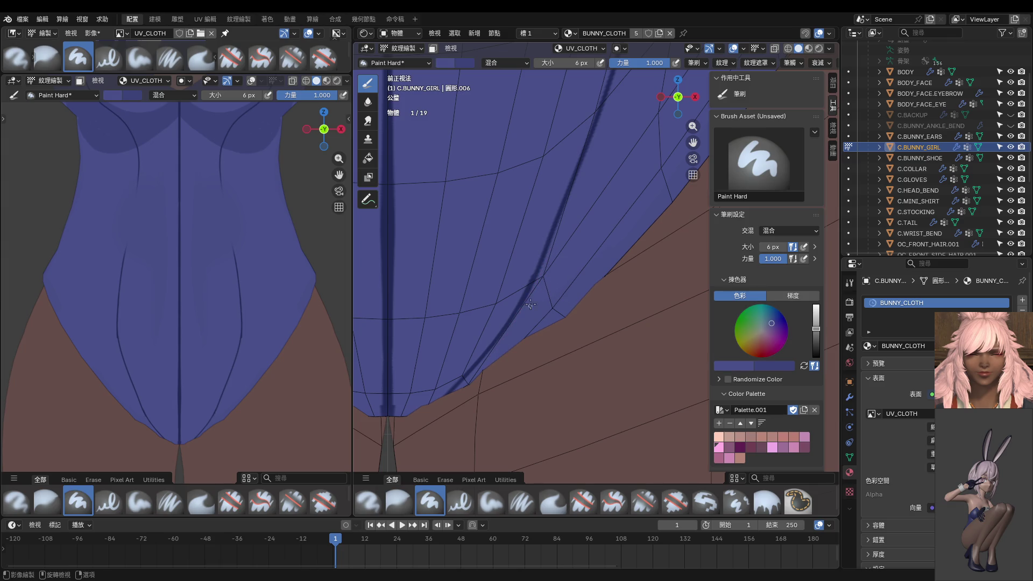
middle_drag(545, 297, 562, 267)
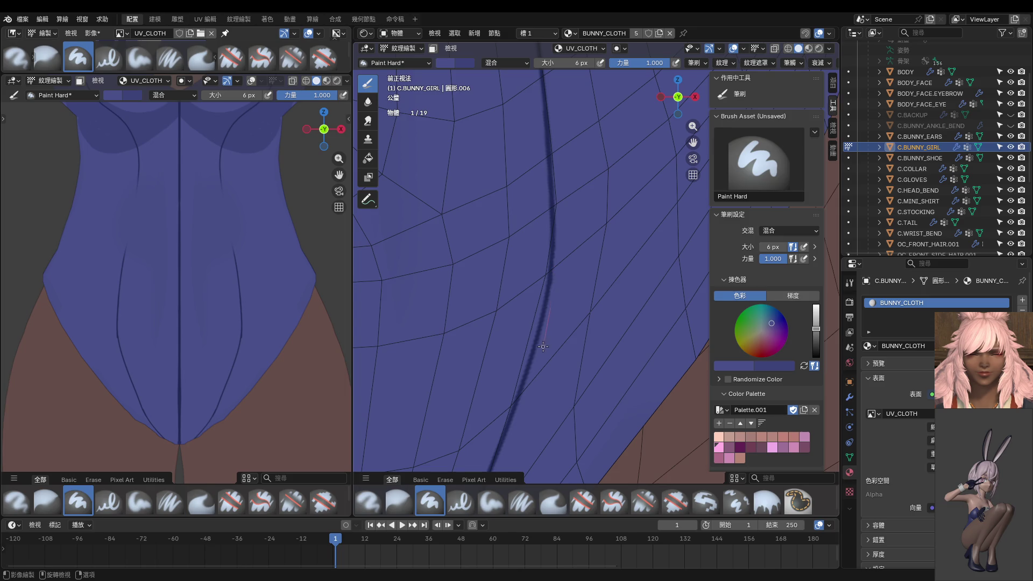
scroll(555, 334, down, 5)
scroll(533, 242, up, 3)
scroll(528, 201, up, 2)
scroll(527, 180, up, 2)
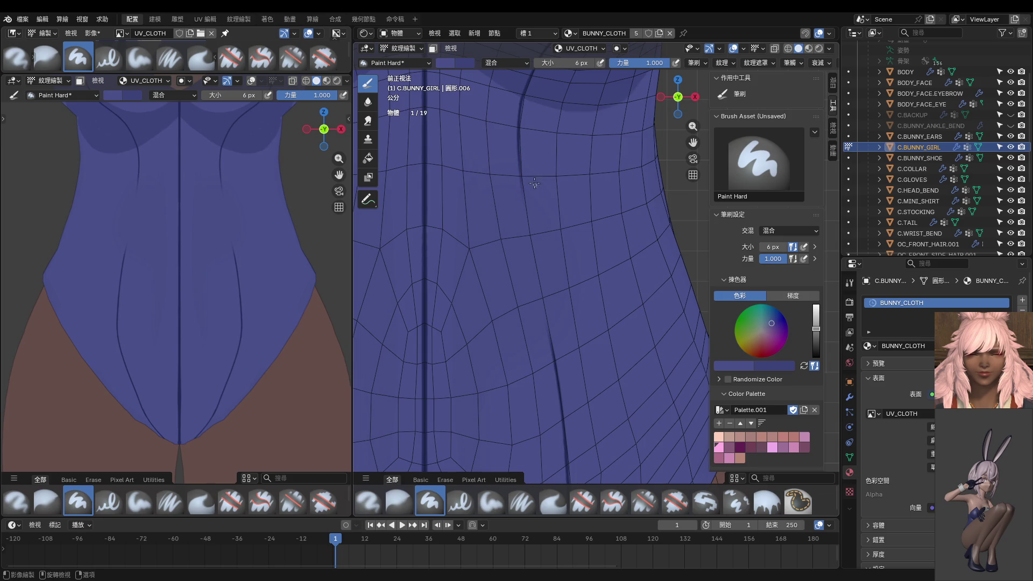
Sample the dark seam colour and paint a stabilized line along the abdomen seam.
key(s)
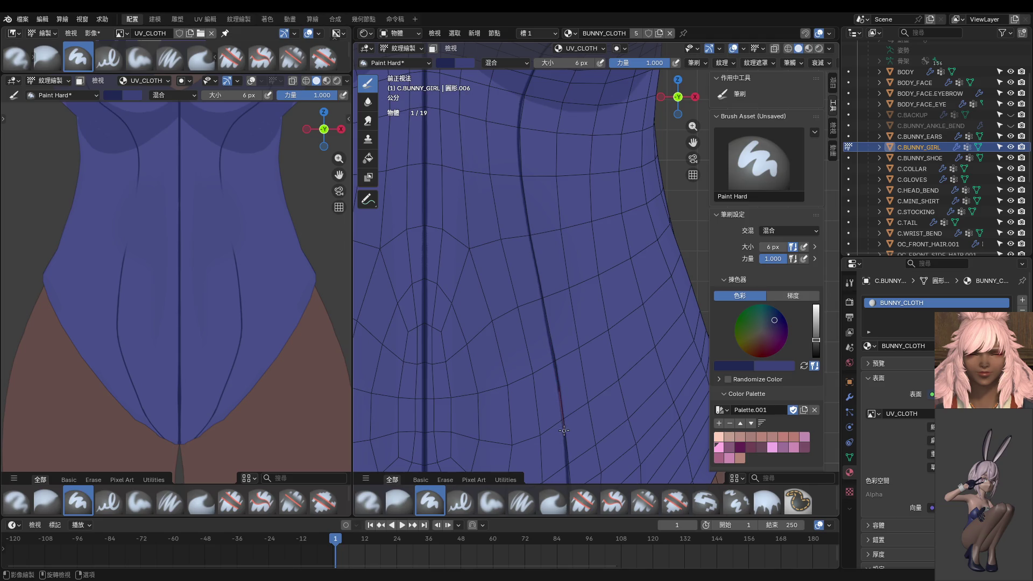
drag(562, 413, 567, 449)
scroll(599, 421, down, 8)
scroll(293, 272, down, 6)
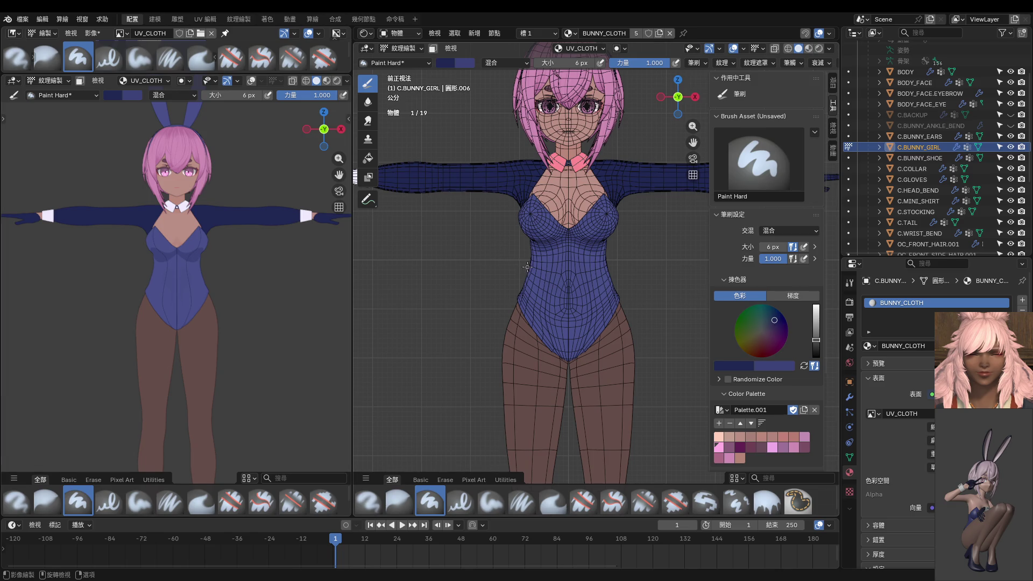
scroll(579, 268, up, 2)
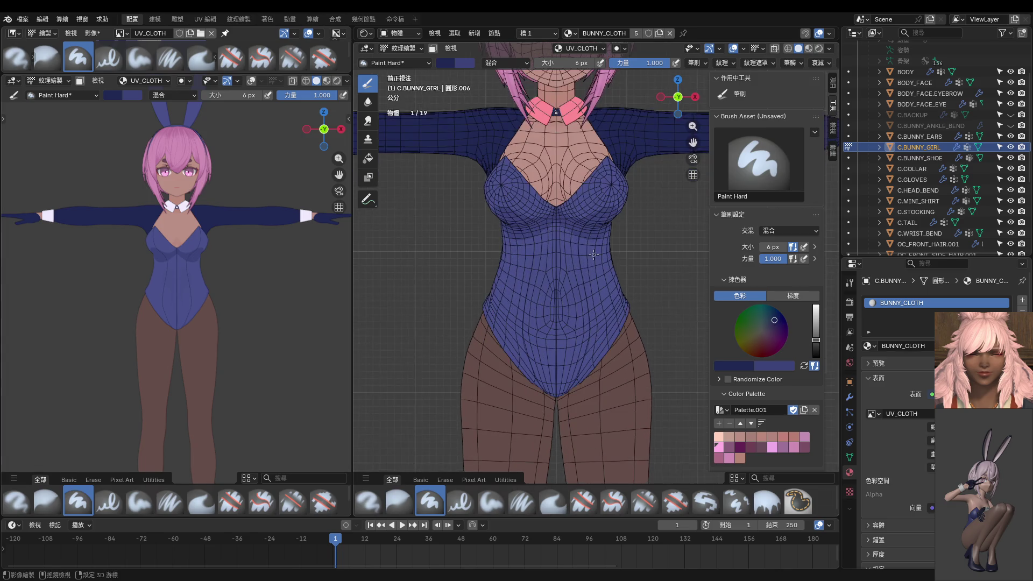
scroll(589, 271, up, 2)
scroll(576, 286, up, 3)
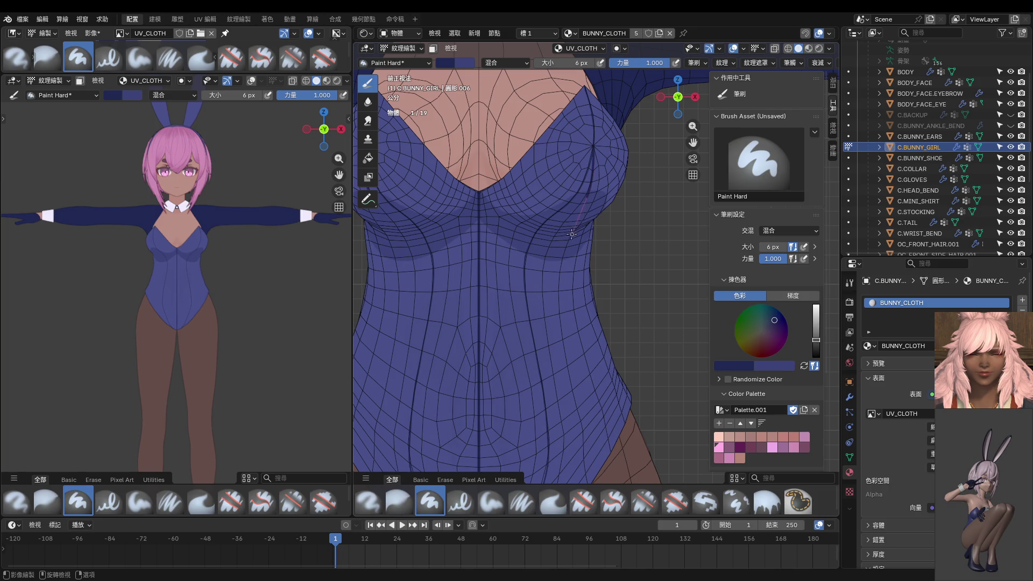
Extend the torso seam stroke downward and undo an unwanted stroke over the bust.
drag(555, 268, 605, 459)
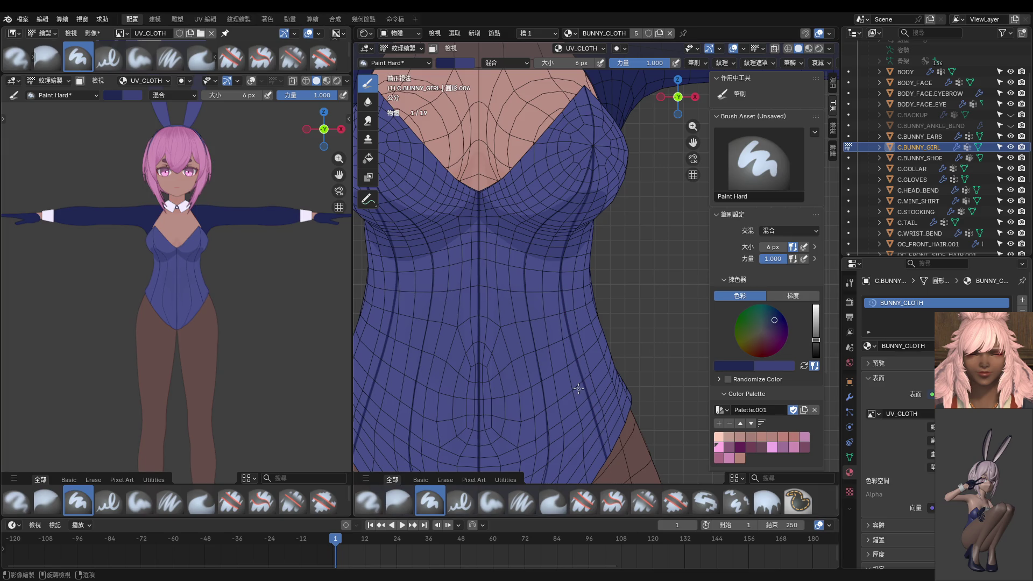
shift+middle_drag(578, 386, 551, 306)
scroll(221, 279, up, 5)
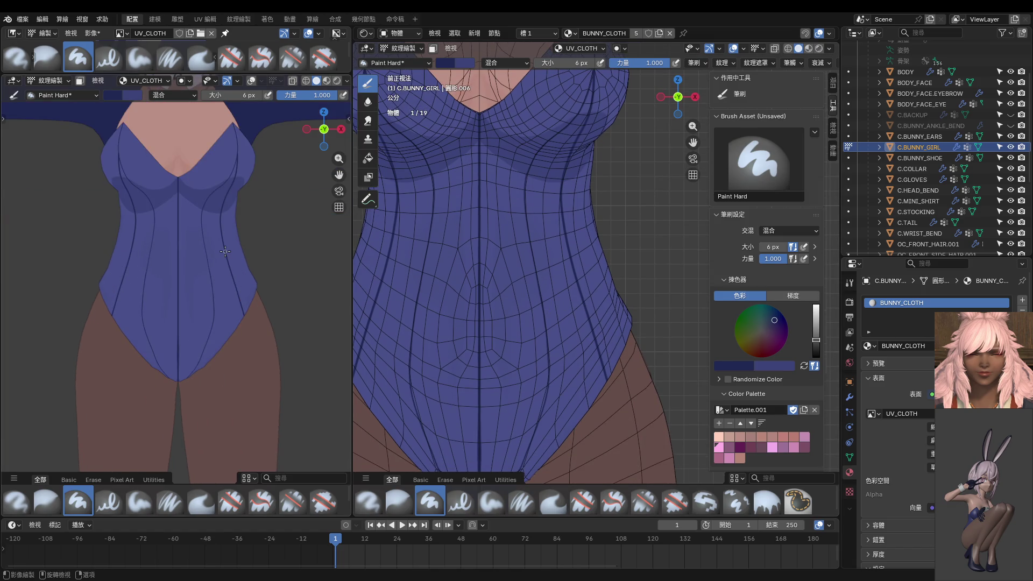
shift+middle_drag(514, 196, 498, 304)
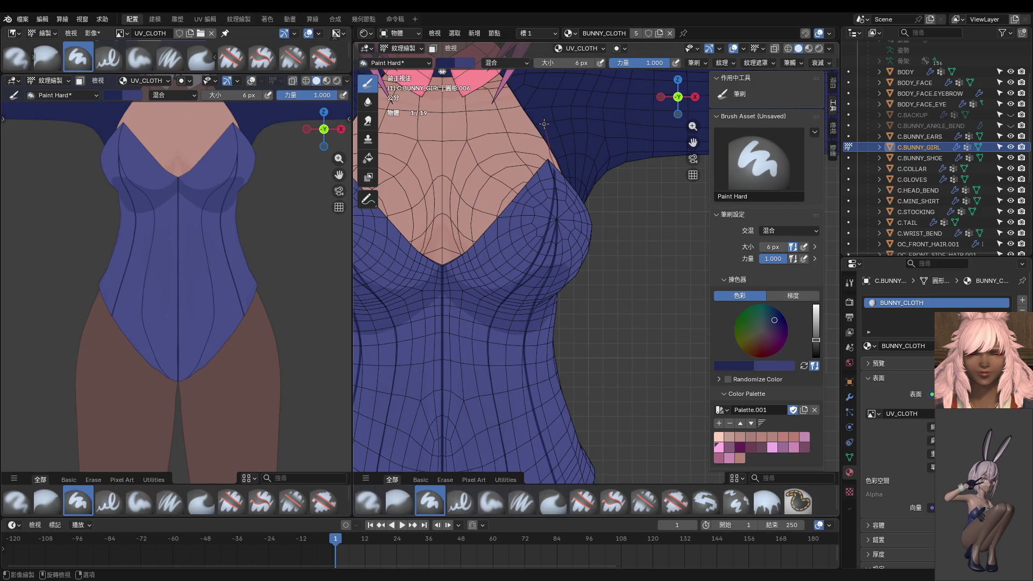
key(ctrl+z)
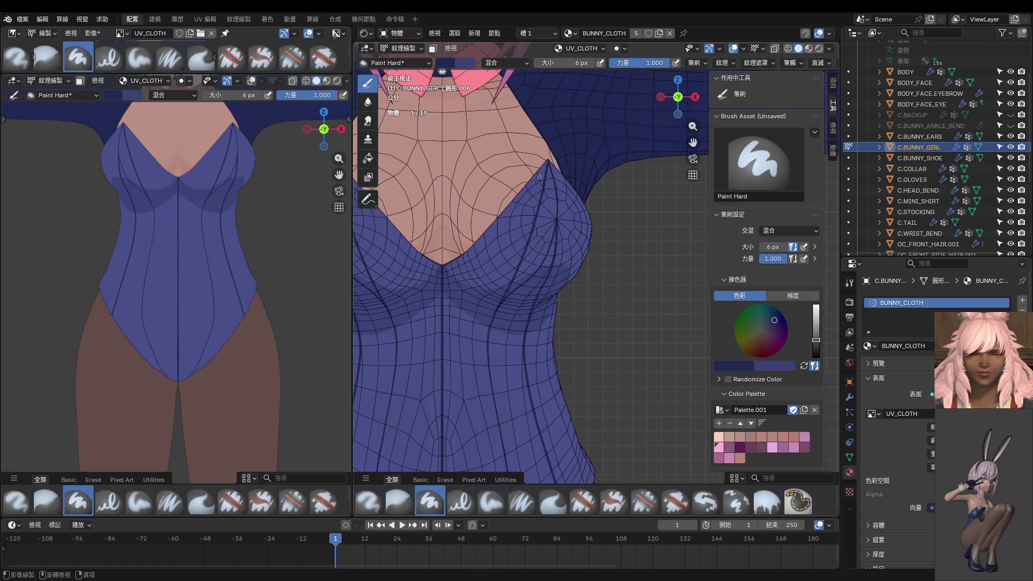
scroll(537, 180, up, 2)
scroll(517, 242, up, 2)
scroll(514, 241, up, 2)
scroll(517, 236, up, 2)
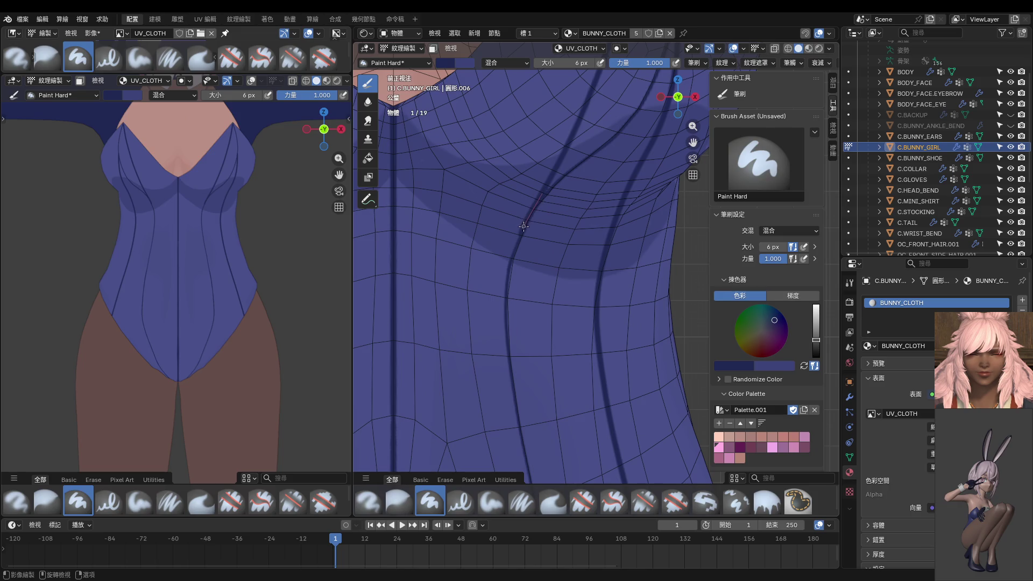
scroll(501, 266, up, 1)
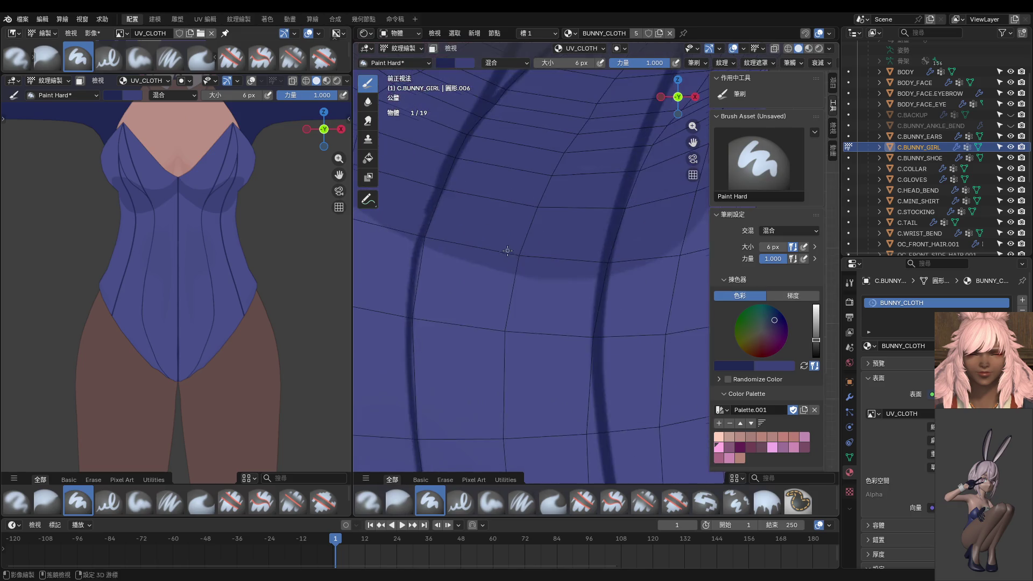
scroll(507, 226, up, 1)
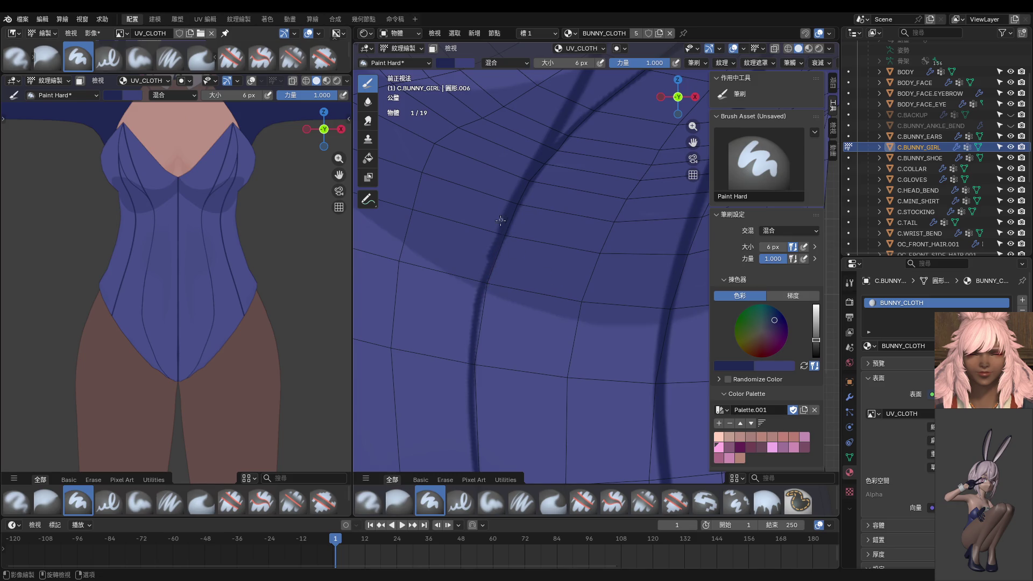
scroll(469, 336, down, 5)
mouse_move(469, 336)
middle_down()
mouse_move(464, 276)
mouse_move(501, 323)
mouse_move(517, 242)
middle_up()
scroll(464, 277, up, 2)
scroll(500, 323, down, 2)
scroll(523, 340, up, 2)
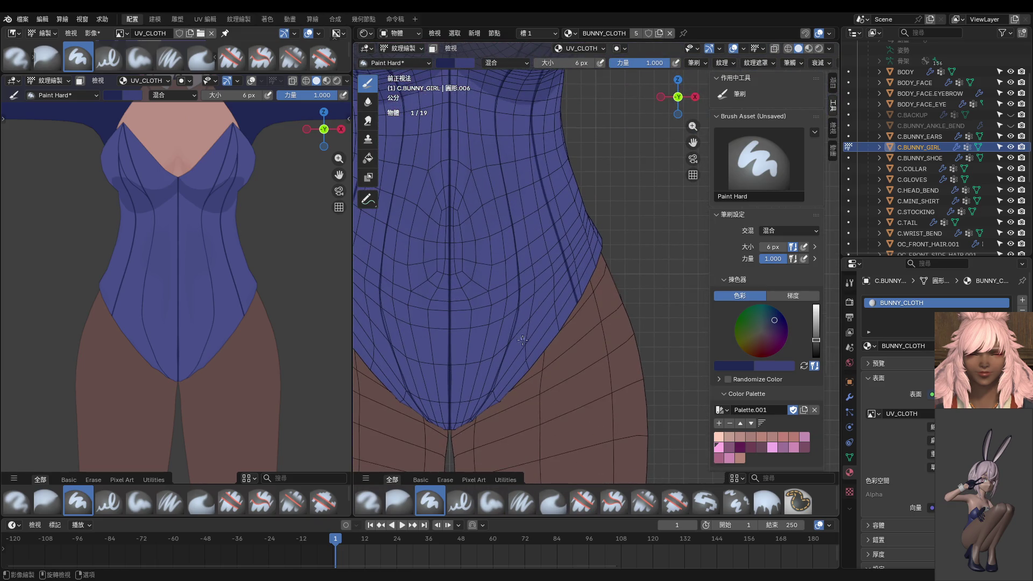
scroll(522, 339, up, 2)
scroll(495, 257, up, 1)
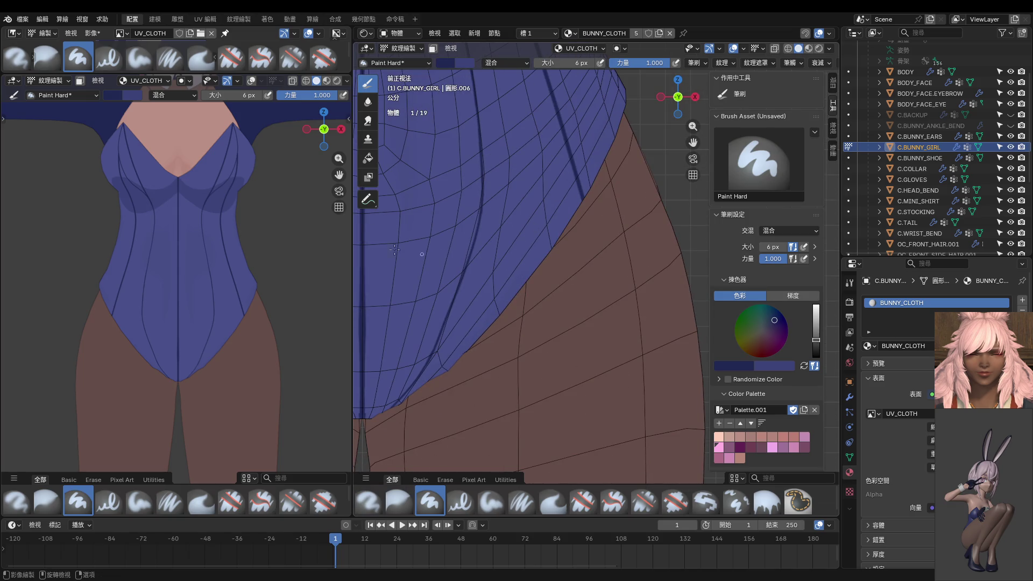
Try a dark navy Fill on the suit, undo it, and return to Paint Hard at 18 px.
click(367, 157)
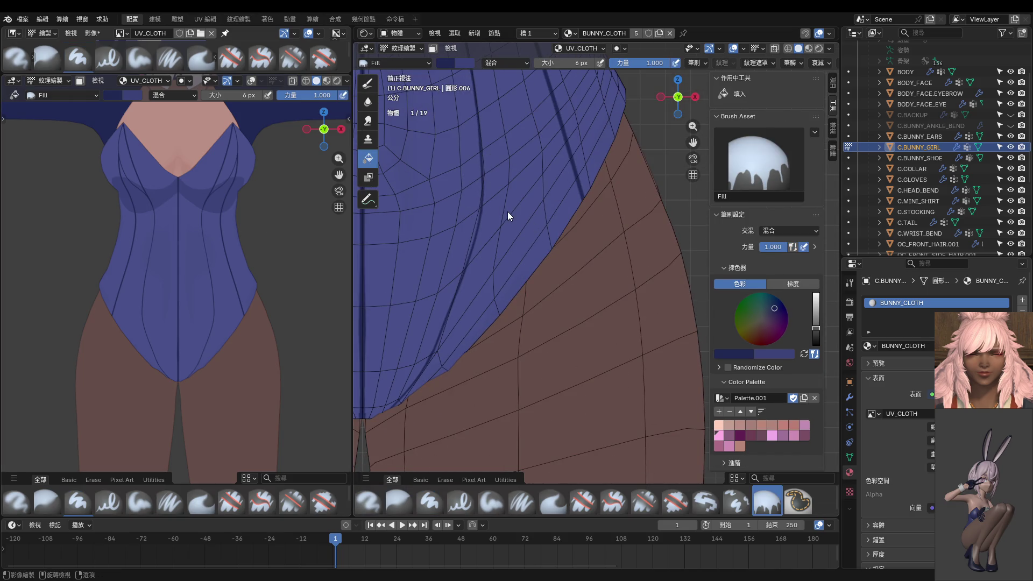
click(508, 215)
key(ctrl+z)
scroll(508, 212, down, 3)
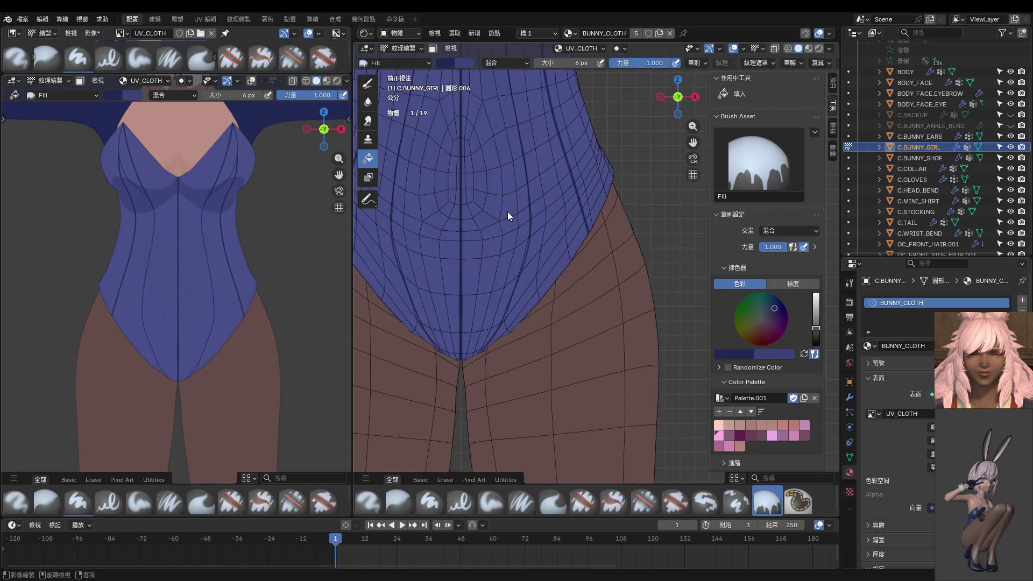
scroll(507, 212, down, 2)
click(367, 83)
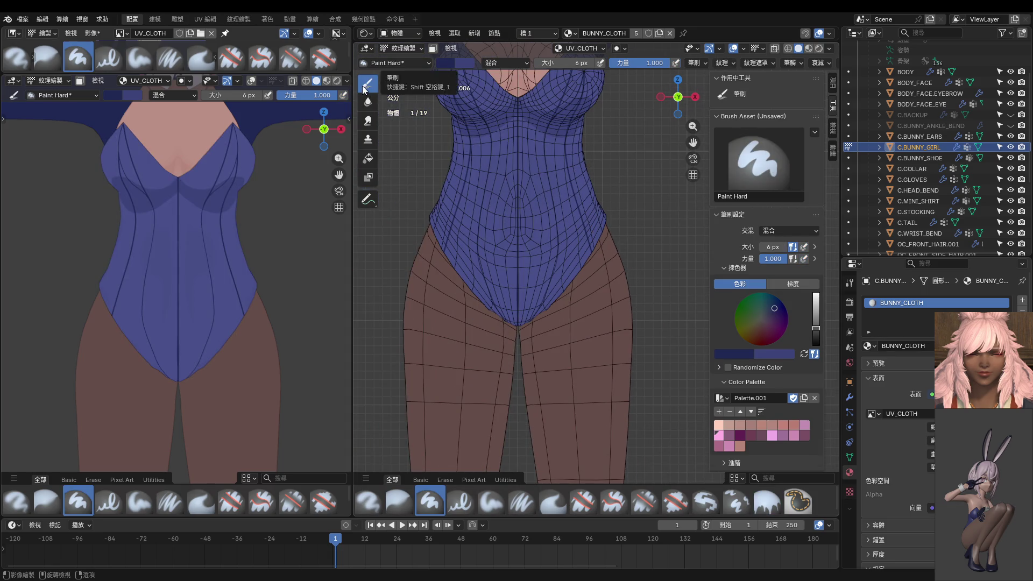
scroll(532, 258, up, 2)
scroll(532, 258, up, 2)
key(bracketright)
key(bracketright)
key(bracketright)
key(bracketright)
key(bracketright)
key(bracketright)
scroll(531, 261, up, 1)
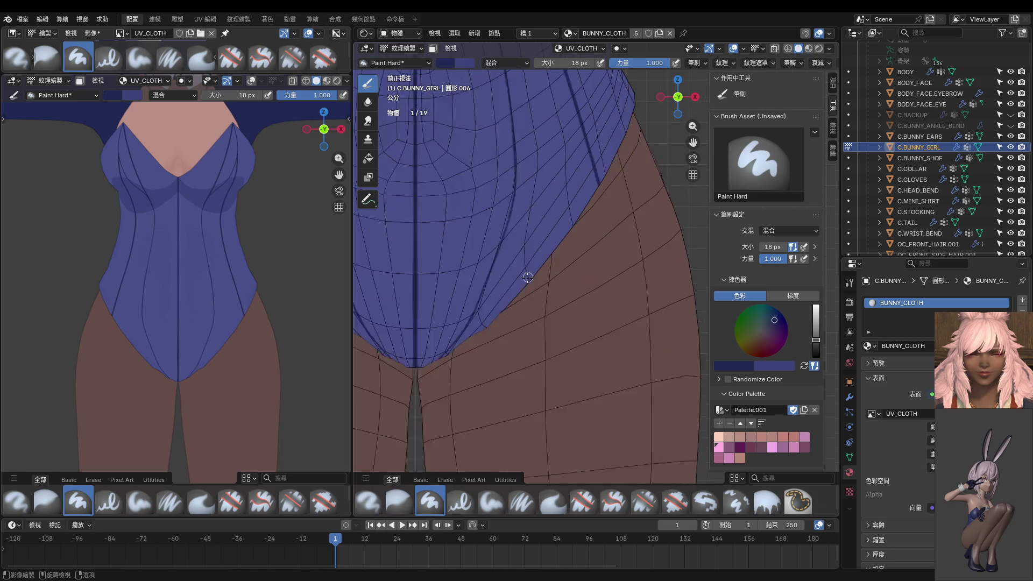
scroll(529, 261, up, 2)
Paint dark strokes along the hem seams, then isolate the leotard in local view.
drag(533, 195, 496, 297)
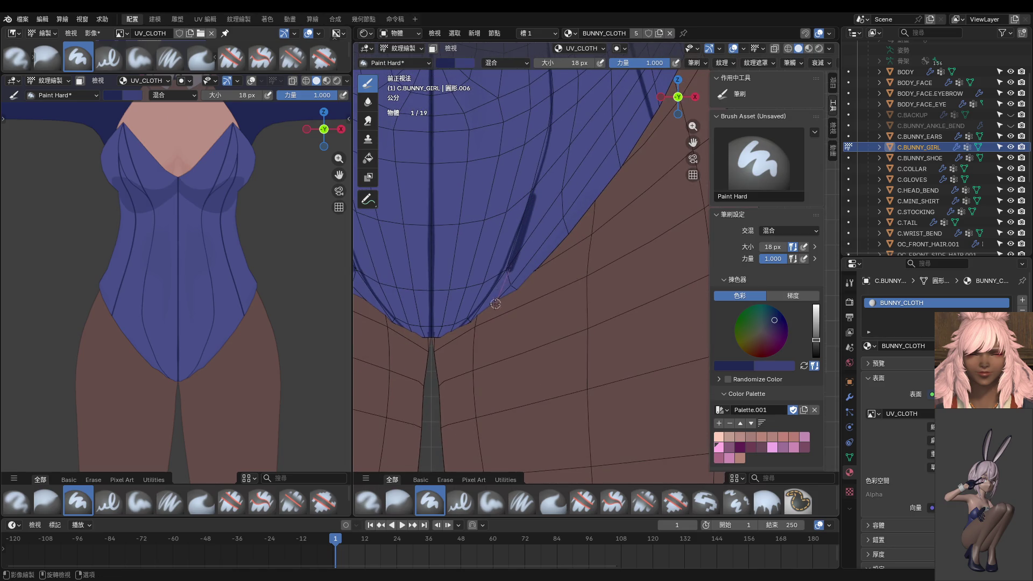
mouse_move(470, 341)
middle_down()
mouse_move(491, 272)
mouse_move(533, 216)
middle_up()
drag(551, 152, 457, 335)
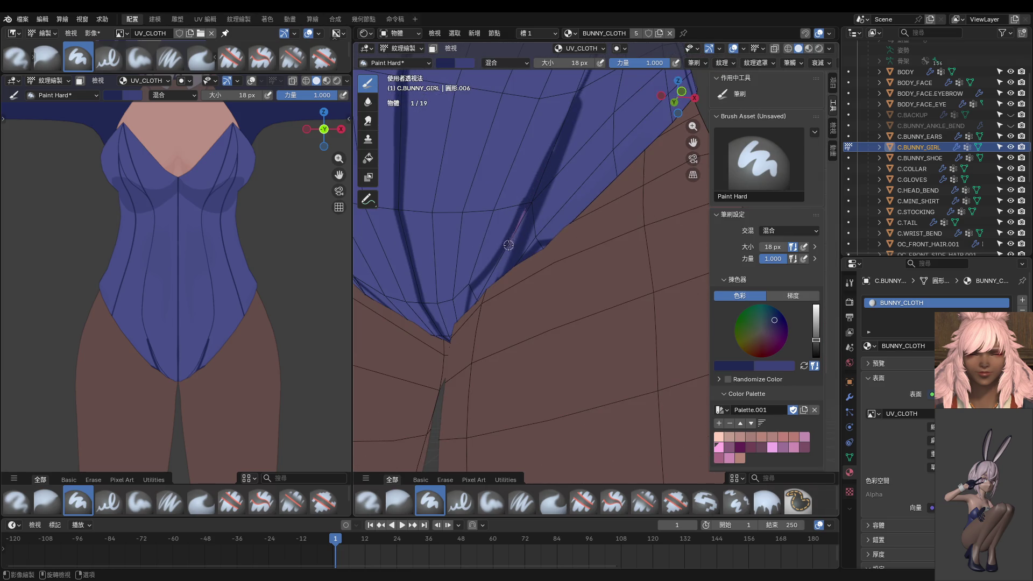
middle_drag(458, 334, 506, 333)
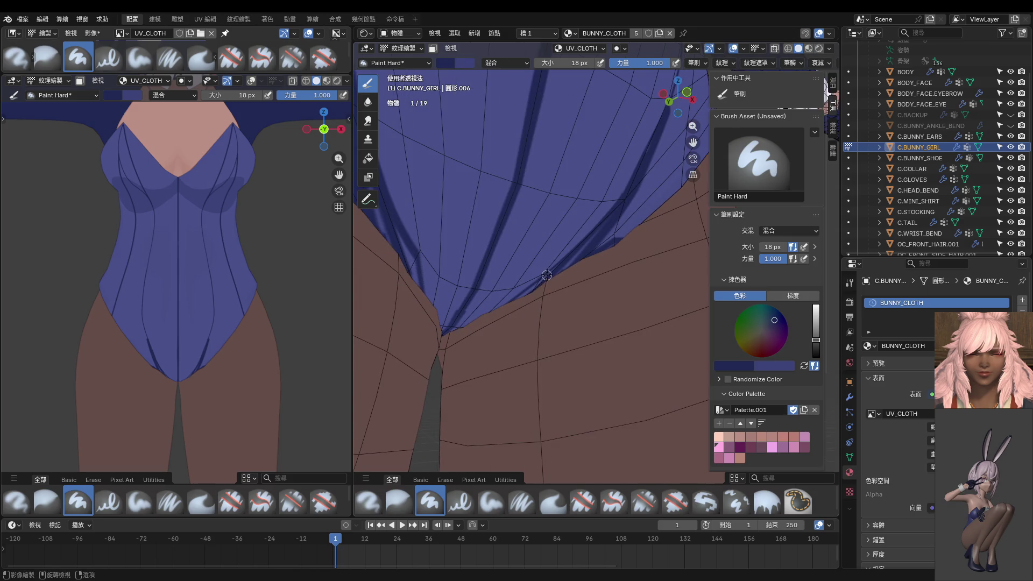
middle_drag(516, 295, 507, 250)
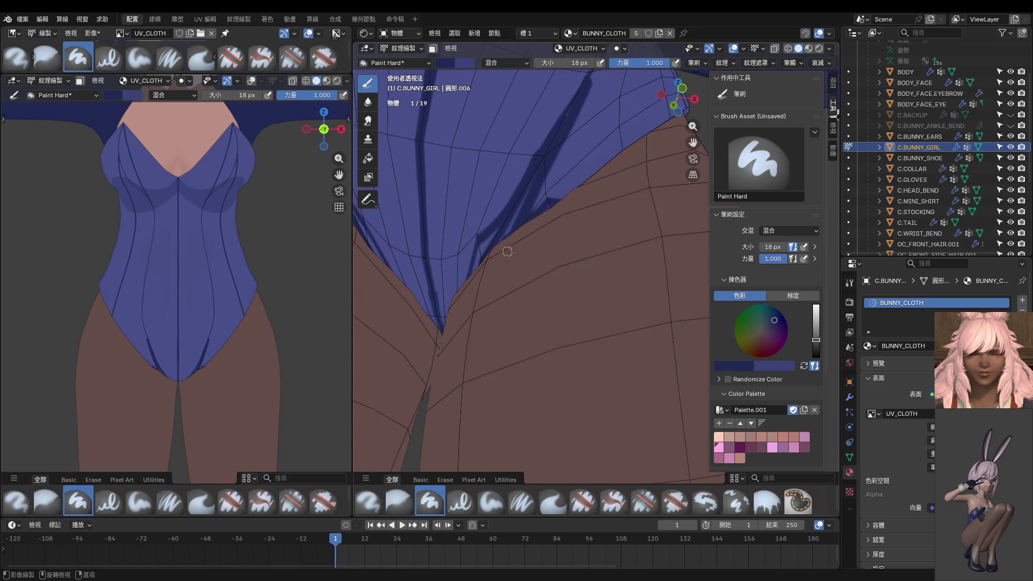
scroll(650, 312, down, 4)
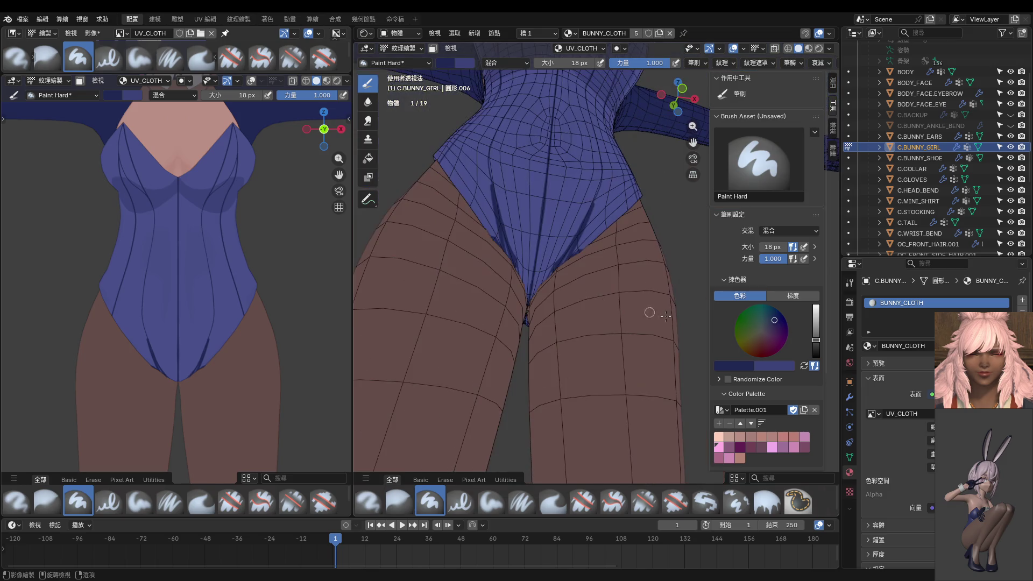
key(KP_Divide)
mouse_move(524, 313)
middle_down()
mouse_move(509, 348)
mouse_move(547, 361)
middle_up()
scroll(524, 325, down, 5)
key(ctrl+Tab)
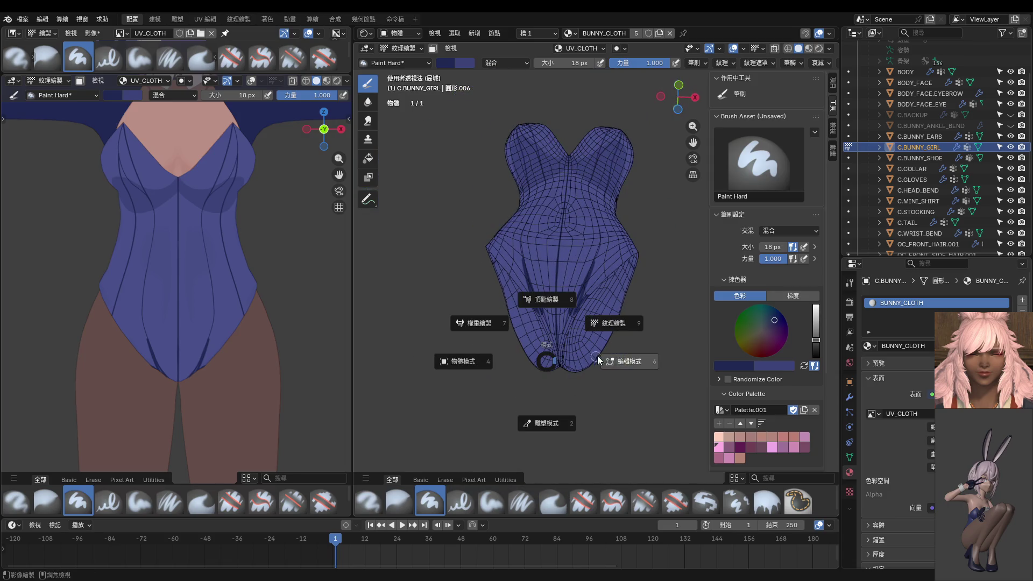
click(623, 363)
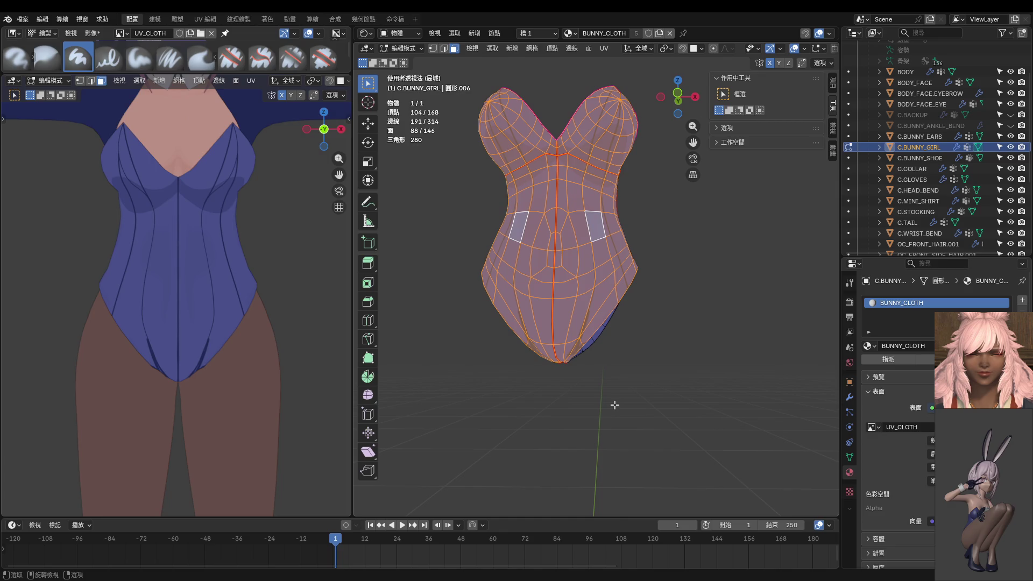
key(alt+a)
key(l)
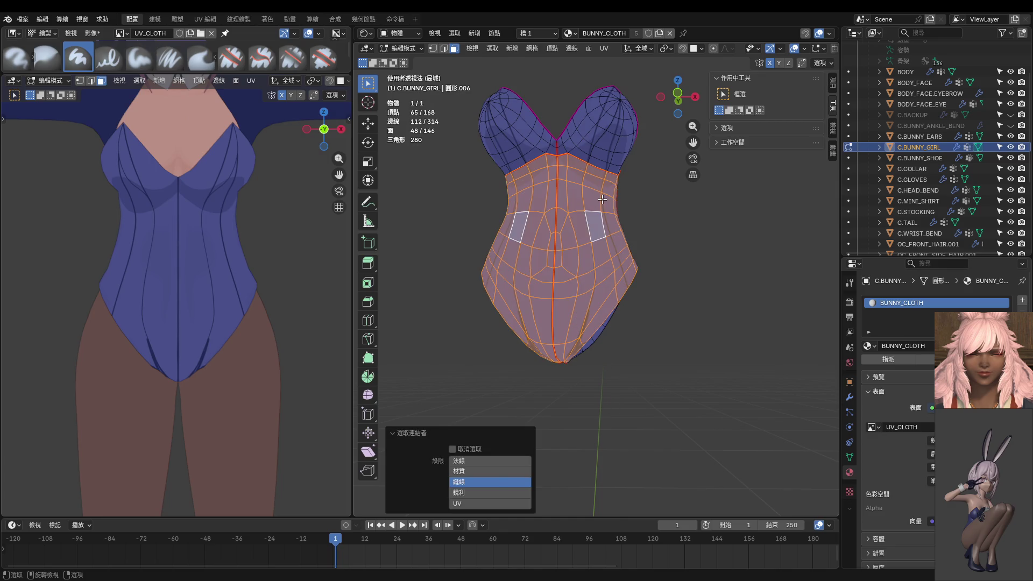
key(l)
key(Tab)
scroll(595, 243, up, 3)
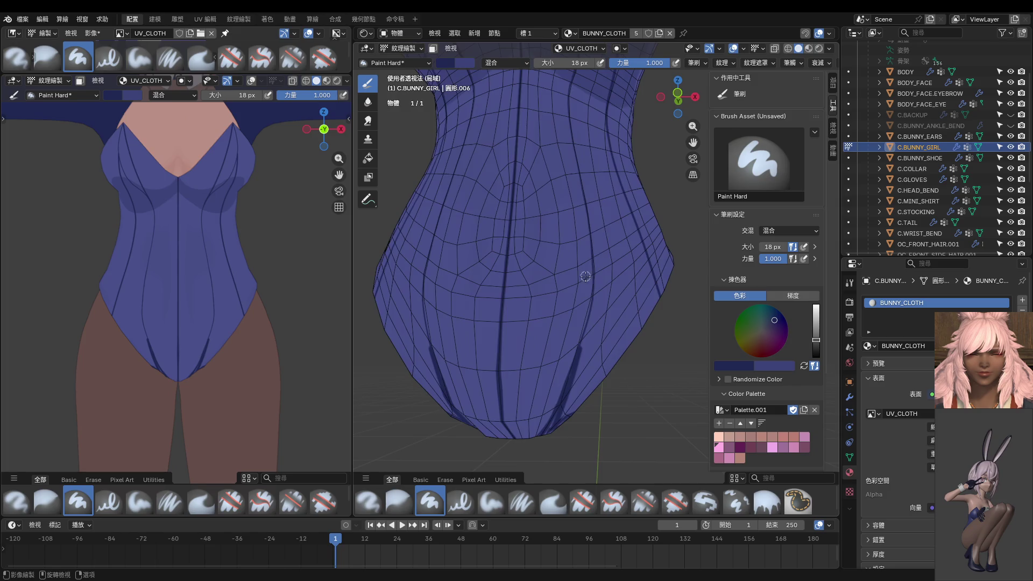
Paint dark shading strokes down the side of the lower leotard.
middle_drag(596, 209, 597, 244)
drag(597, 243, 557, 294)
mouse_move(544, 315)
middle_down()
mouse_move(550, 323)
mouse_move(571, 300)
mouse_move(573, 266)
middle_up()
mouse_move(586, 231)
mouse_down()
mouse_move(503, 355)
mouse_move(485, 411)
mouse_up()
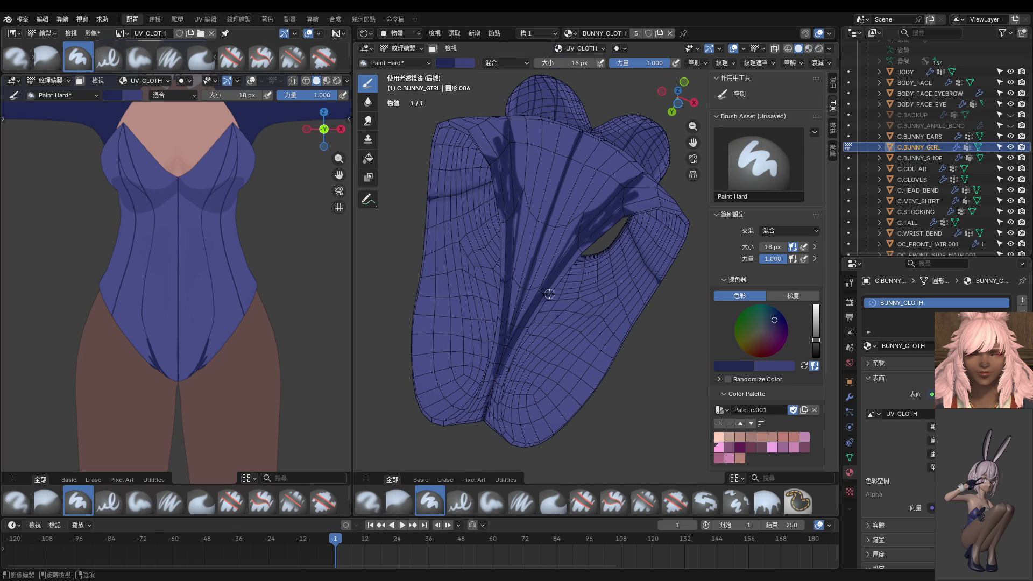
middle_drag(549, 294, 567, 297)
With face selection masking on, darken the cloth fold toward its bottom tip.
click(479, 49)
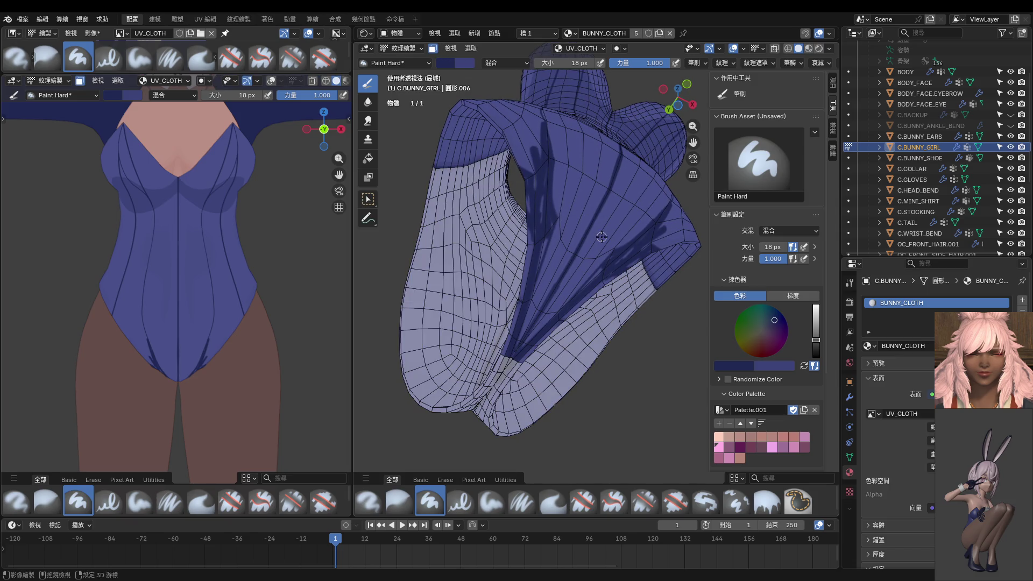
middle_drag(564, 206, 583, 229)
drag(582, 230, 483, 324)
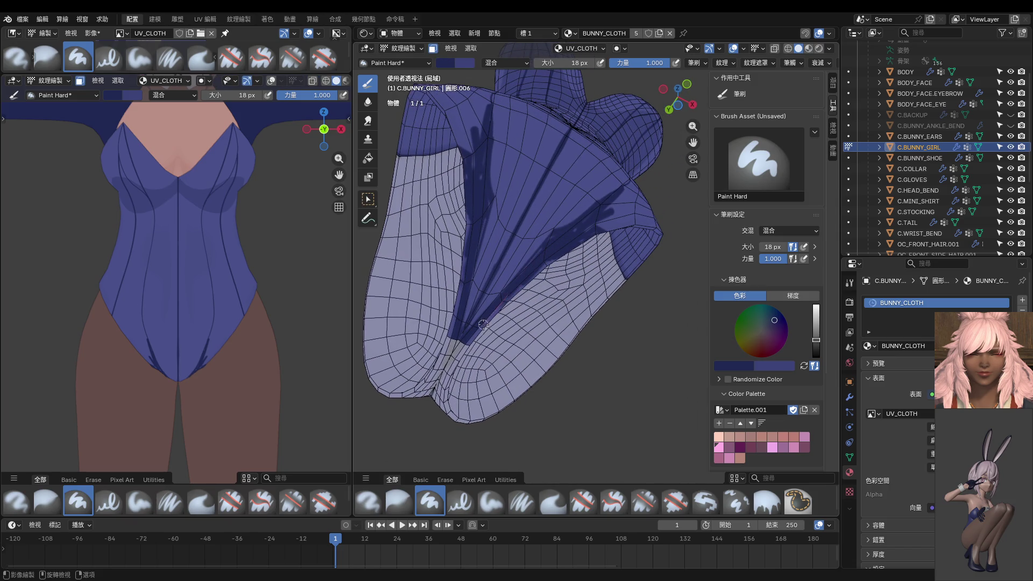
drag(504, 305, 453, 360)
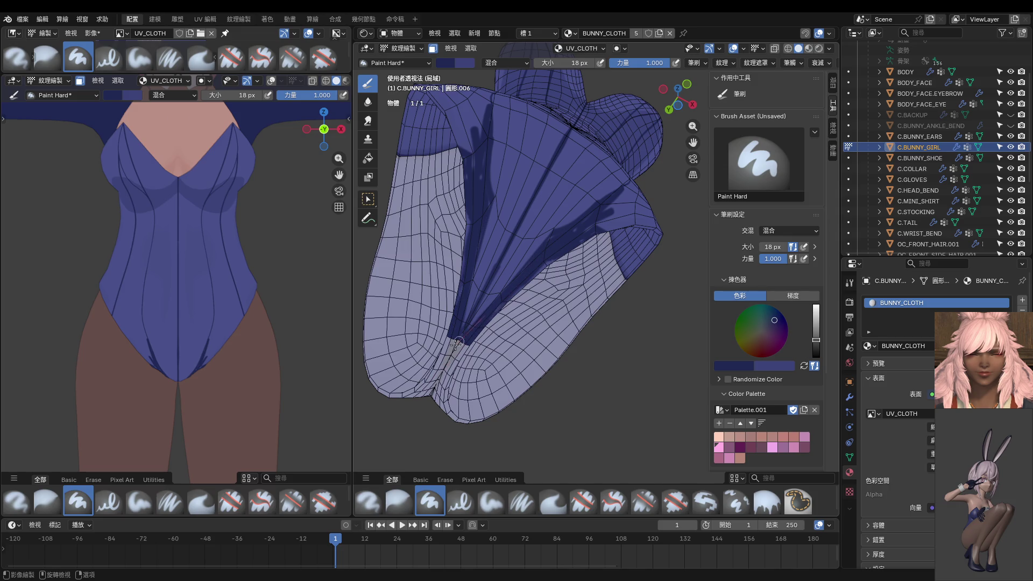
drag(502, 296, 439, 368)
drag(545, 245, 472, 322)
drag(557, 256, 484, 328)
Inspect the cloth opening from several angles and split the left area into an Image Editor.
middle_drag(485, 329, 577, 245)
scroll(524, 290, up, 4)
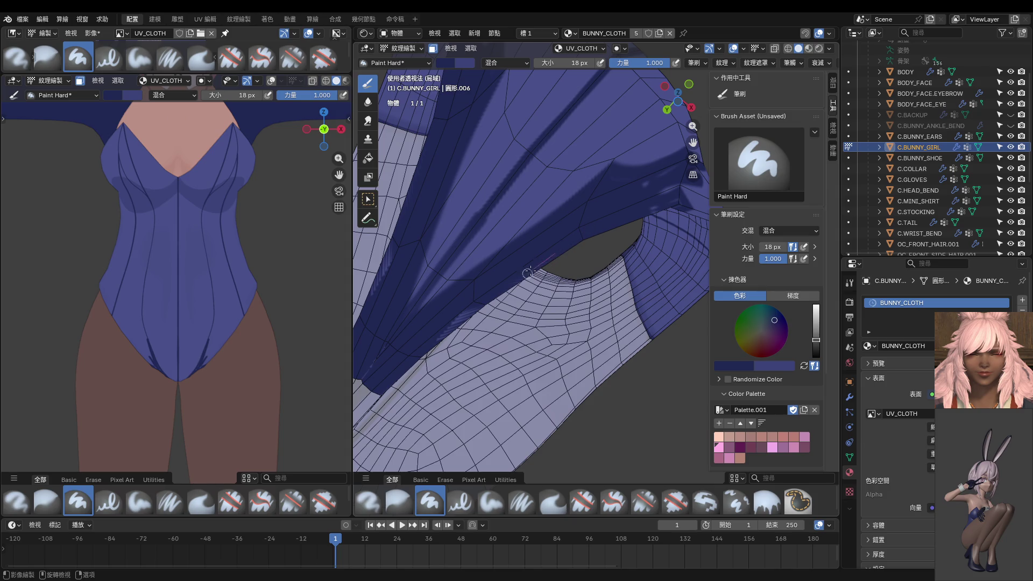
middle_drag(468, 325, 484, 246)
mouse_move(393, 328)
middle_down()
mouse_move(392, 276)
mouse_move(470, 188)
middle_up()
mouse_move(413, 230)
middle_down()
mouse_move(459, 225)
mouse_move(503, 245)
middle_up()
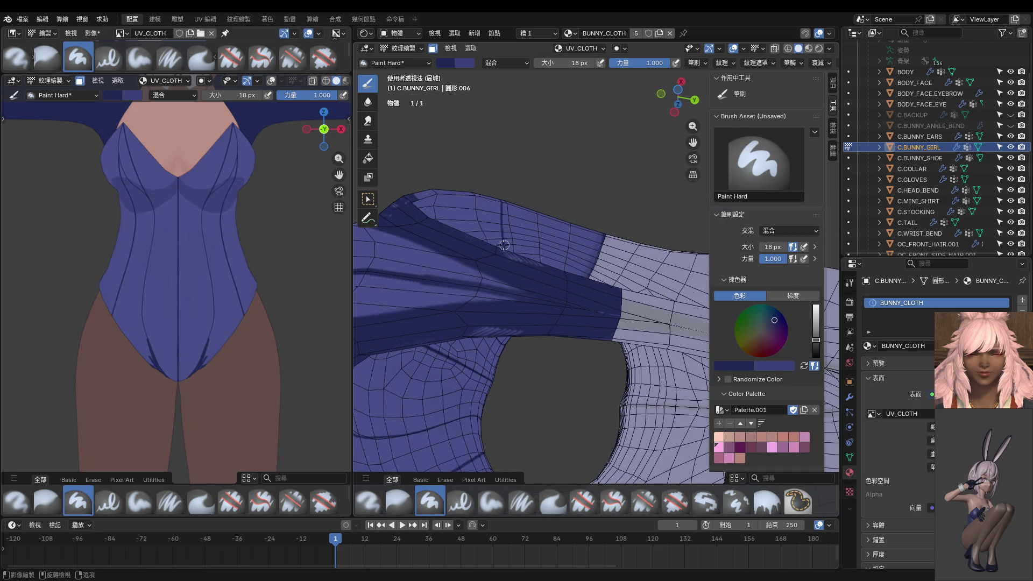
middle_drag(562, 276, 524, 271)
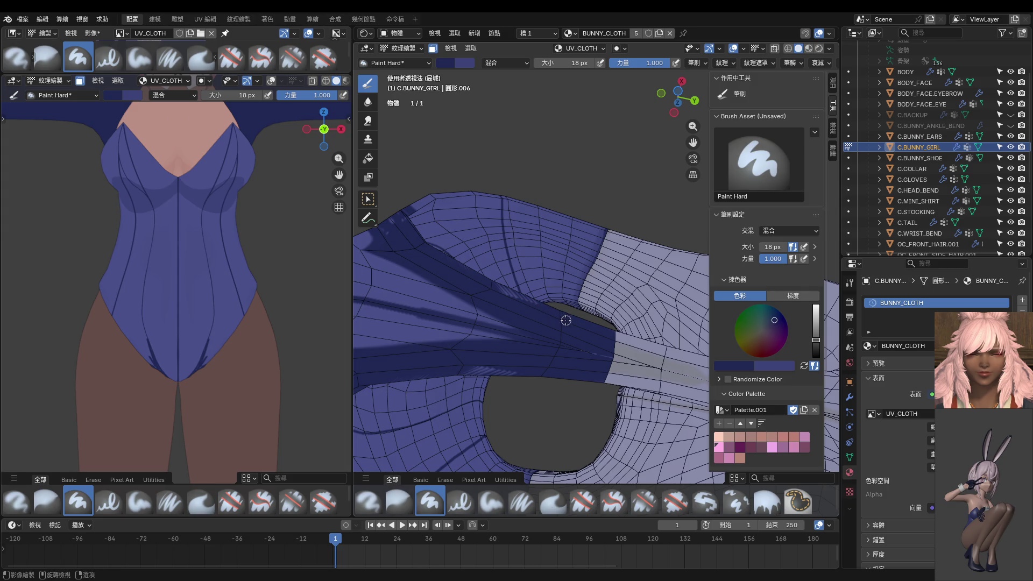
middle_drag(566, 320, 549, 332)
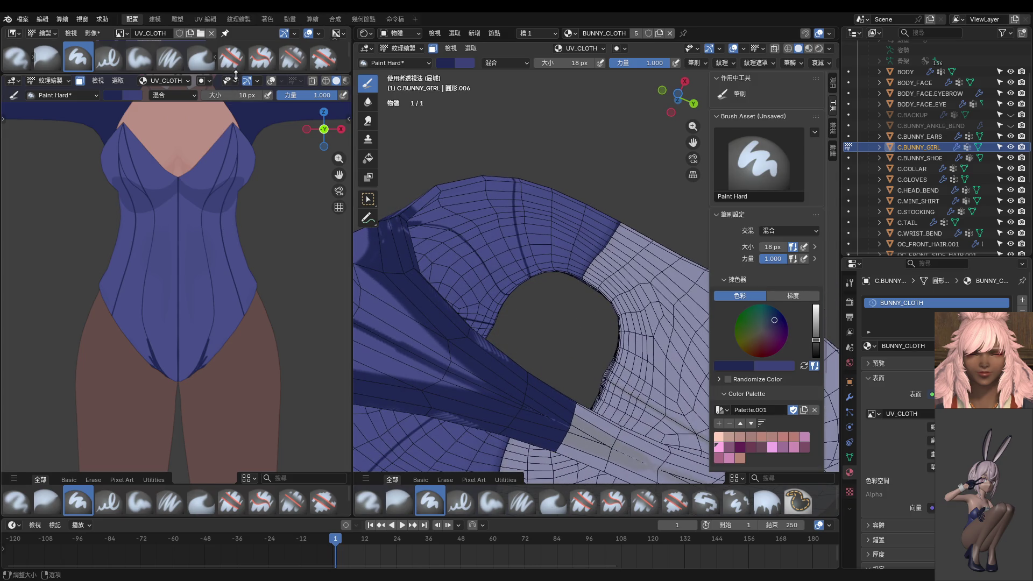
drag(235, 75, 202, 365)
scroll(140, 119, up, 3)
scroll(140, 119, up, 2)
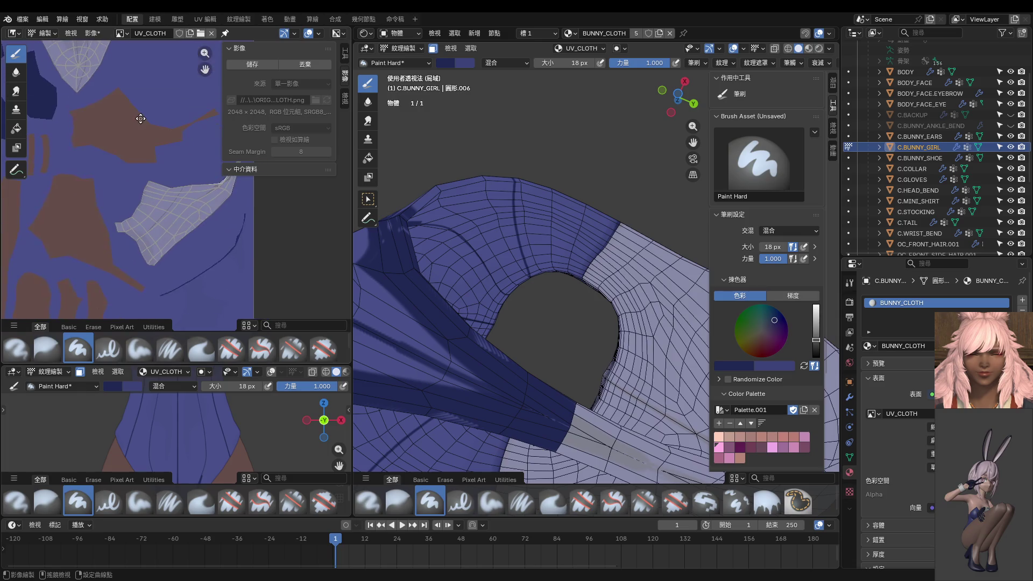
scroll(141, 119, up, 2)
scroll(80, 147, up, 2)
scroll(146, 168, up, 2)
scroll(167, 190, up, 2)
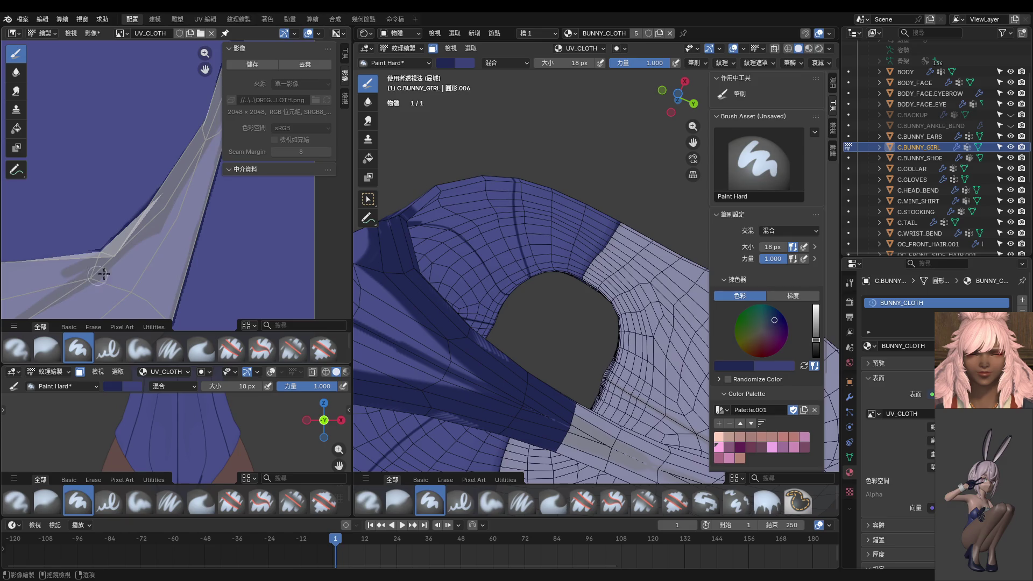
scroll(103, 273, down, 1)
scroll(167, 218, down, 1)
scroll(153, 220, down, 2)
scroll(137, 223, up, 2)
scroll(114, 258, up, 2)
scroll(92, 290, up, 2)
Paint dark blue along the left edge of the thin strip in the texture image.
drag(178, 92, 64, 310)
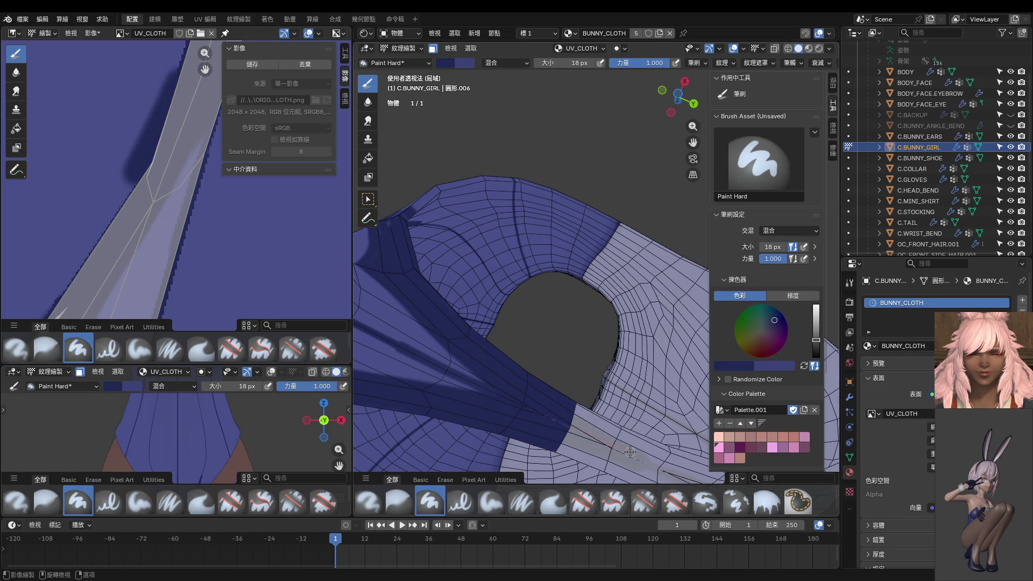
middle_drag(196, 173, 161, 251)
drag(221, 46, 226, 33)
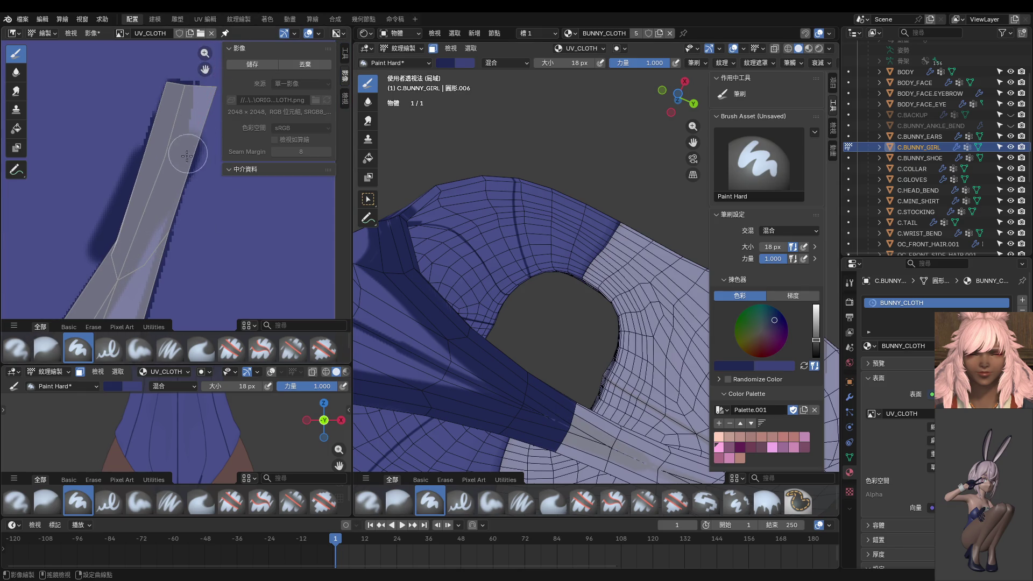
middle_drag(180, 167, 161, 207)
mouse_move(161, 207)
mouse_down()
mouse_move(203, 32)
mouse_move(198, 65)
mouse_up()
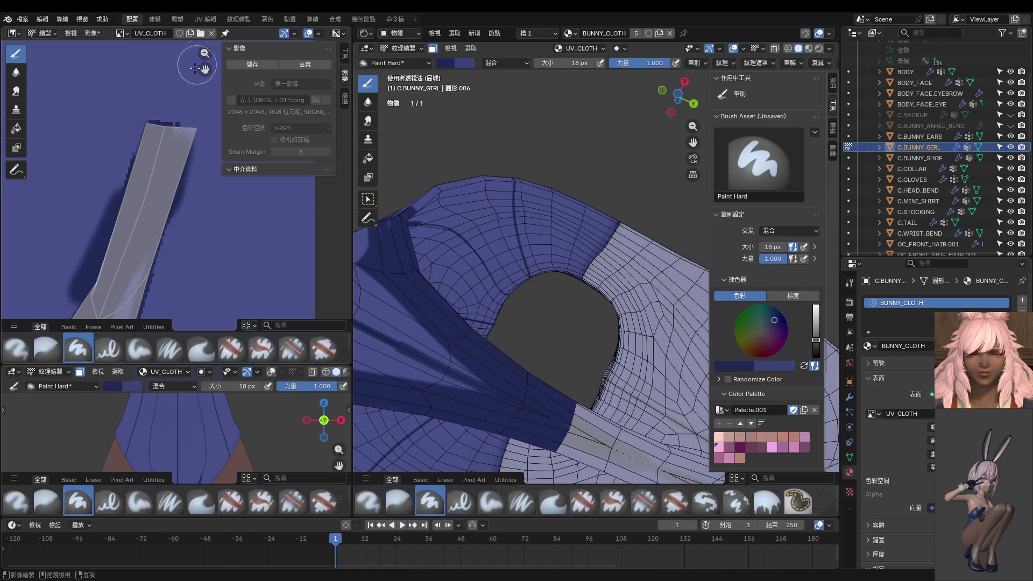
Add further dark strokes beside and left of the strip island.
middle_drag(196, 83, 168, 177)
drag(156, 208, 194, 53)
drag(103, 210, 574, 321)
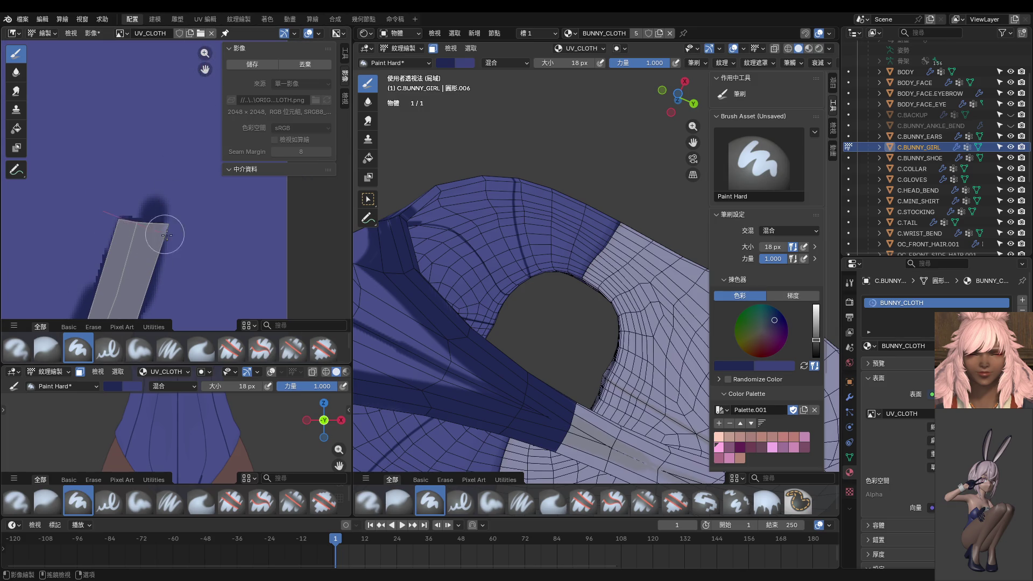
scroll(574, 322, down, 3)
mouse_move(574, 321)
middle_down()
mouse_move(380, 404)
mouse_move(593, 276)
middle_up()
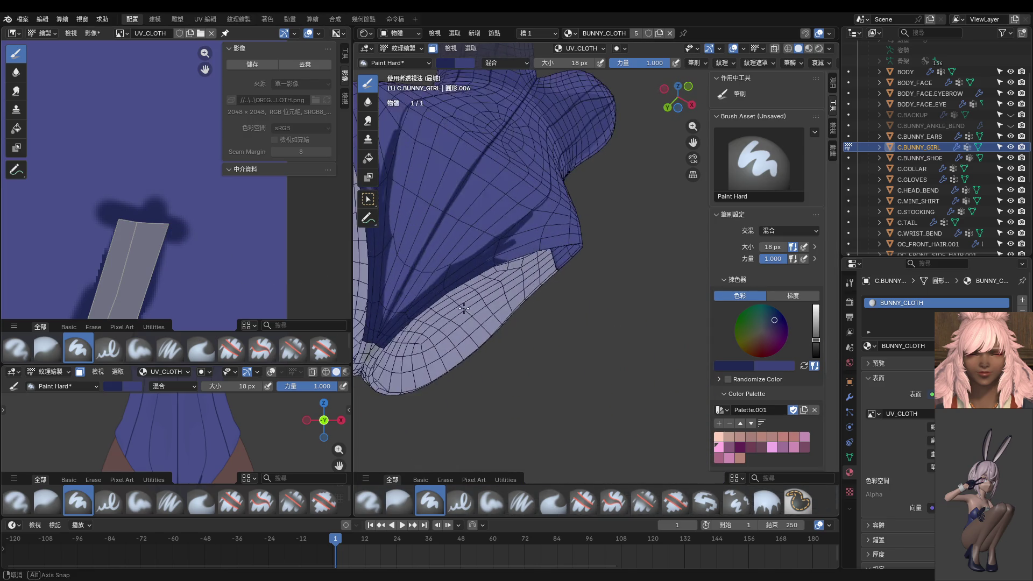
Set the brush to 14 px and block in, then soften, a dark shadow down the hip cloth.
key(f)
click(604, 262)
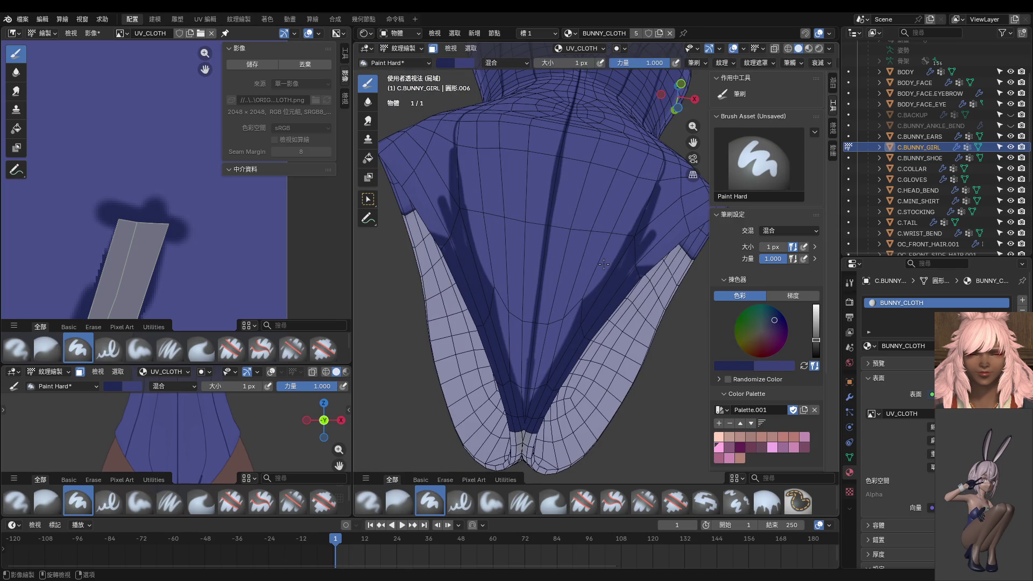
drag(602, 274, 562, 346)
drag(603, 317, 639, 226)
drag(595, 276, 644, 211)
drag(586, 283, 518, 425)
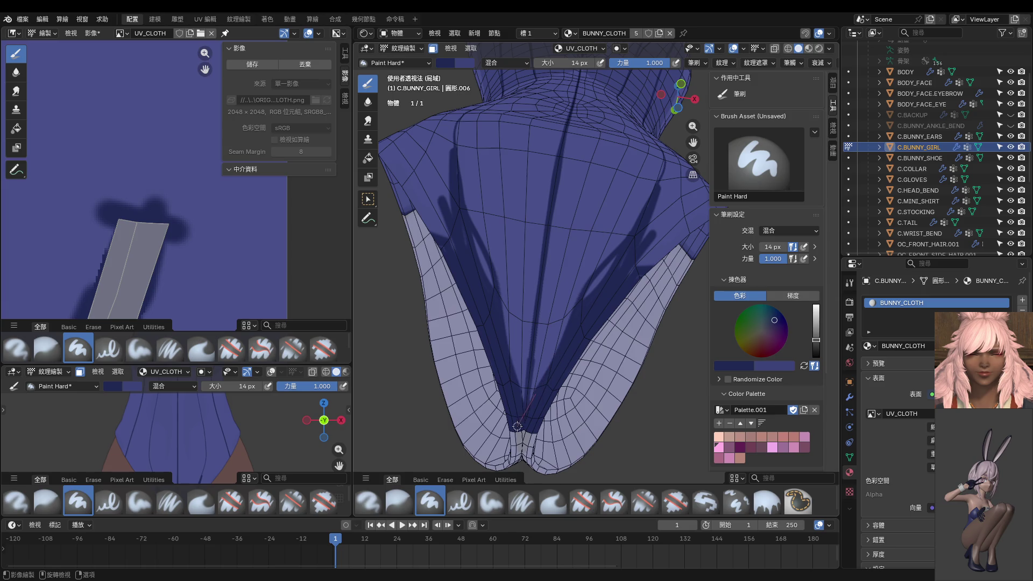
scroll(554, 399, up, 3)
scroll(564, 322, down, 3)
scroll(620, 123, up, 2)
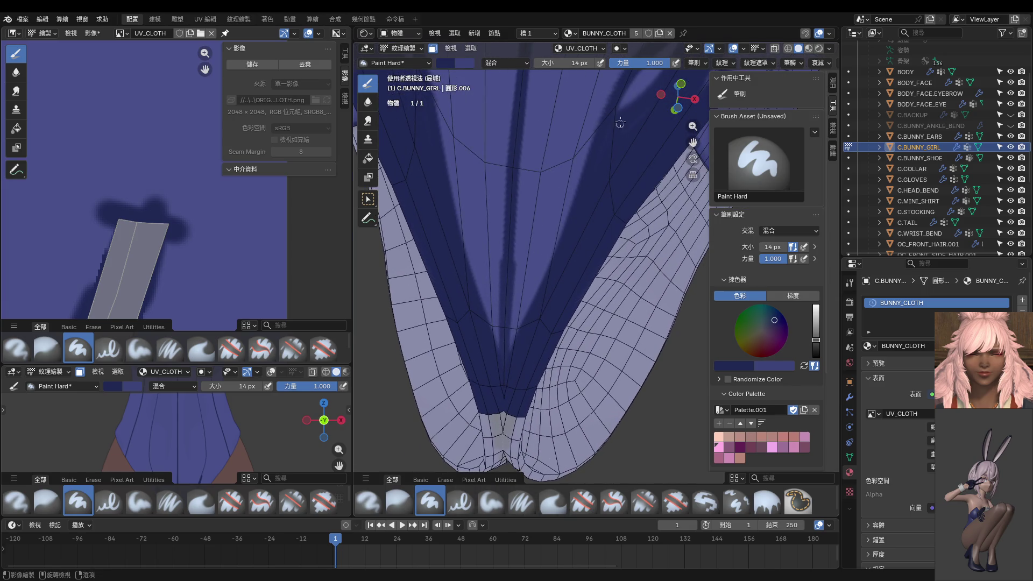
Paint mirrored dark shadows down the cloth's centre crease and along its edge, ending in front view.
drag(605, 108, 517, 363)
scroll(605, 210, down, 2)
drag(582, 229, 580, 296)
drag(595, 214, 545, 333)
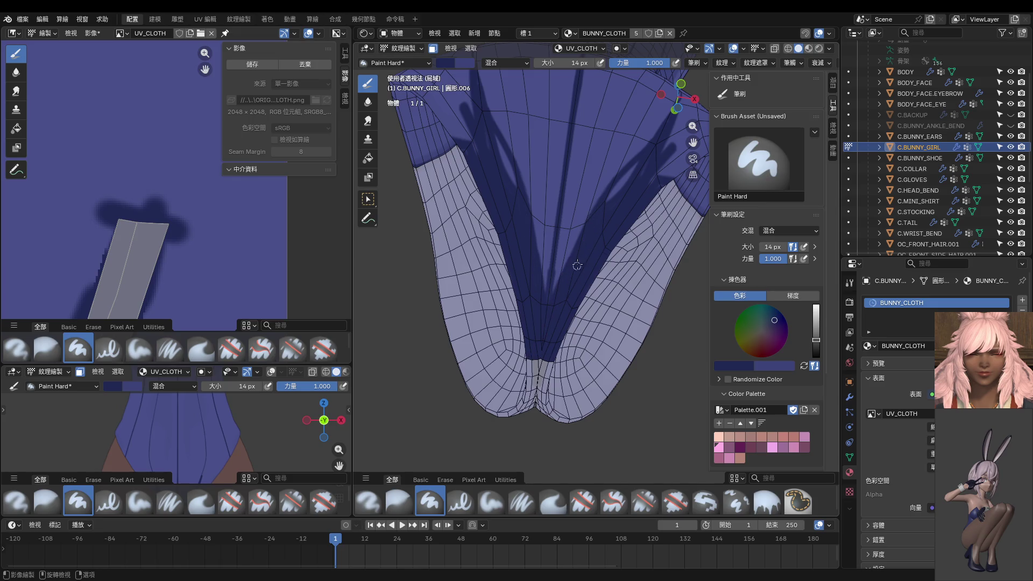
drag(595, 209, 527, 352)
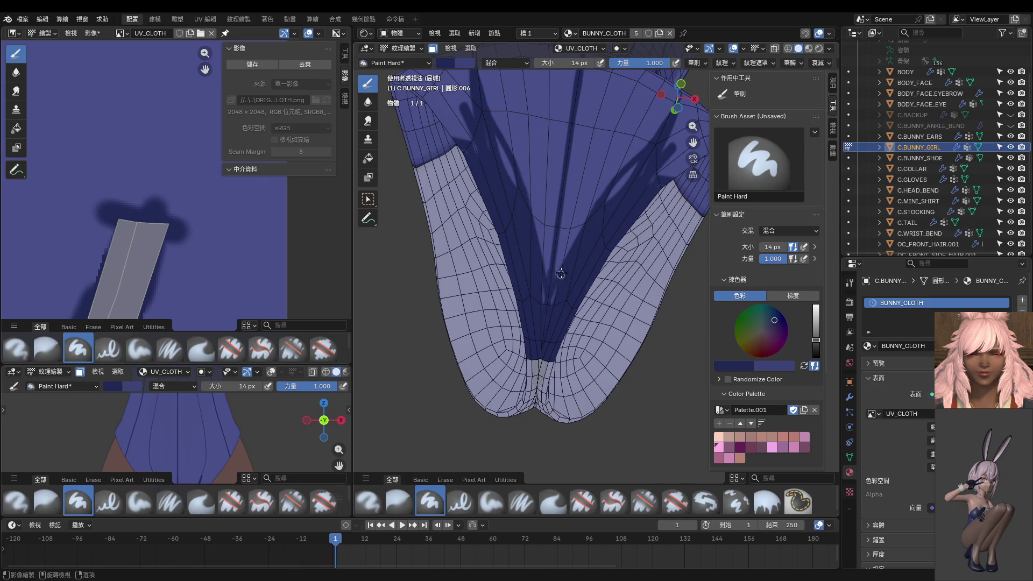
scroll(557, 306, up, 2)
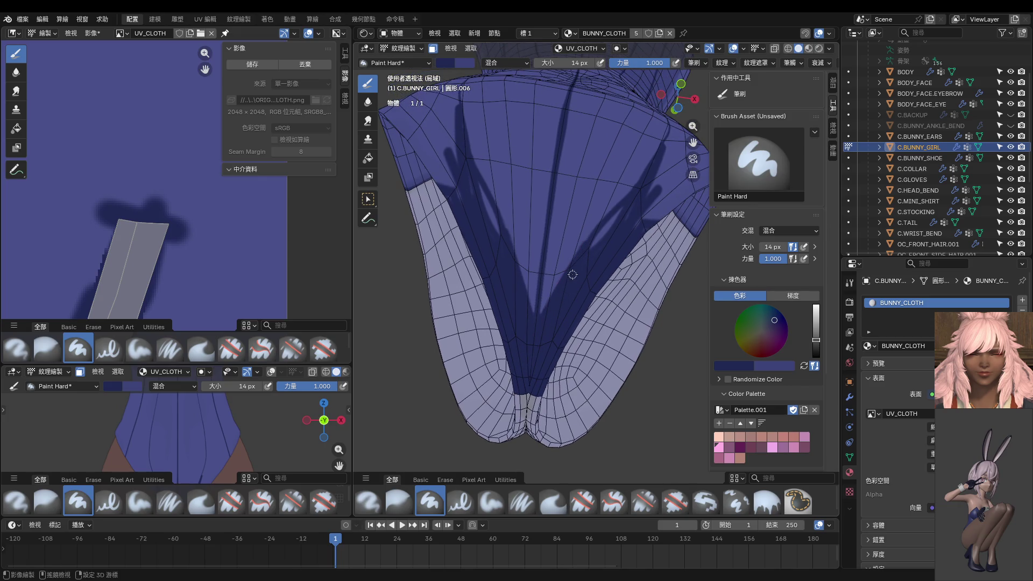
scroll(558, 307, up, 1)
scroll(585, 267, up, 1)
scroll(613, 229, up, 1)
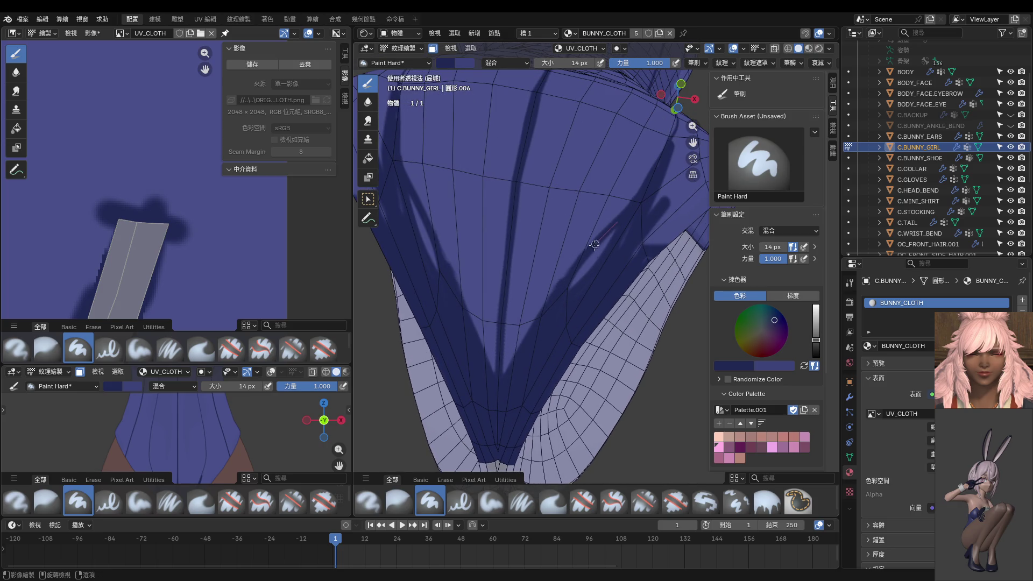
drag(532, 319, 483, 416)
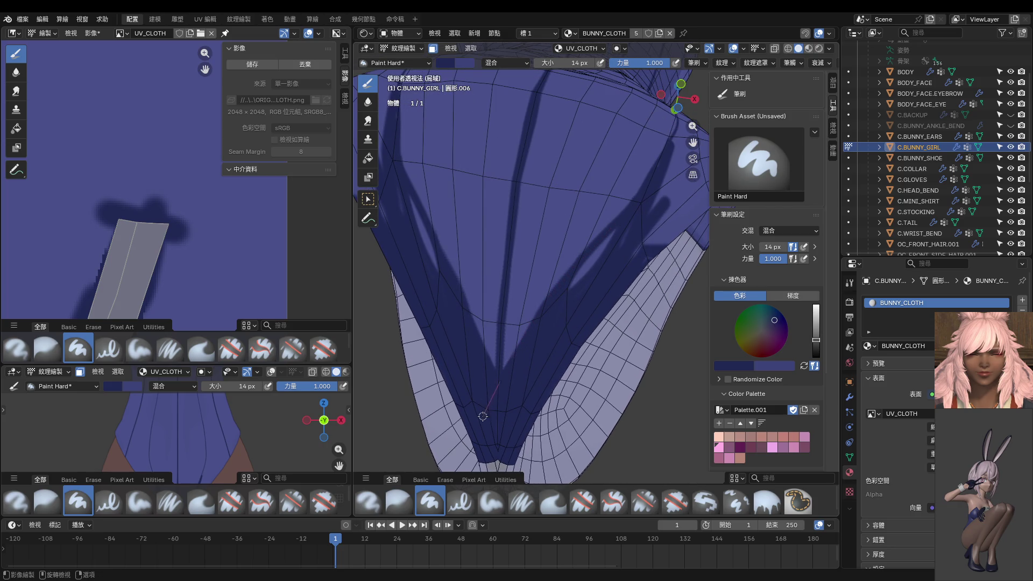
drag(623, 232, 532, 346)
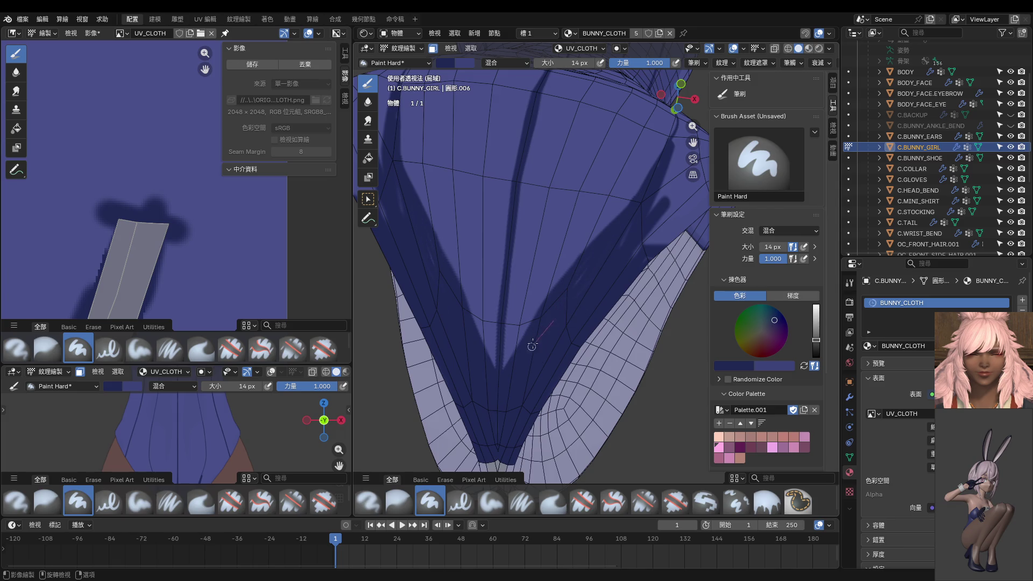
scroll(586, 288, up, 2)
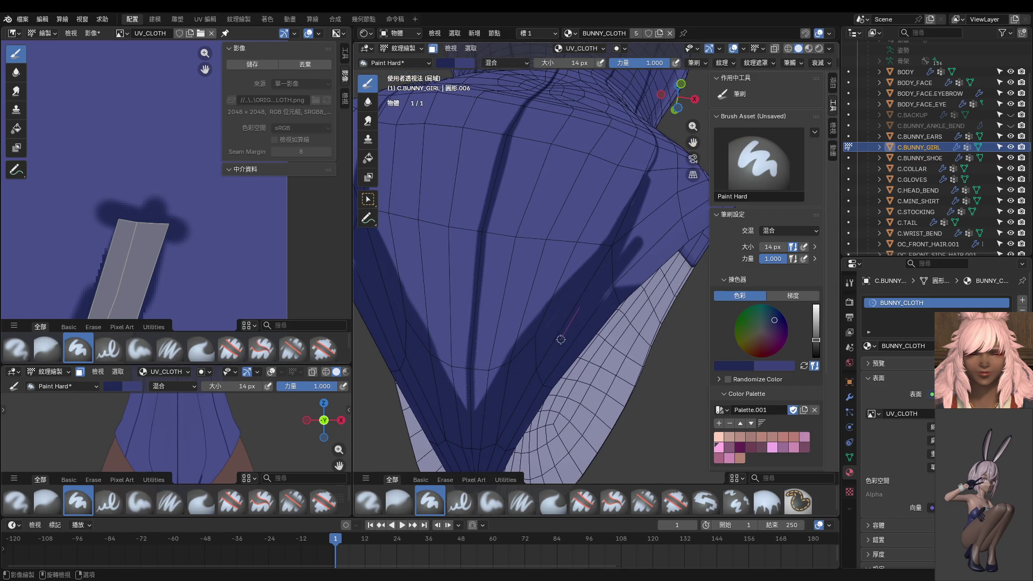
drag(584, 322, 581, 348)
scroll(169, 272, down, 2)
scroll(234, 434, down, 2)
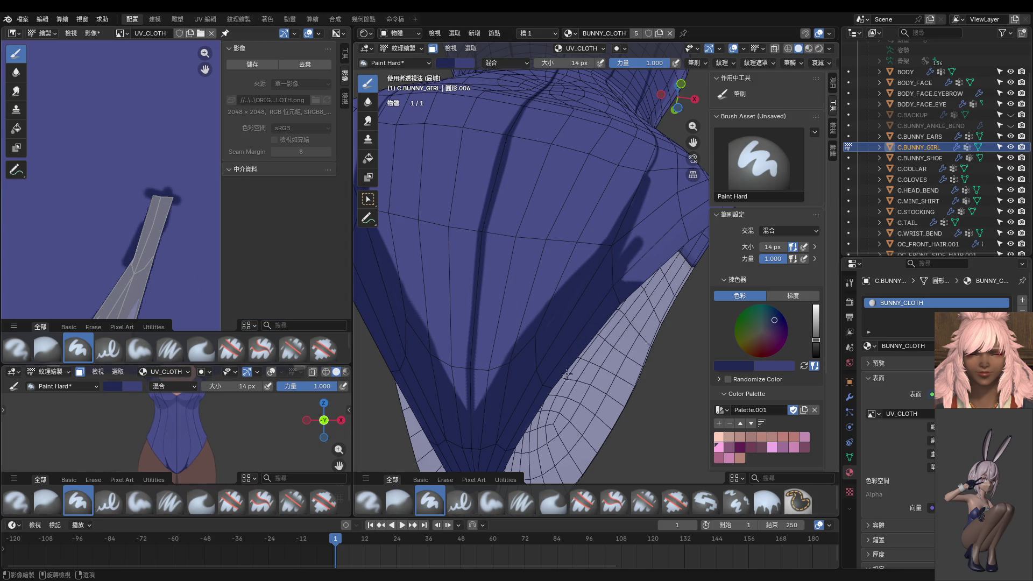
key(KP_1)
shift+middle_drag(603, 309, 545, 300)
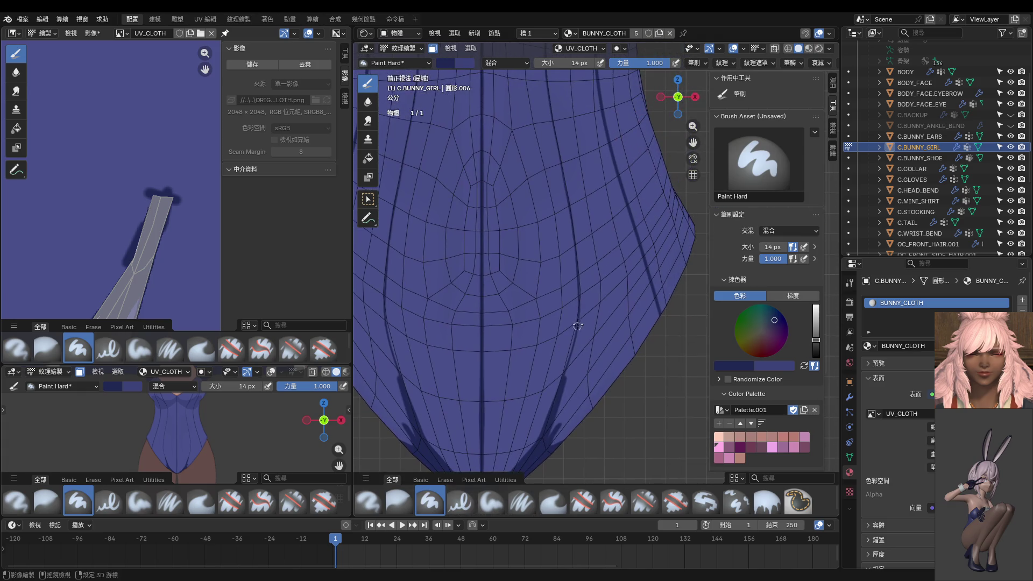
key(bracketright)
key(bracketright)
drag(572, 141, 594, 347)
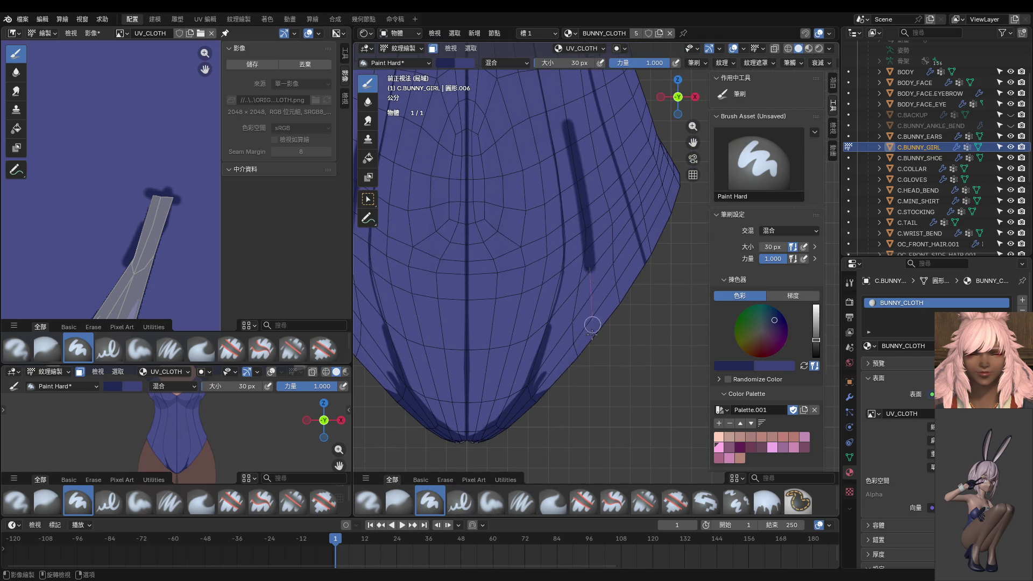
drag(584, 254, 545, 380)
drag(591, 246, 569, 375)
drag(582, 291, 569, 408)
scroll(547, 312, up, 2)
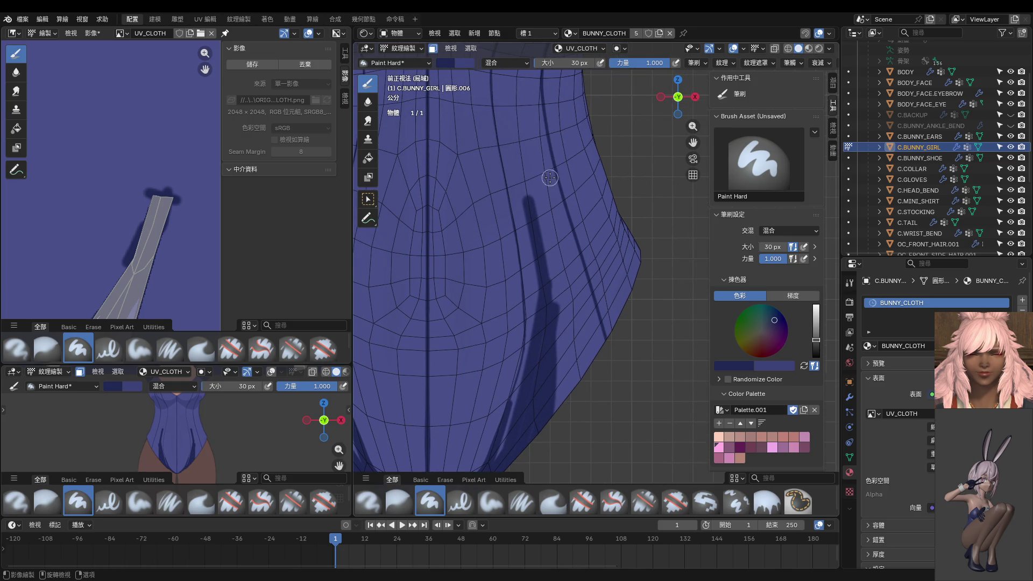
drag(547, 171, 617, 372)
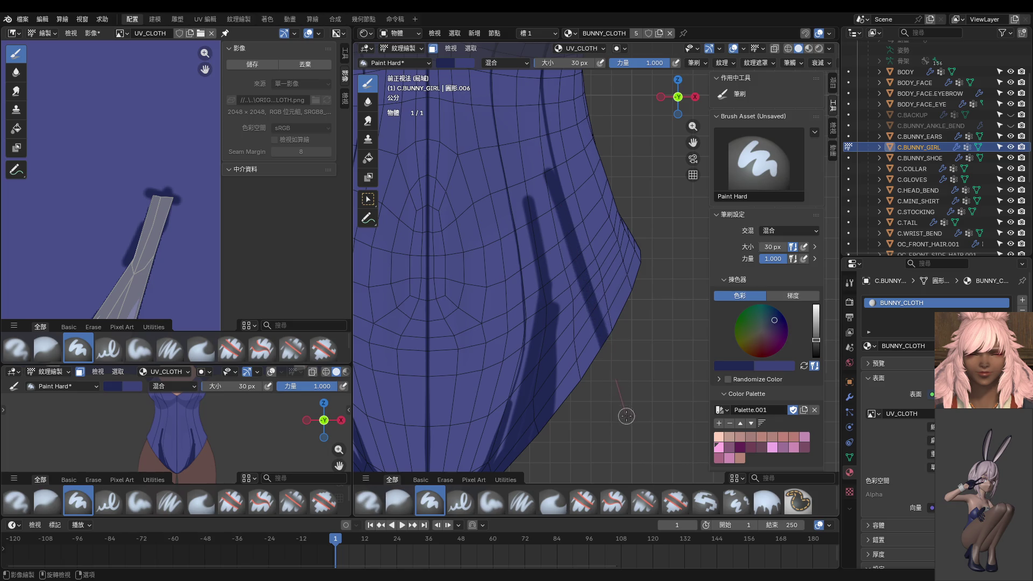
shift+middle_drag(589, 282, 567, 167)
scroll(565, 167, up, 3)
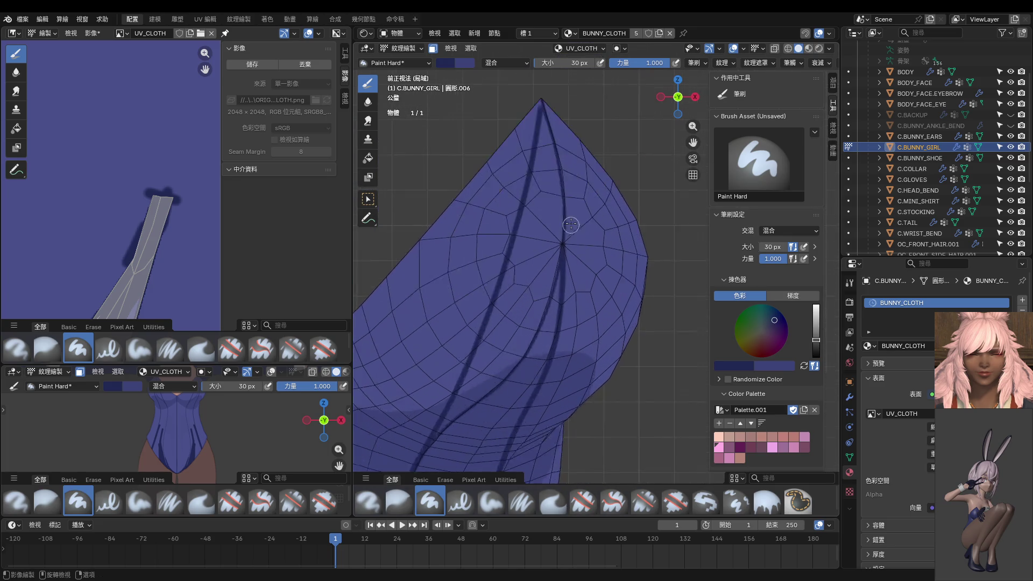
scroll(550, 161, up, 2)
mouse_move(510, 155)
middle_down()
mouse_move(519, 247)
mouse_move(523, 216)
middle_up()
key(f)
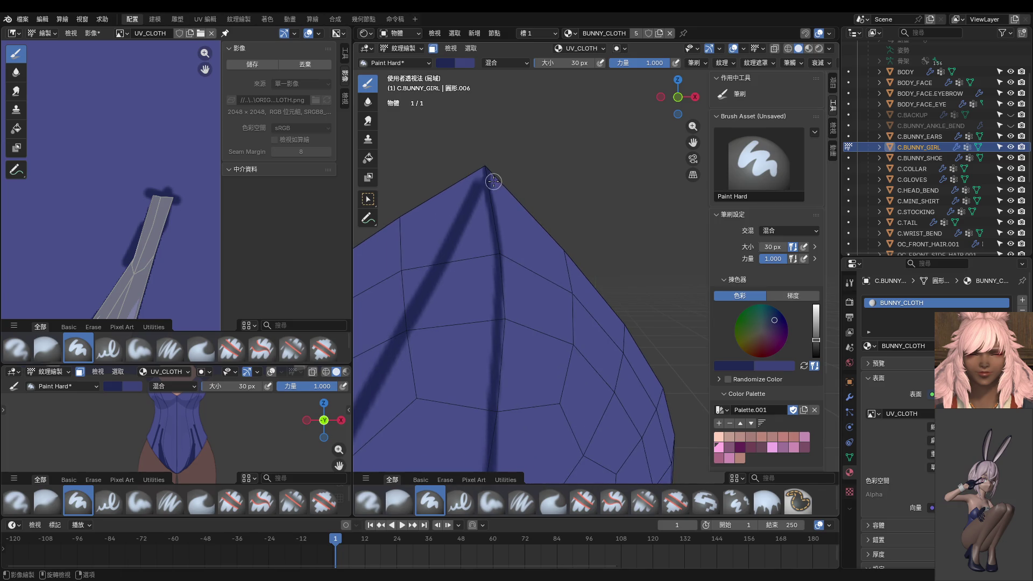
With the 10 px brush, paint thin dark seam lines from the chest tip down toward the collar.
click(478, 187)
middle_drag(491, 142, 502, 206)
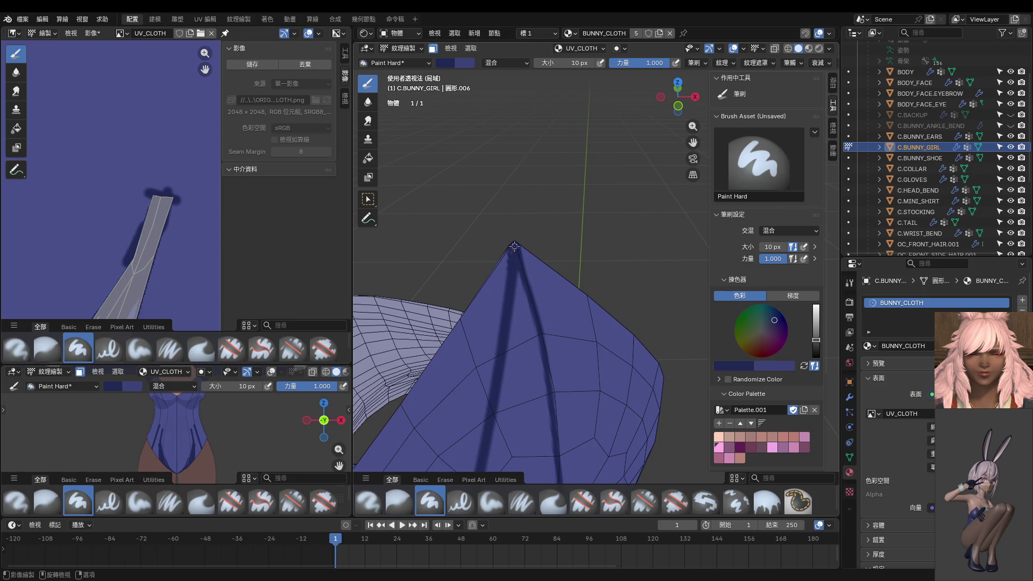
drag(521, 267, 530, 430)
mouse_move(530, 429)
middle_down()
mouse_move(480, 231)
mouse_move(507, 199)
middle_up()
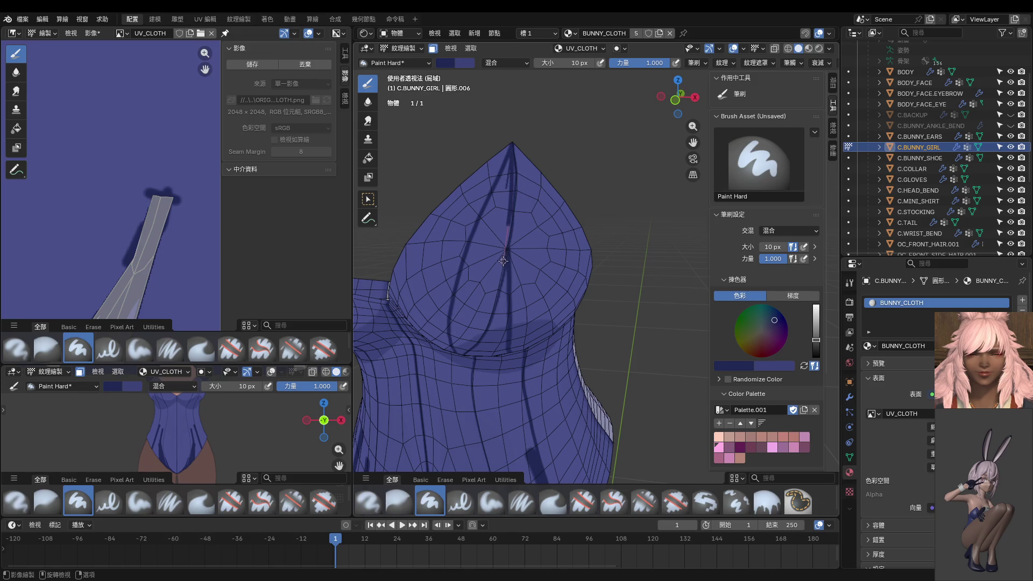
drag(502, 275, 498, 309)
middle_drag(498, 308, 511, 199)
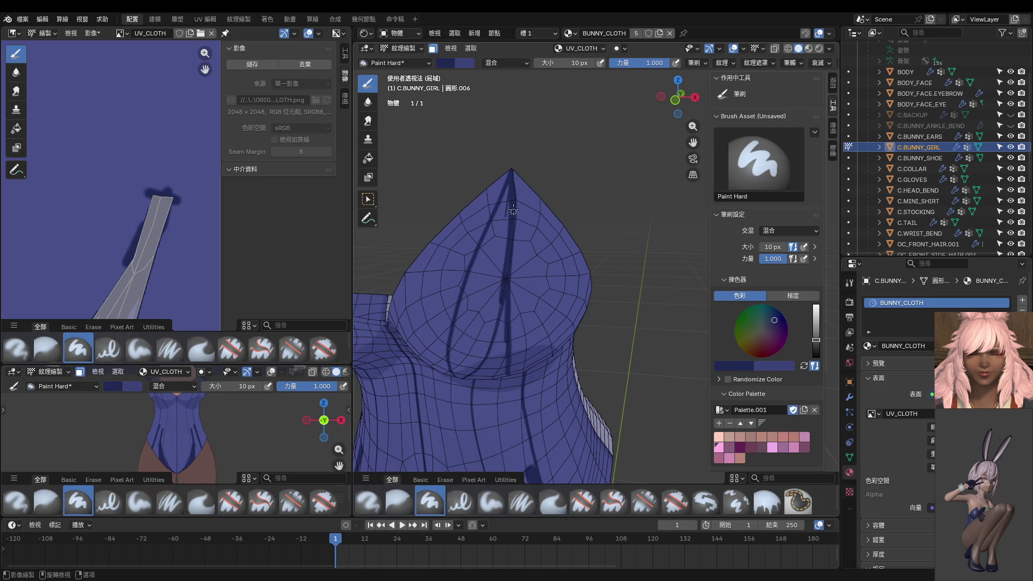
drag(509, 184, 507, 280)
drag(507, 279, 497, 322)
drag(506, 214, 497, 325)
drag(490, 240, 468, 322)
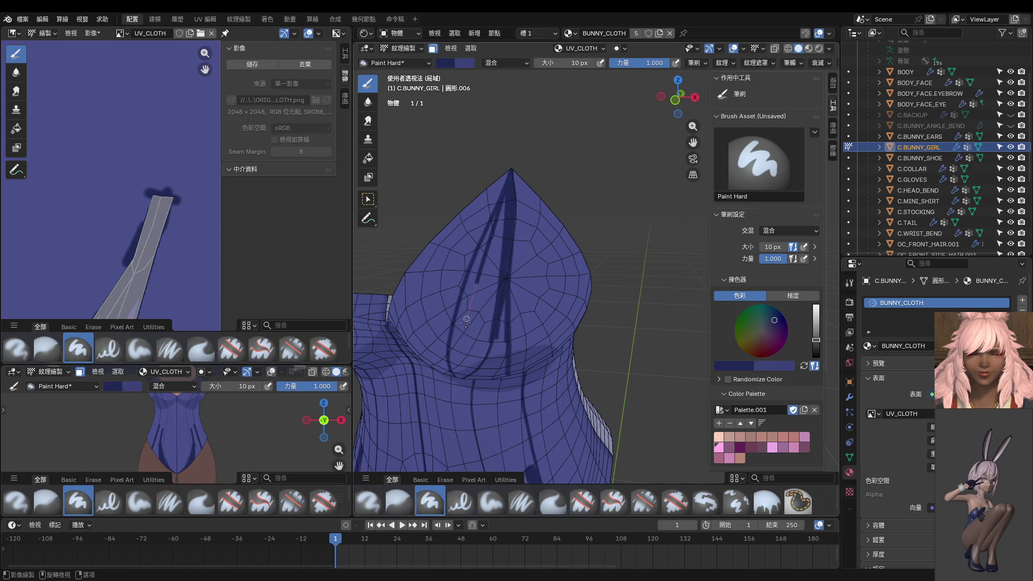
middle_drag(469, 324, 520, 249)
Enlarge the brush to 22 px and paint wider dark seams from the tip down the chest.
key(bracketright)
key(bracketright)
key(bracketright)
key(bracketright)
drag(538, 208, 497, 326)
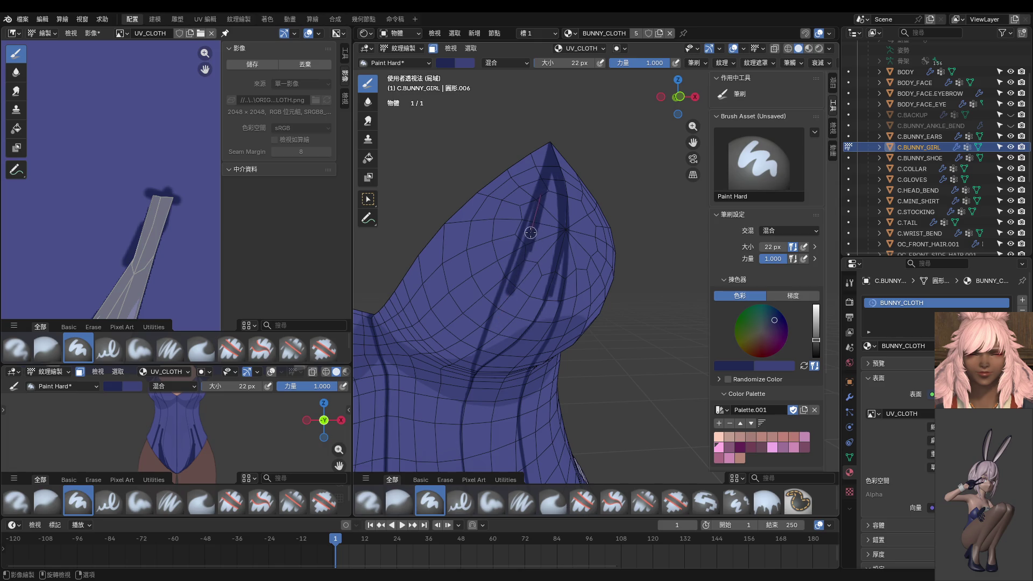
drag(520, 262, 504, 302)
drag(498, 317, 488, 363)
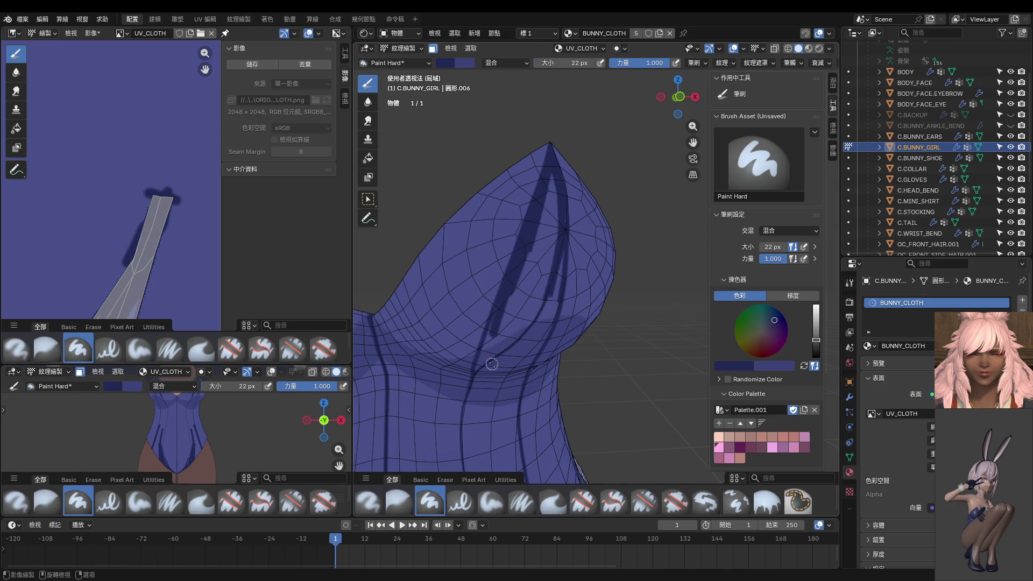
middle_drag(487, 363, 524, 248)
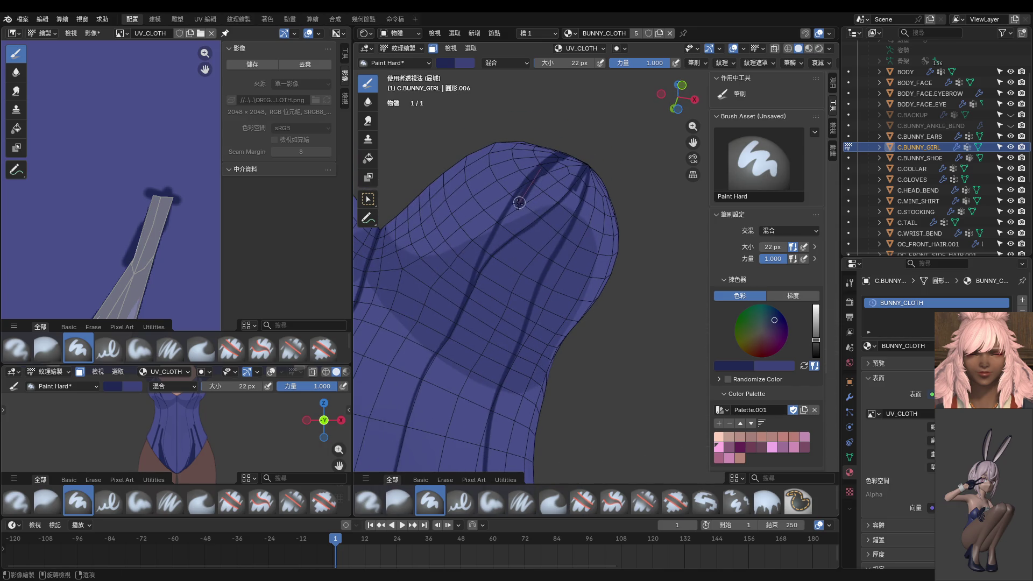
drag(502, 231, 522, 194)
drag(501, 231, 418, 401)
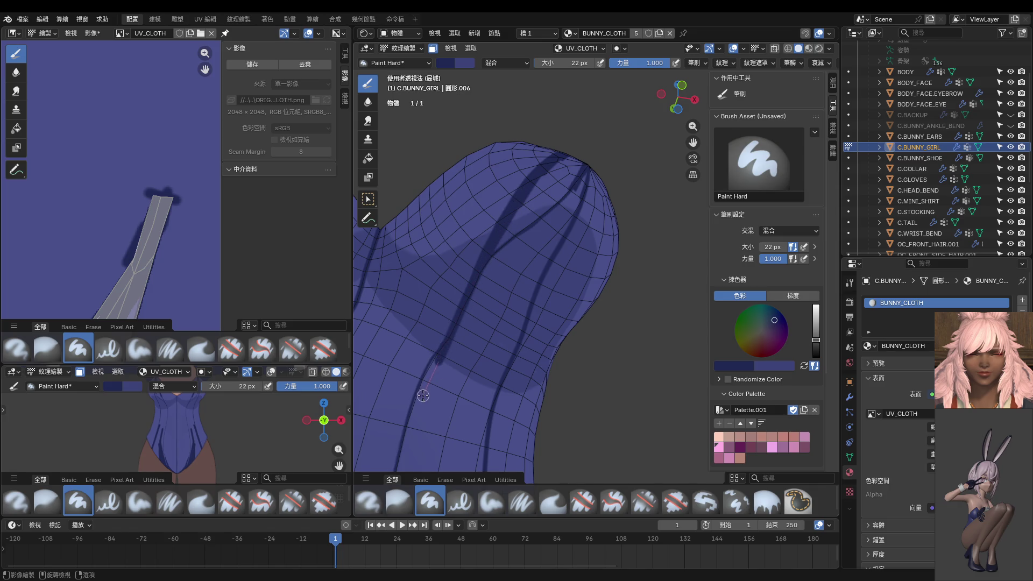
mouse_move(461, 369)
middle_down()
mouse_move(491, 270)
mouse_move(489, 289)
mouse_move(474, 277)
middle_up()
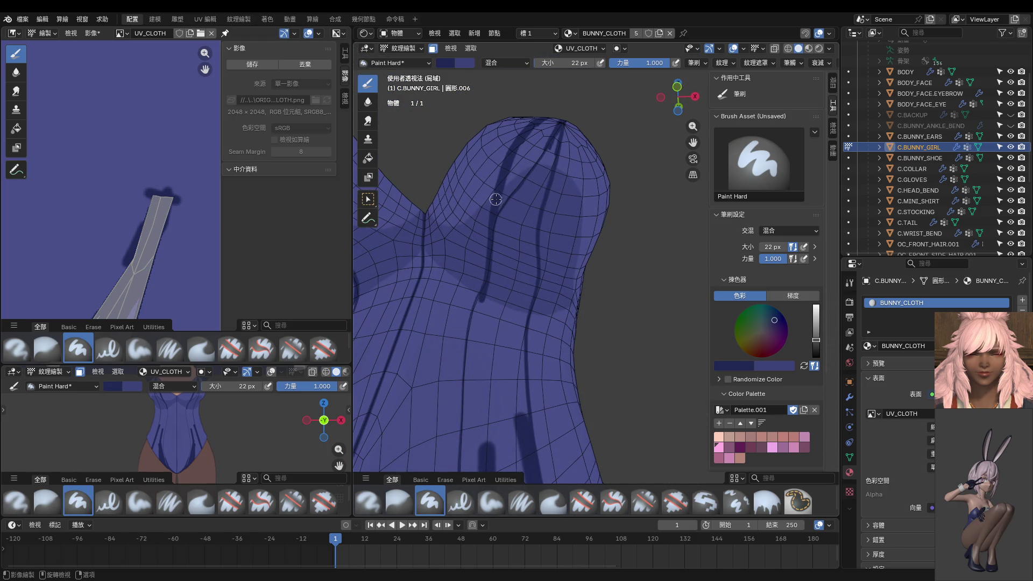
Retrace and thicken the dark seam, carrying it down the torso and the suit's front.
drag(490, 250, 484, 285)
drag(474, 330, 464, 386)
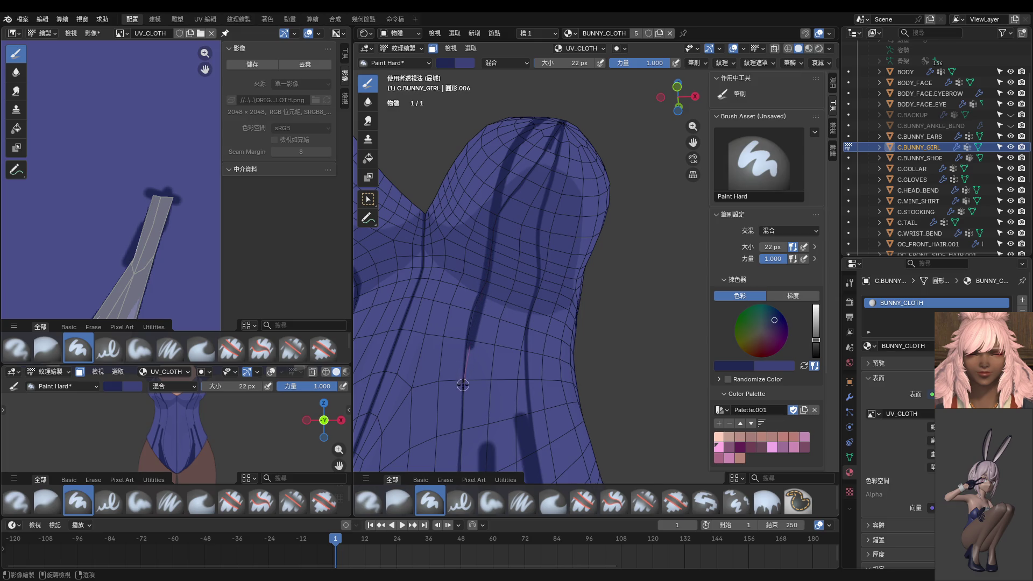
middle_drag(463, 386, 494, 326)
scroll(494, 326, up, 4)
scroll(602, 294, up, 1)
drag(592, 319, 595, 394)
scroll(600, 423, down, 3)
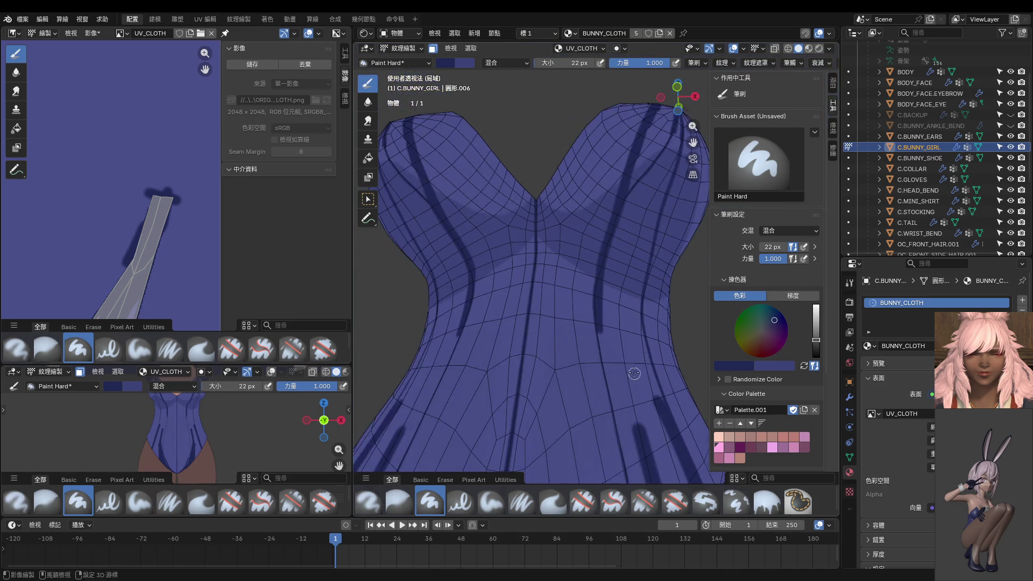
drag(565, 267, 604, 366)
drag(560, 250, 601, 444)
scroll(580, 291, up, 2)
scroll(580, 291, up, 2)
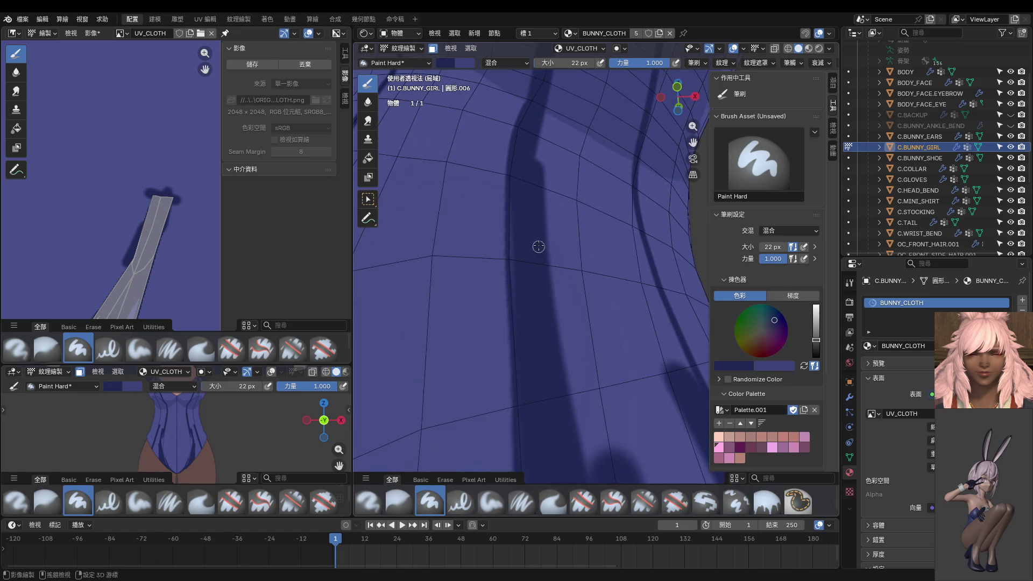
Paint dark strokes along the suit's shadow edge and down the hip from several angles.
drag(513, 183, 528, 406)
scroll(529, 406, down, 3)
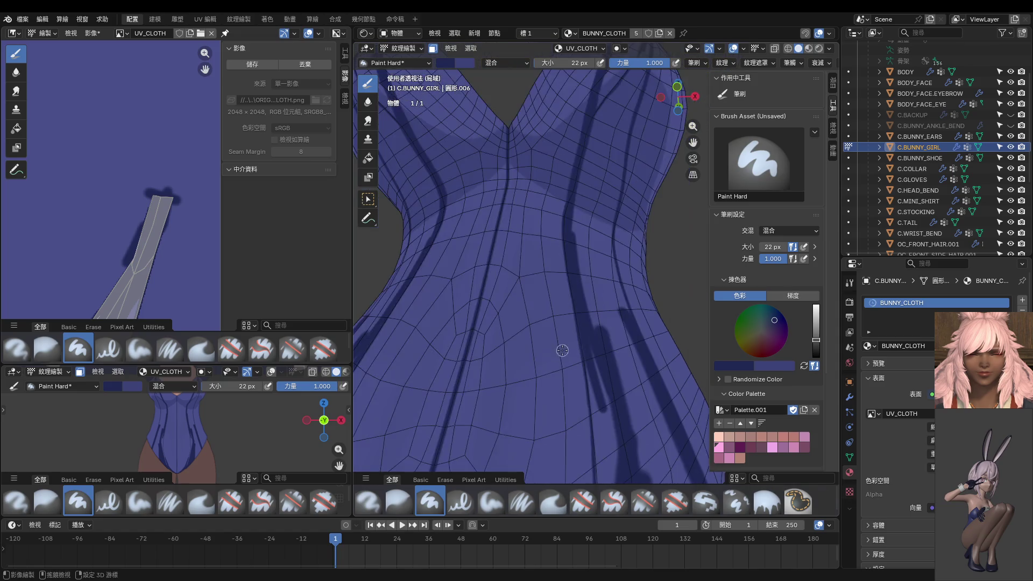
middle_drag(528, 406, 497, 151)
scroll(496, 151, up, 2)
drag(489, 163, 500, 245)
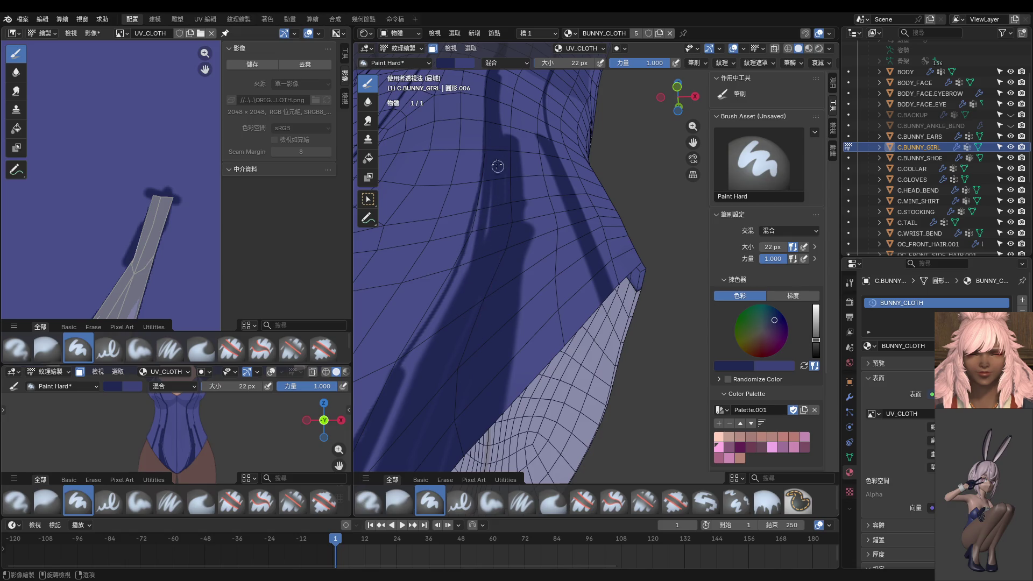
middle_drag(491, 303, 556, 171)
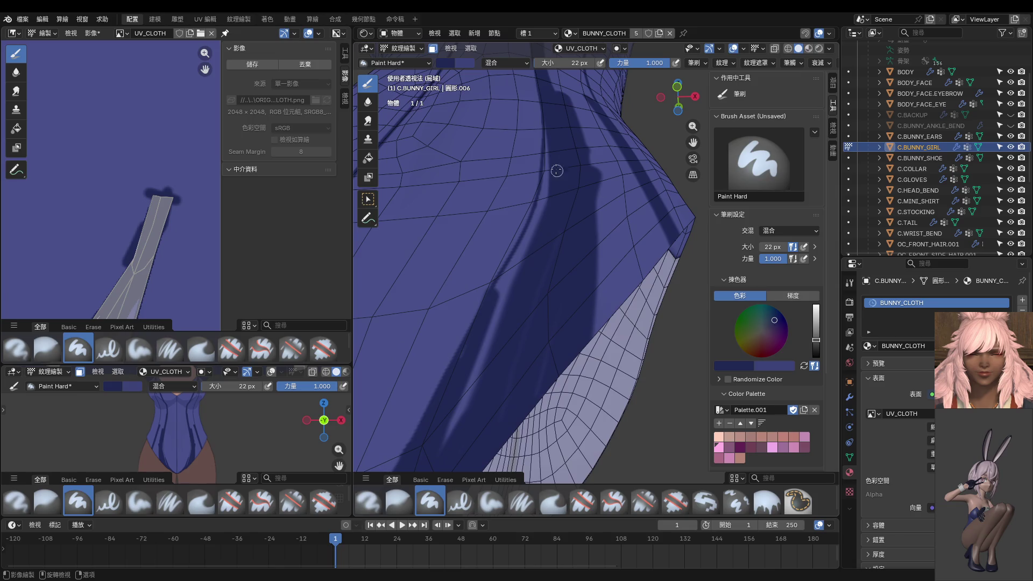
drag(547, 152, 477, 400)
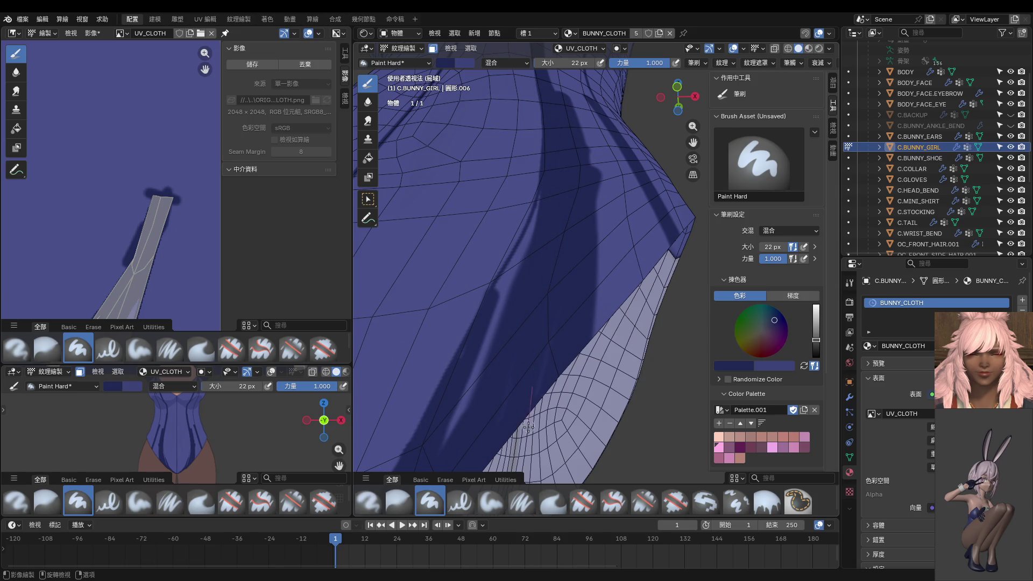
middle_drag(536, 412, 586, 237)
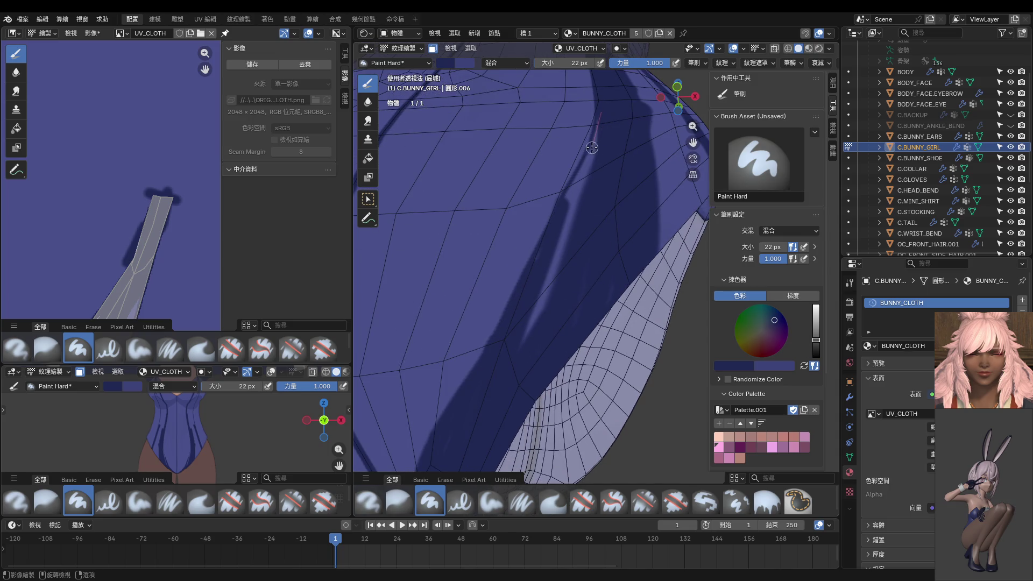
Sweep dark paint over the remaining light streaks and specks on the side of the hip.
drag(591, 148, 506, 392)
drag(605, 139, 537, 364)
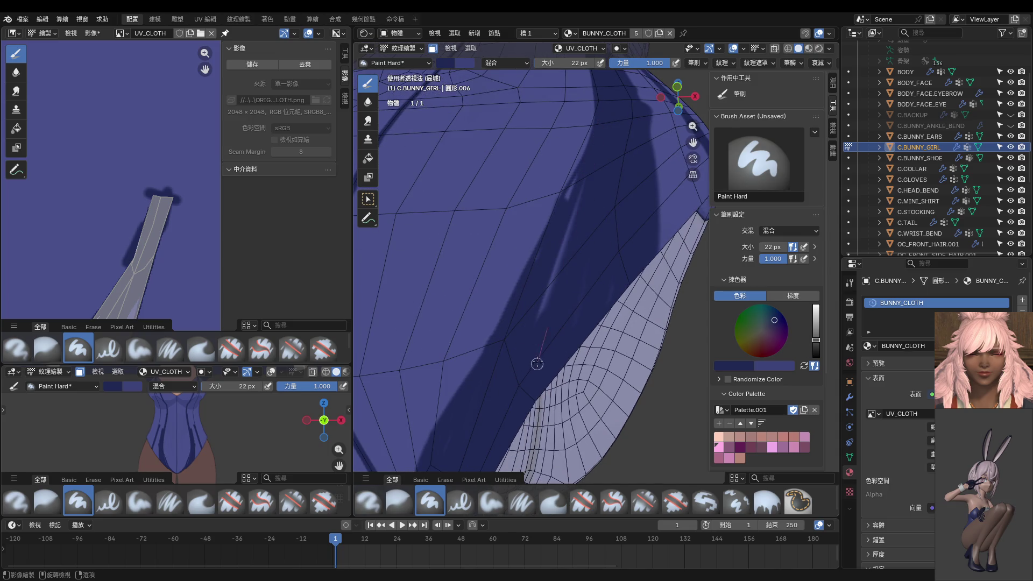
mouse_move(580, 207)
mouse_down()
mouse_move(558, 311)
mouse_move(511, 396)
mouse_up()
drag(573, 187, 526, 303)
drag(573, 188, 531, 271)
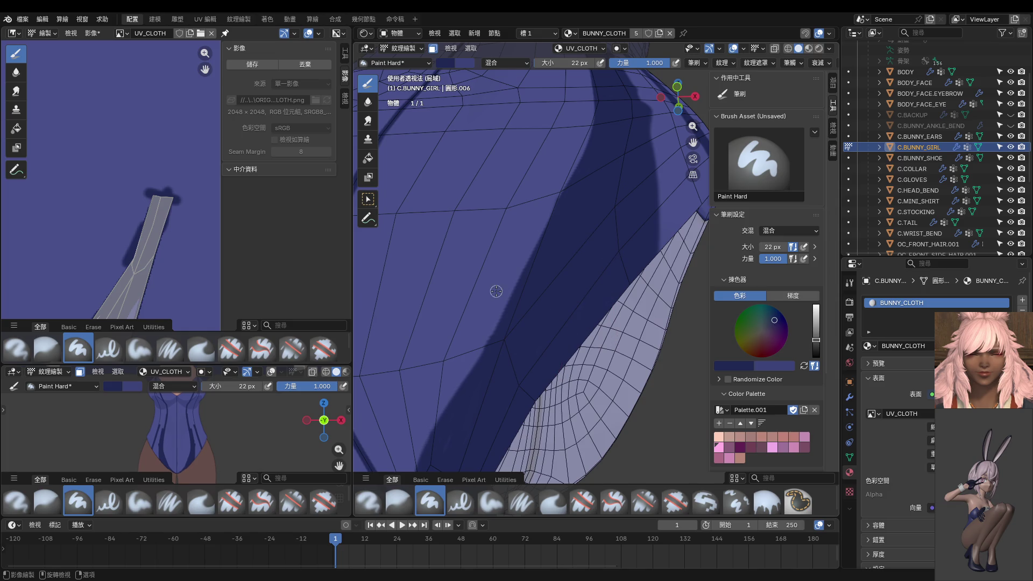
scroll(497, 291, down, 2)
scroll(500, 297, down, 3)
scroll(503, 300, down, 2)
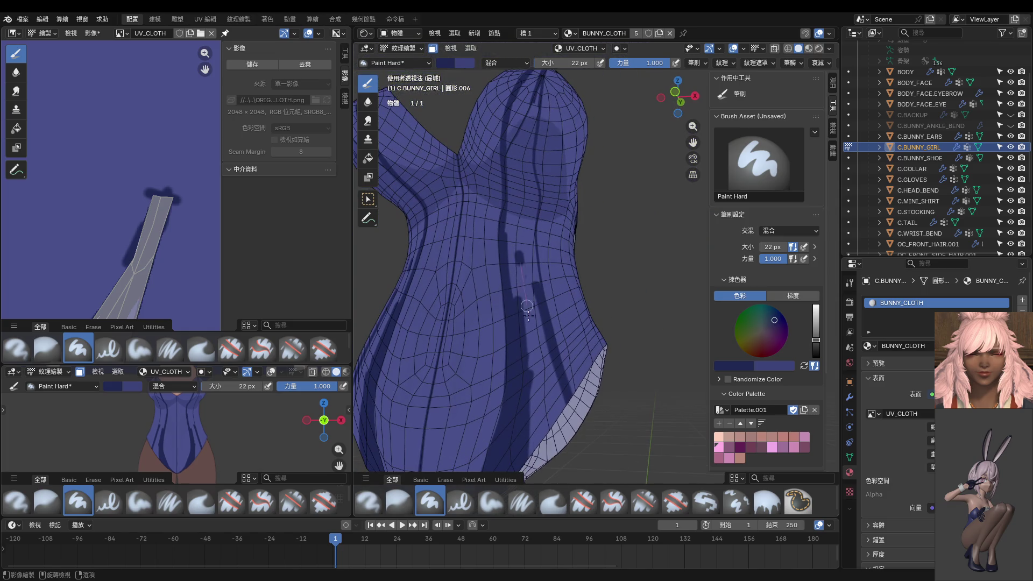
shift+scroll(528, 323, down, 1)
shift+scroll(531, 339, down, 1)
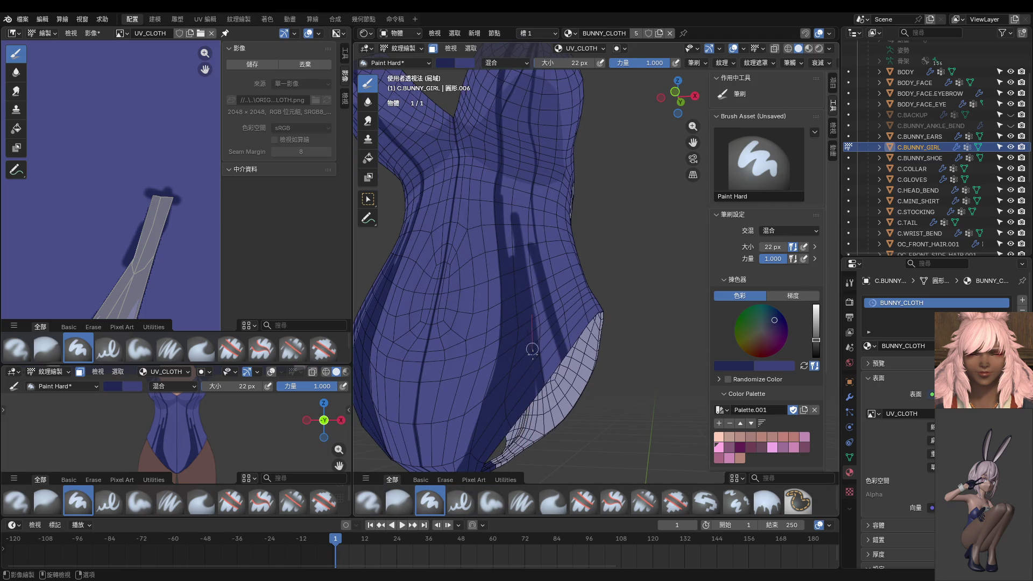
shift+scroll(517, 275, up, 1)
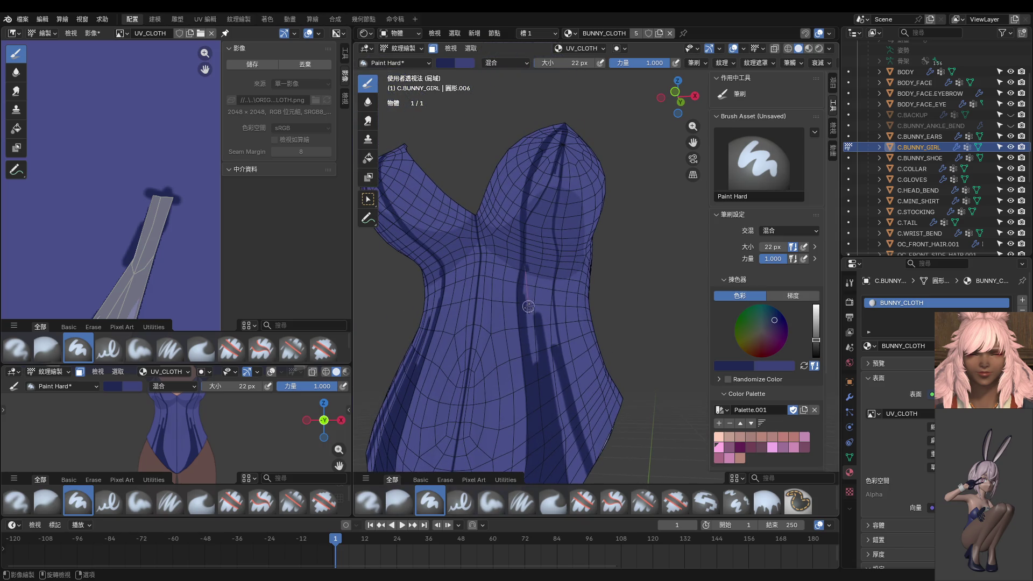
Fill the dark side stripe on the torso from the neck through the chest to the waist.
drag(528, 305, 541, 421)
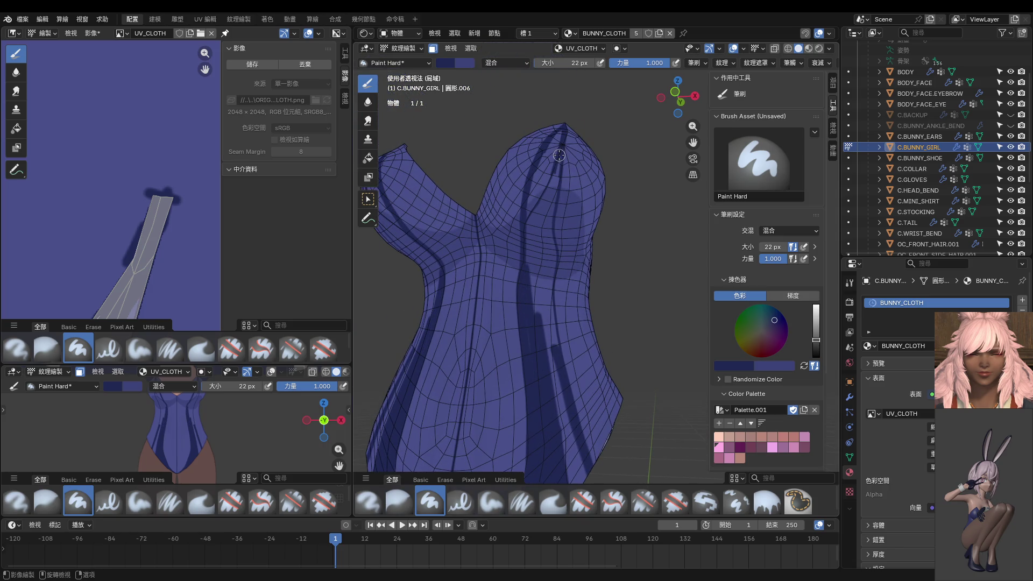
scroll(577, 189, up, 3)
scroll(554, 263, up, 2)
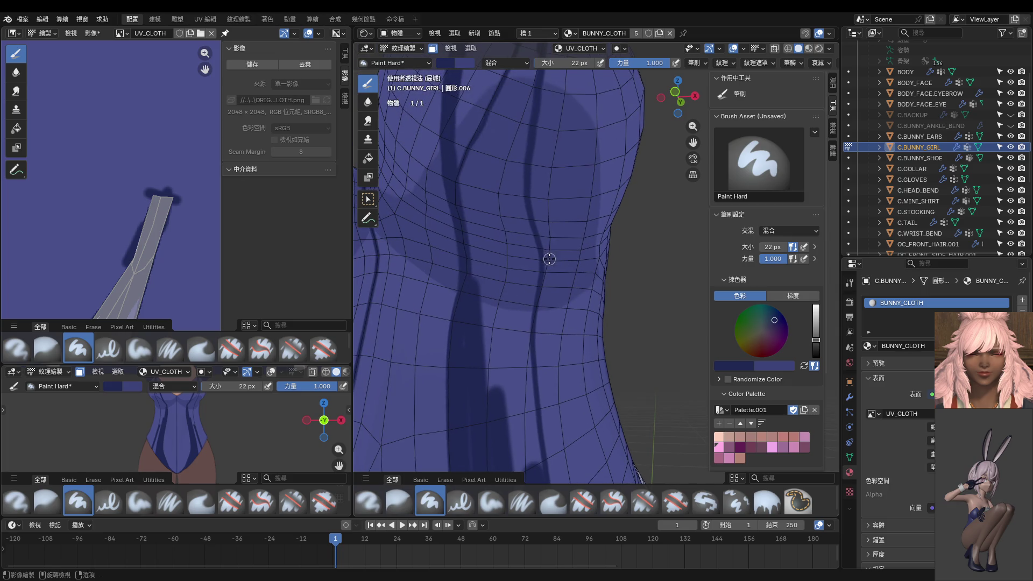
shift+scroll(531, 235, up, 2)
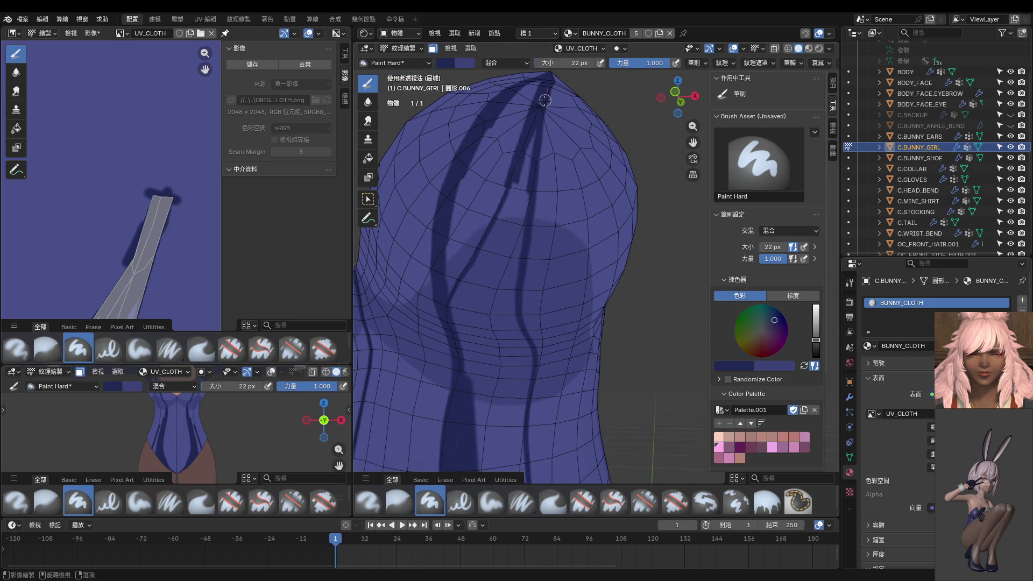
drag(539, 132, 534, 173)
drag(528, 212, 526, 246)
drag(528, 307, 534, 371)
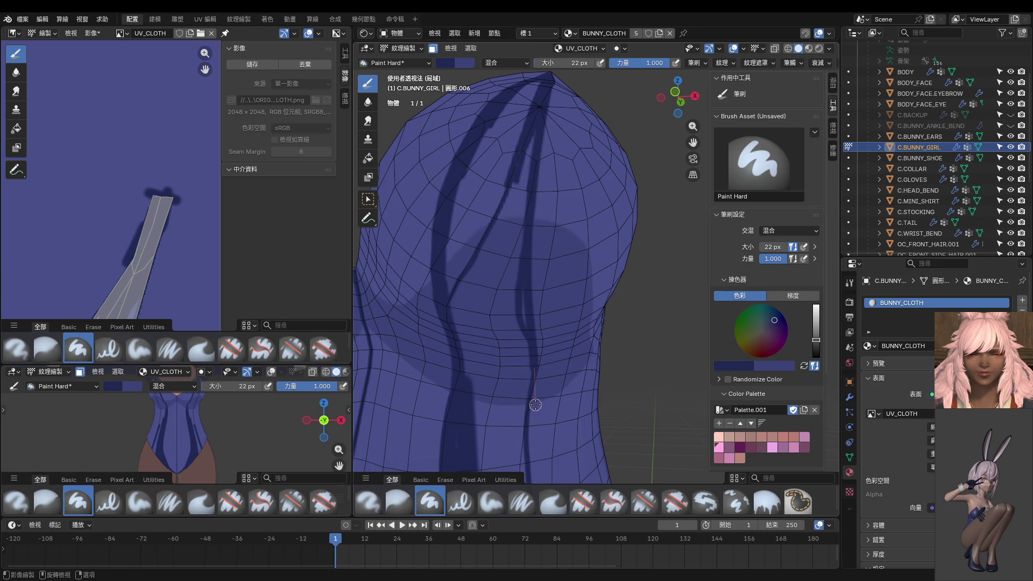
middle_drag(535, 404, 542, 173)
drag(542, 173, 537, 355)
Thicken the right-hand chest stripe and paint a dark seam line down it toward the lower torso.
middle_drag(539, 270, 524, 306)
drag(536, 165, 526, 288)
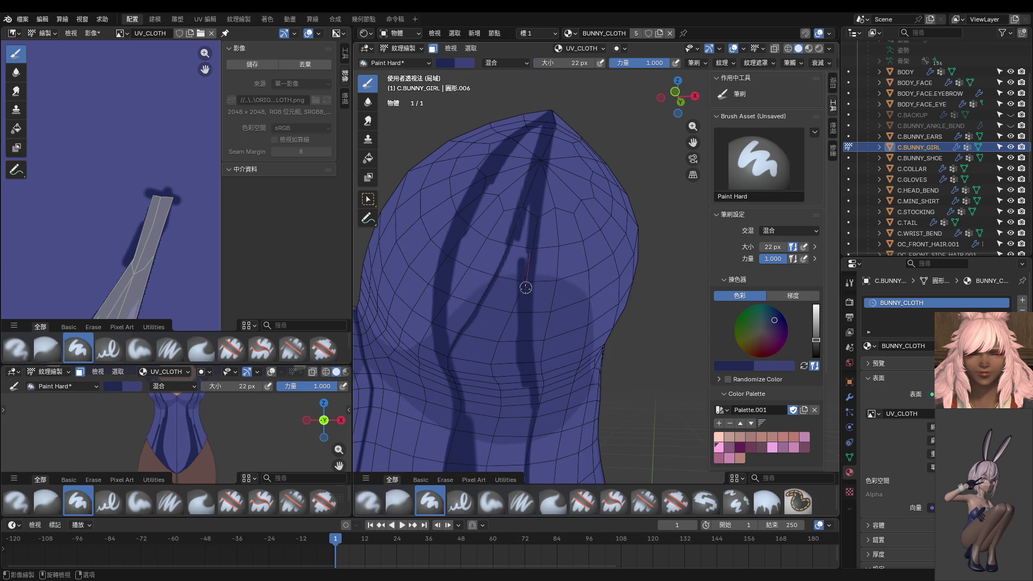
drag(539, 181, 523, 346)
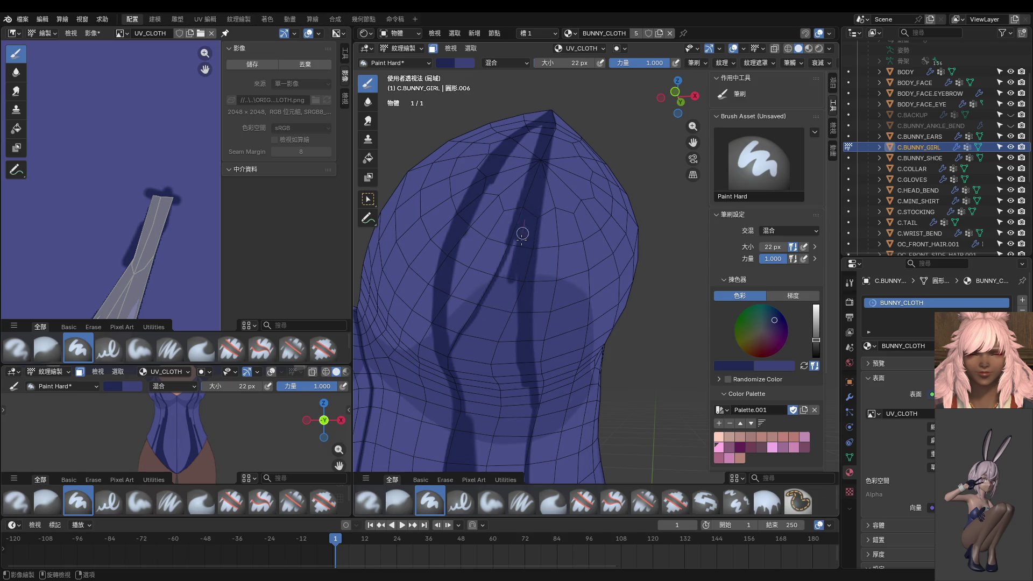
middle_drag(523, 347, 520, 120)
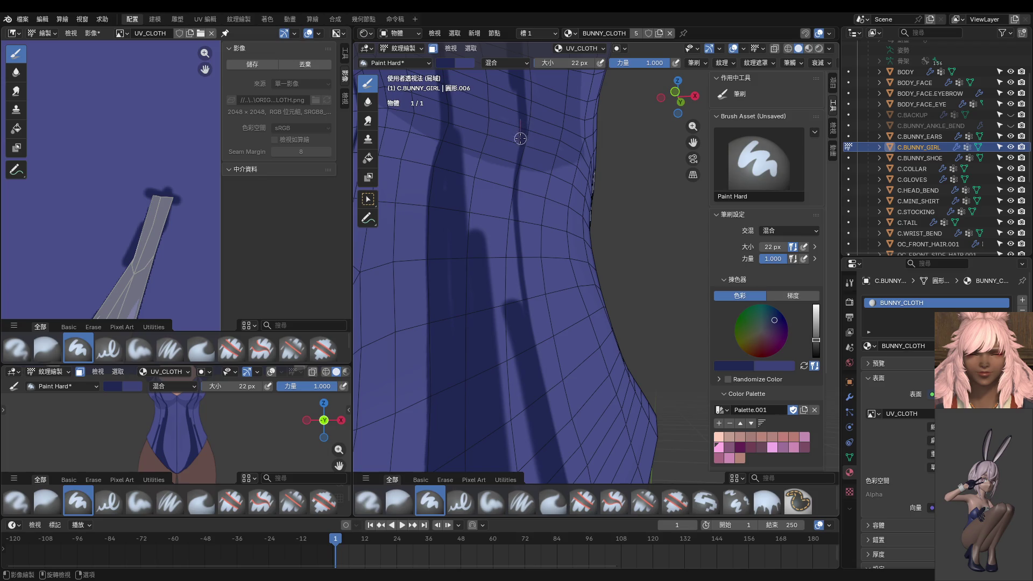
drag(509, 191, 528, 364)
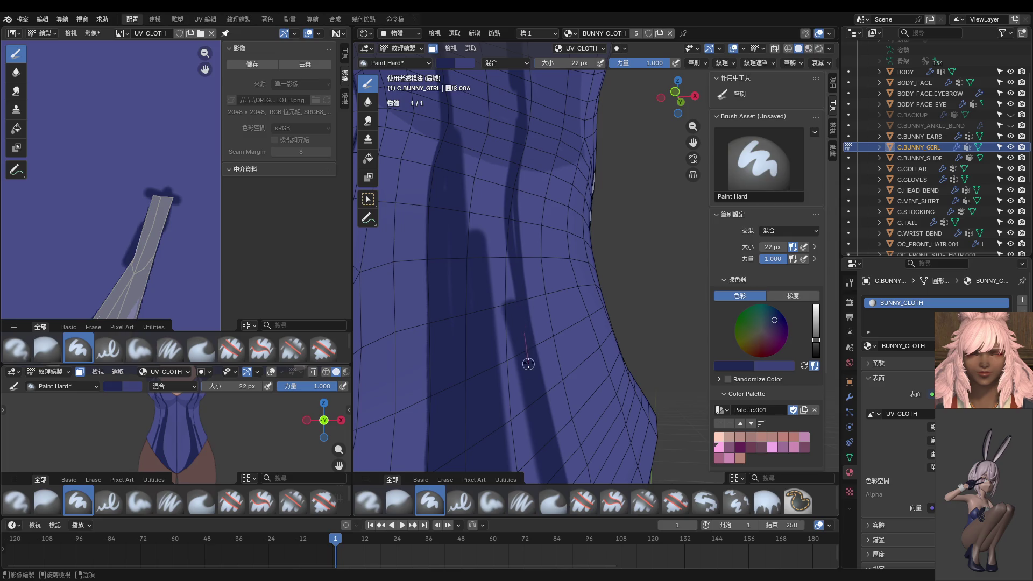
drag(445, 275, 462, 357)
middle_drag(447, 303, 487, 219)
With a 66 px brush, darken the light strip between the stripes up to the pointed top, undoing the last stroke.
key(f)
click(491, 219)
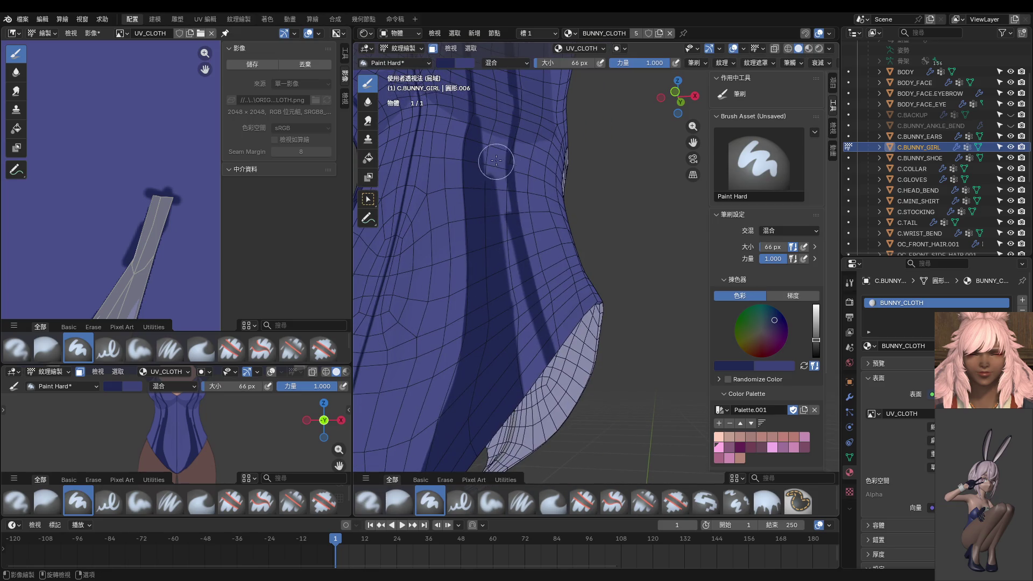
drag(496, 160, 546, 437)
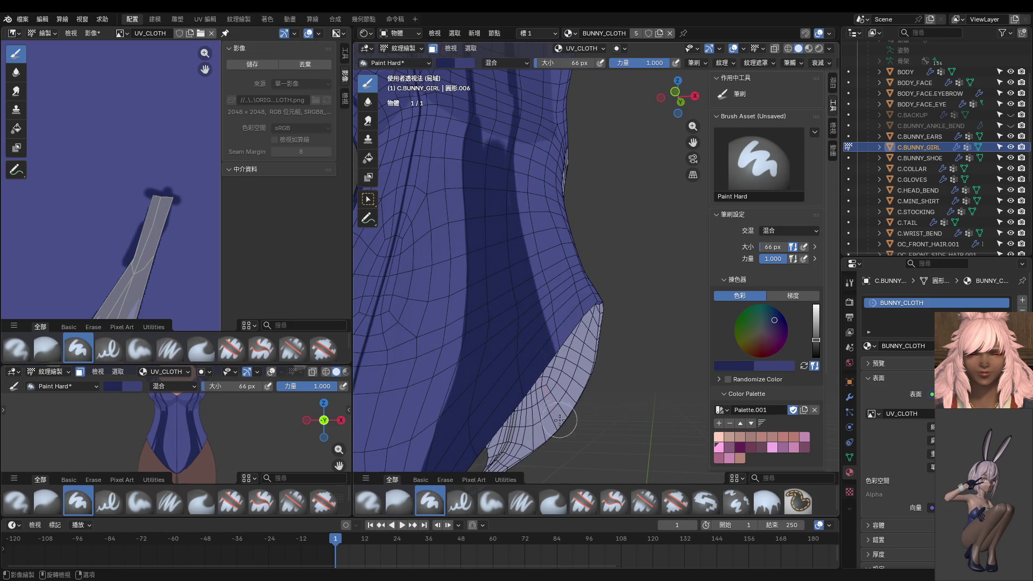
middle_drag(559, 420, 508, 184)
drag(516, 220, 525, 258)
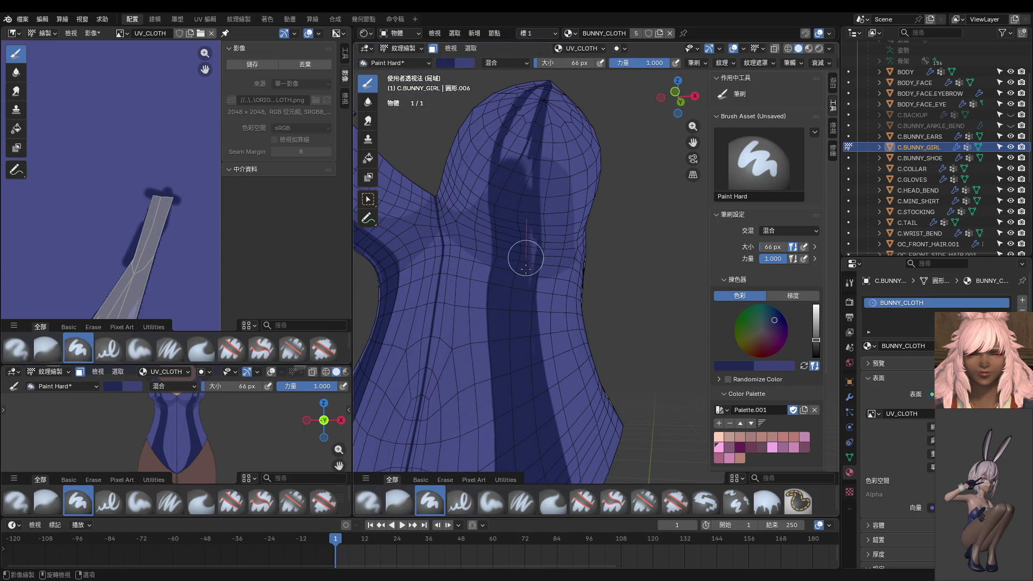
shift+middle_drag(511, 178, 514, 257)
mouse_move(514, 258)
mouse_down()
mouse_move(473, 254)
mouse_move(460, 328)
mouse_up()
mouse_move(461, 328)
middle_down()
mouse_move(491, 219)
mouse_move(498, 240)
middle_up()
drag(498, 239, 468, 374)
mouse_move(495, 241)
mouse_down()
mouse_move(428, 380)
mouse_move(475, 285)
mouse_move(451, 379)
mouse_up()
key(ctrl+z)
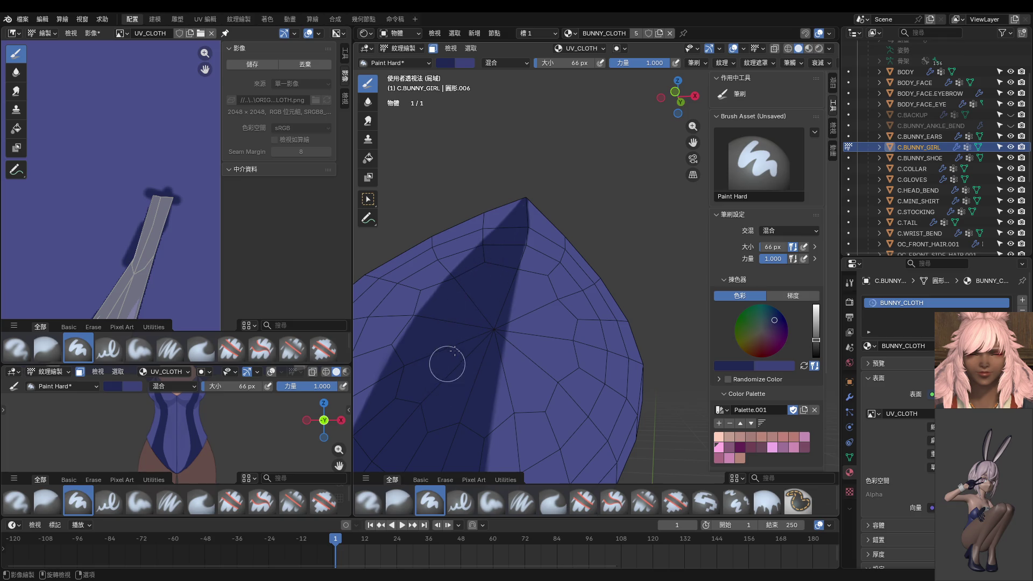
scroll(477, 323, down, 2)
Switch to front view and enlarge the full-character preview area to show the upper torso.
key(KP_1)
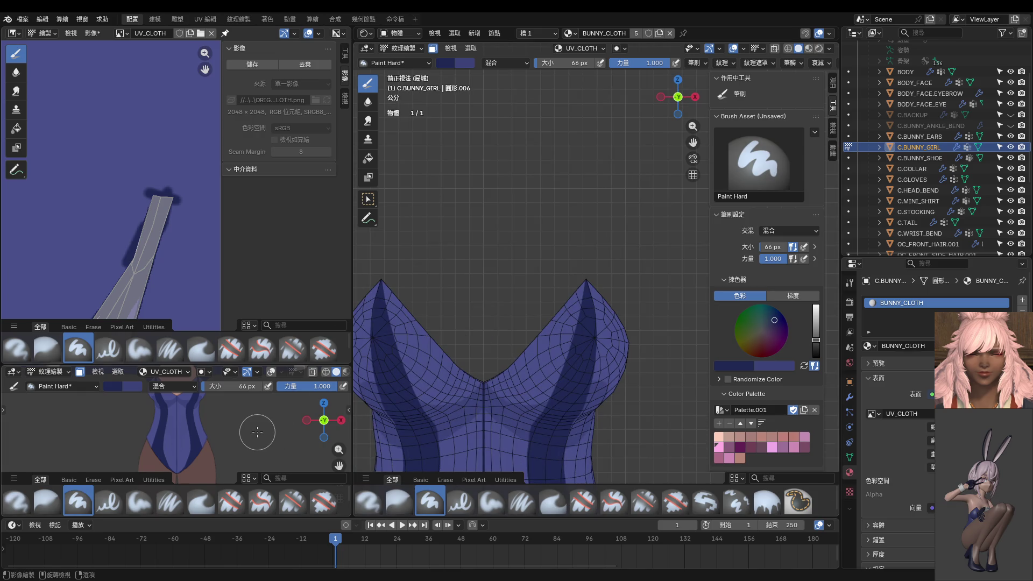
shift+middle_drag(235, 421, 223, 470)
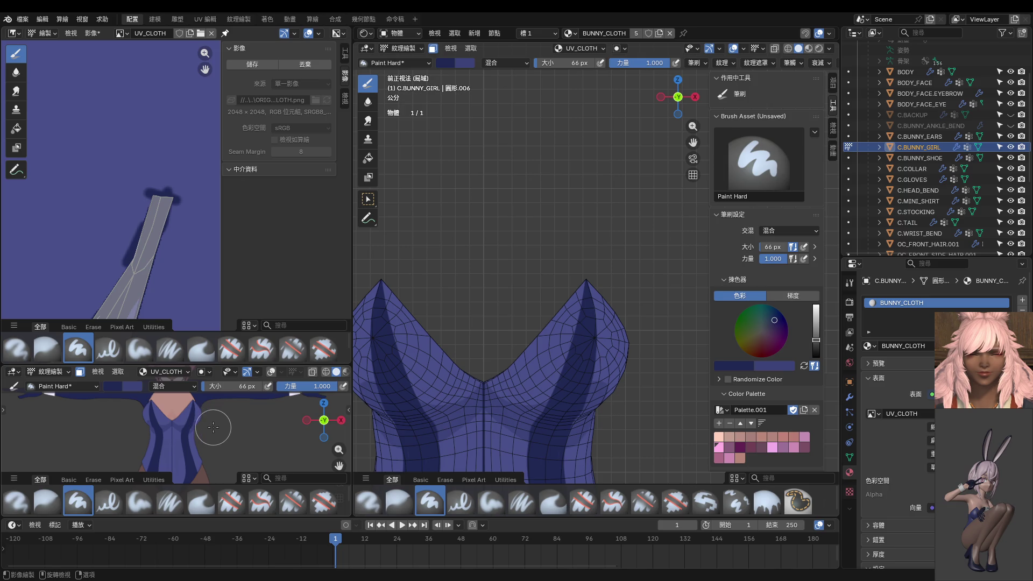
drag(235, 363, 256, 139)
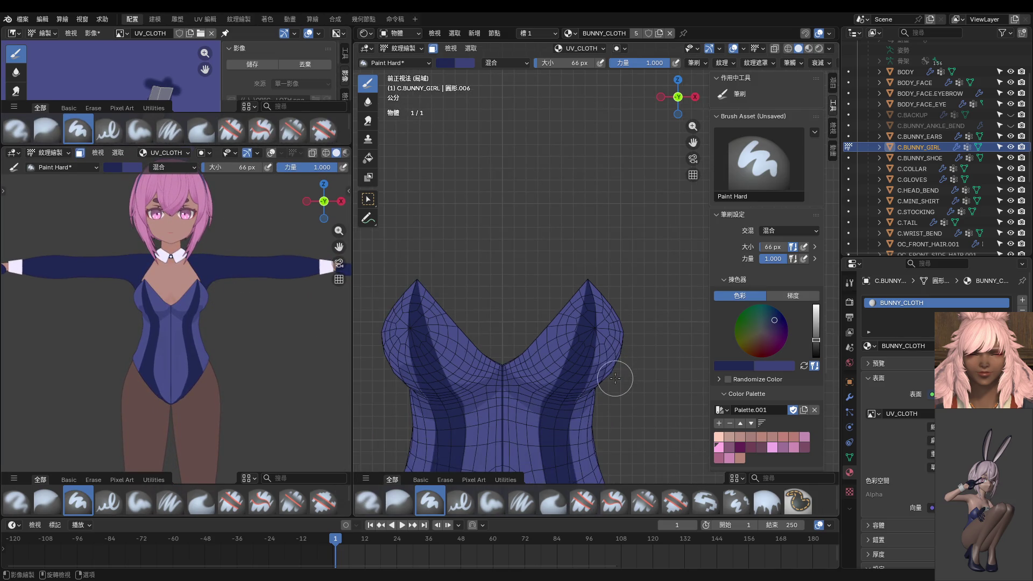
Shrink the brush and paint a thin dark line down from the chest tip, redoing the first attempt.
mouse_move(626, 359)
middle_down()
mouse_move(545, 289)
mouse_move(525, 230)
middle_up()
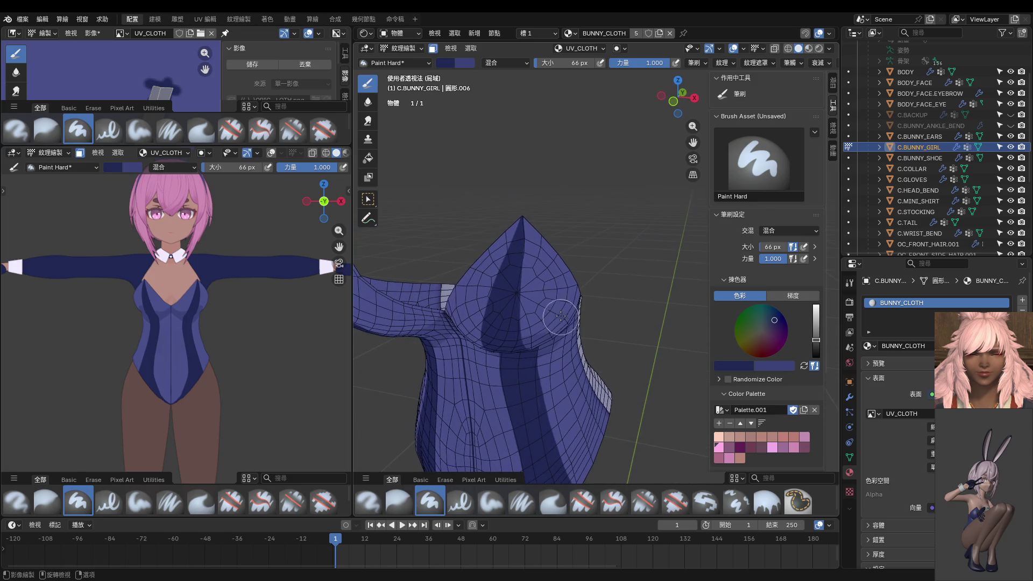
key(bracketleft)
key(bracketleft)
key(bracketleft)
key(bracketleft)
key(bracketleft)
key(bracketleft)
drag(523, 232, 535, 277)
key(ctrl+z)
key(bracketleft)
key(bracketleft)
key(bracketleft)
key(bracketleft)
key(bracketleft)
middle_drag(529, 238, 501, 291)
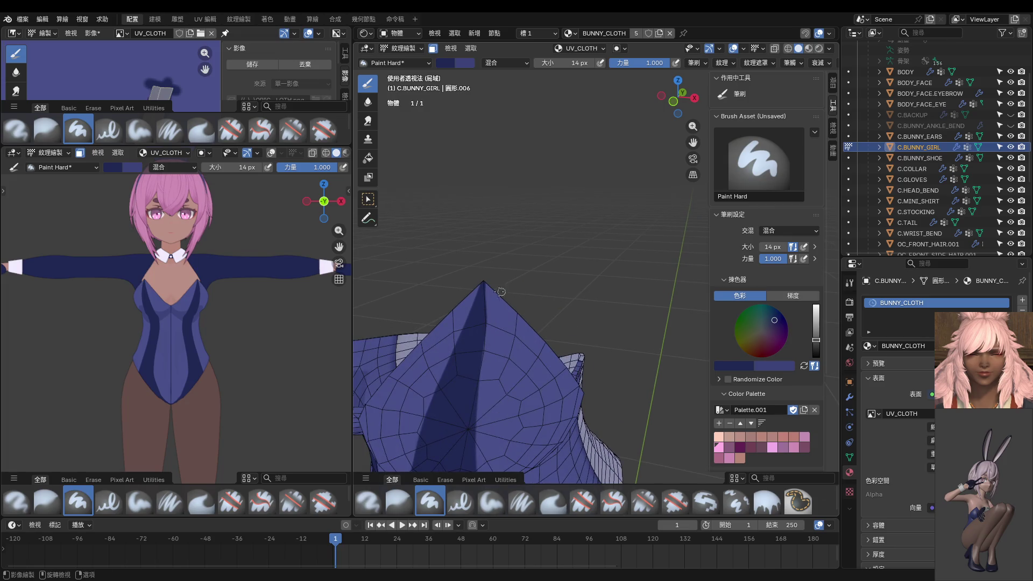
drag(502, 343, 532, 446)
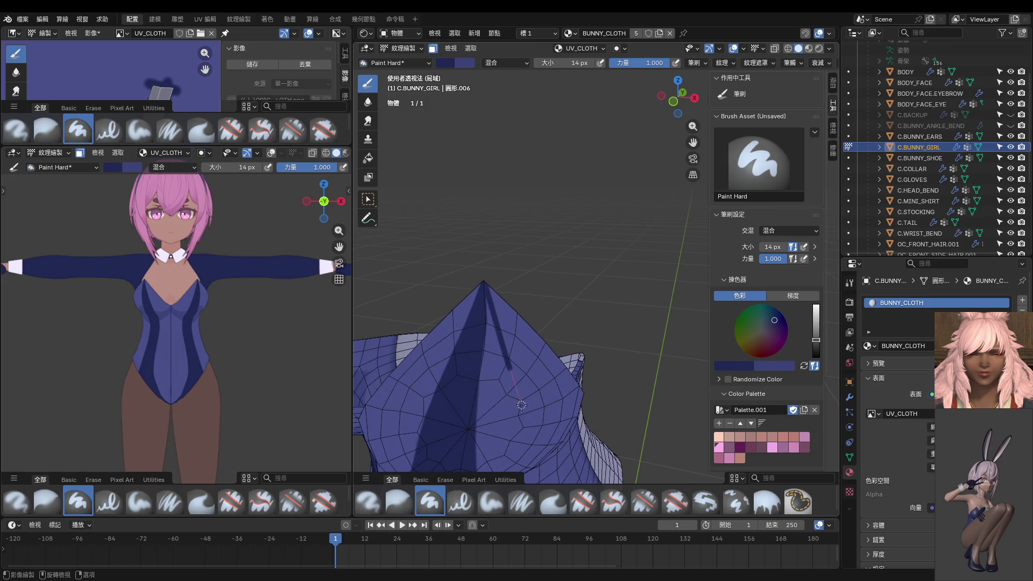
middle_drag(541, 480, 550, 232)
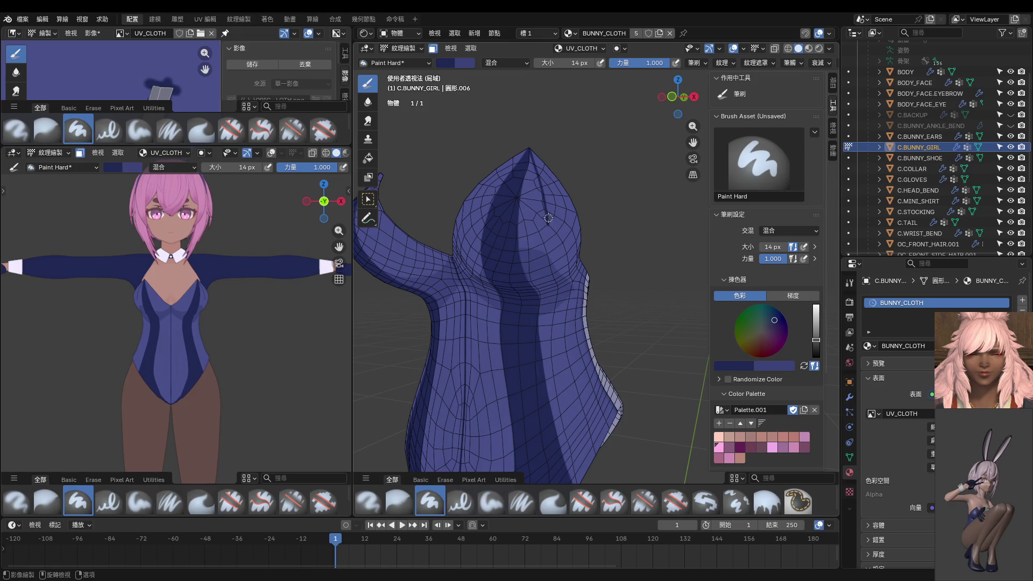
Set the brush to 8 px then 52 px and paint a dark stroke over the lighter stripe, redoing it once.
key(f)
click(546, 212)
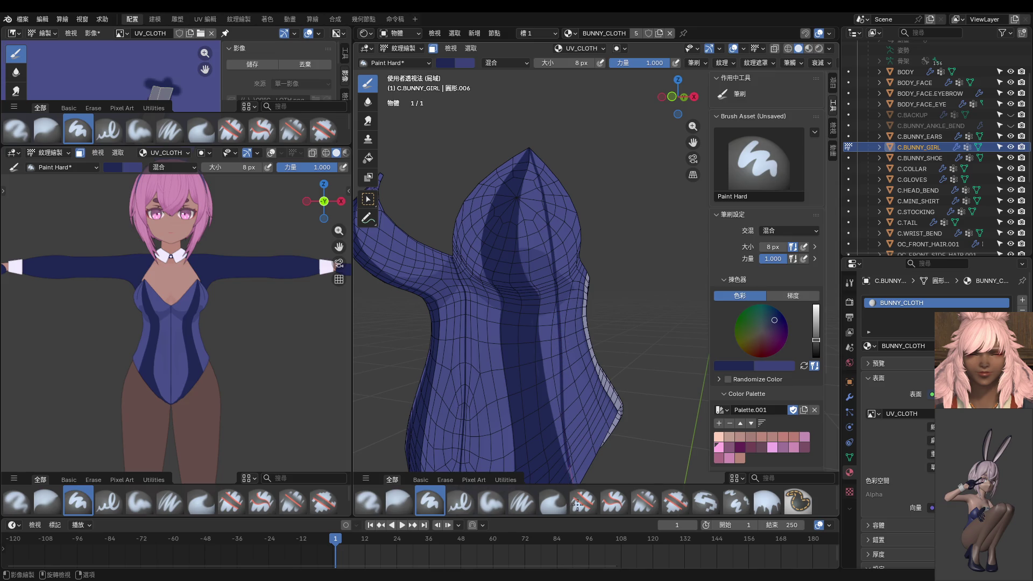
shift+middle_drag(574, 452, 568, 343)
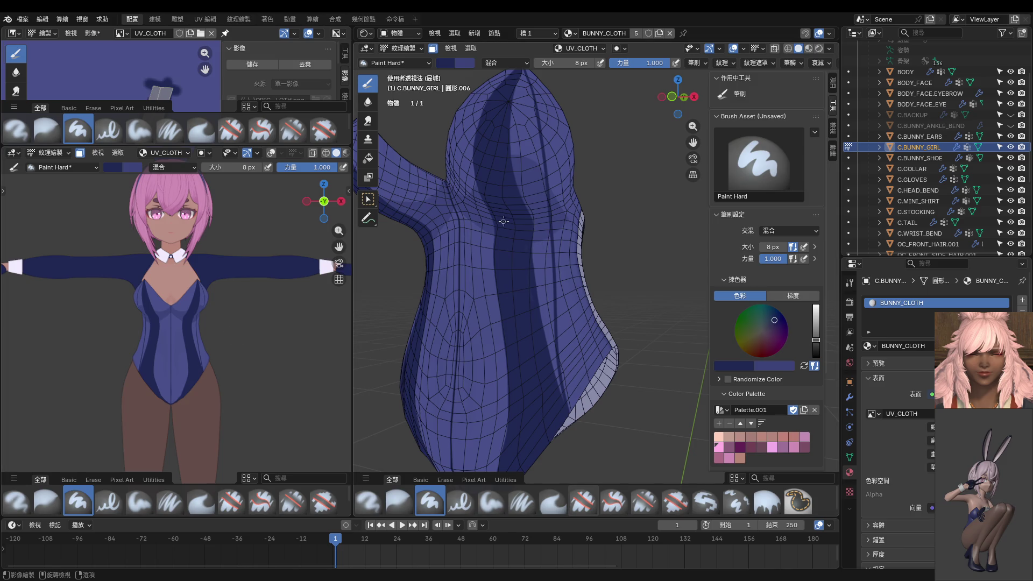
middle_drag(488, 216, 493, 222)
key(f)
click(517, 204)
drag(524, 131, 559, 407)
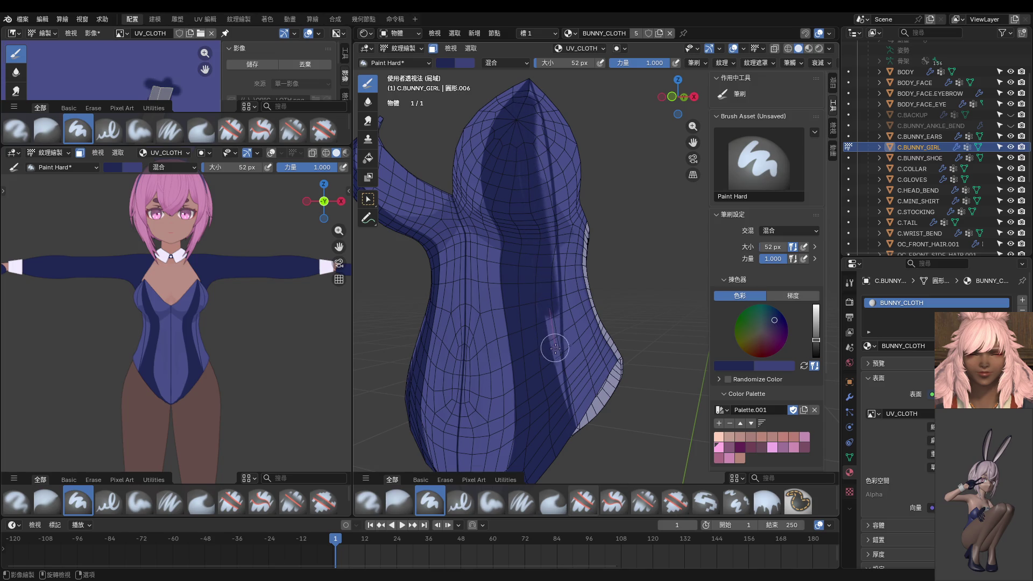
key(ctrl+z)
drag(527, 141, 553, 391)
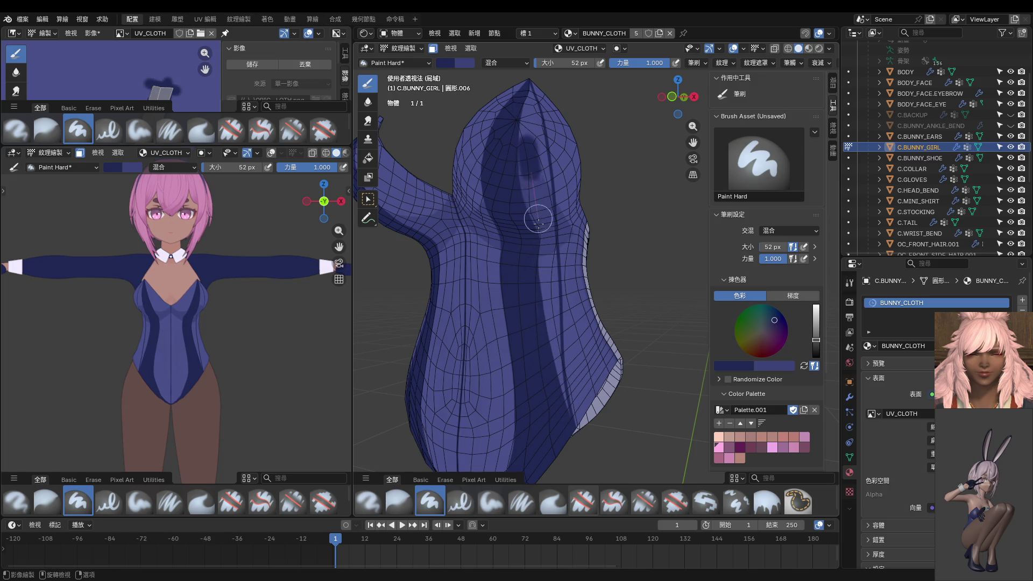
scroll(552, 363, up, 1)
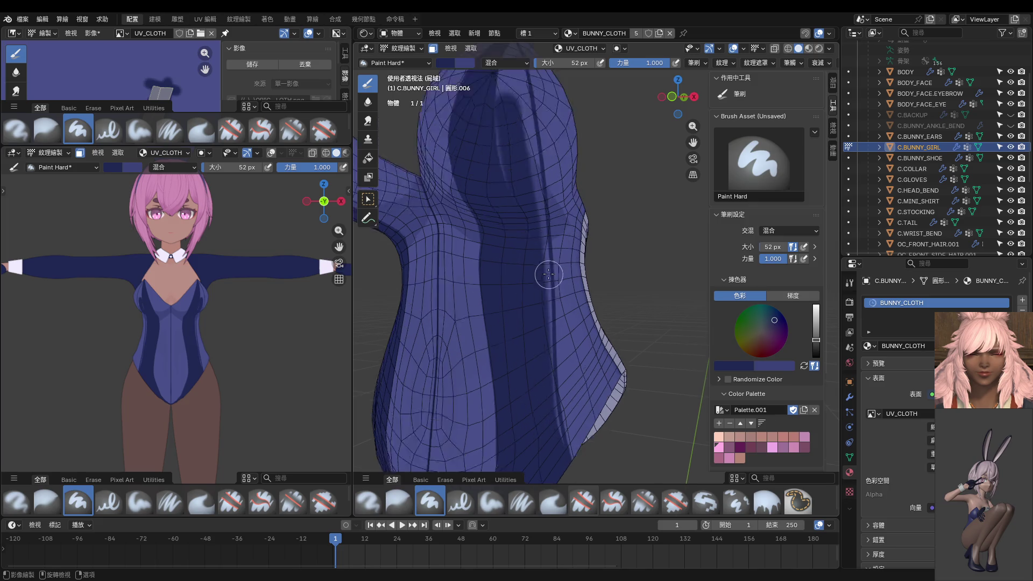
scroll(545, 242, up, 2)
With a 22 px brush, paint thin dark lines along the seam and further down it.
key(f)
click(543, 194)
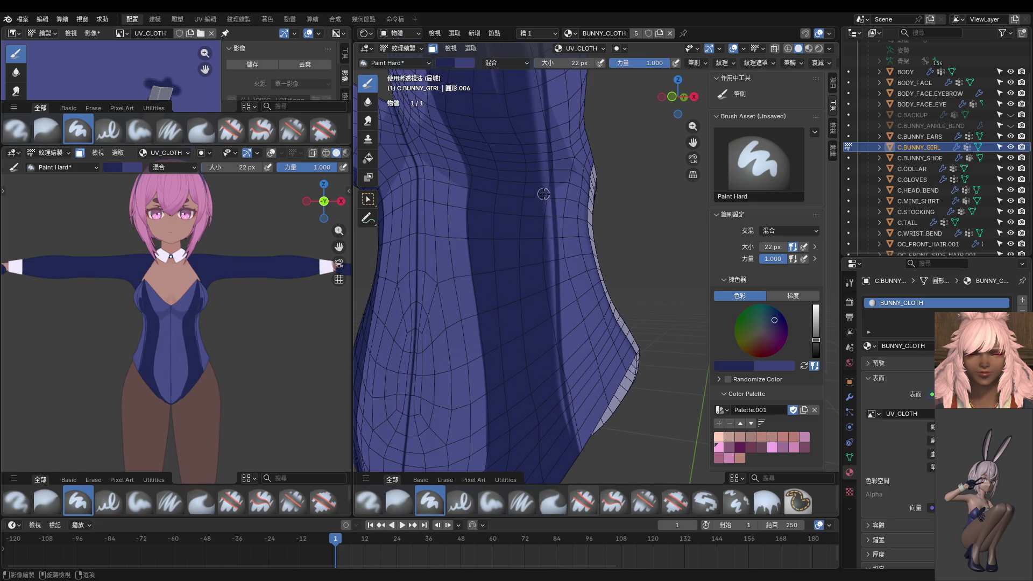
drag(552, 237, 554, 285)
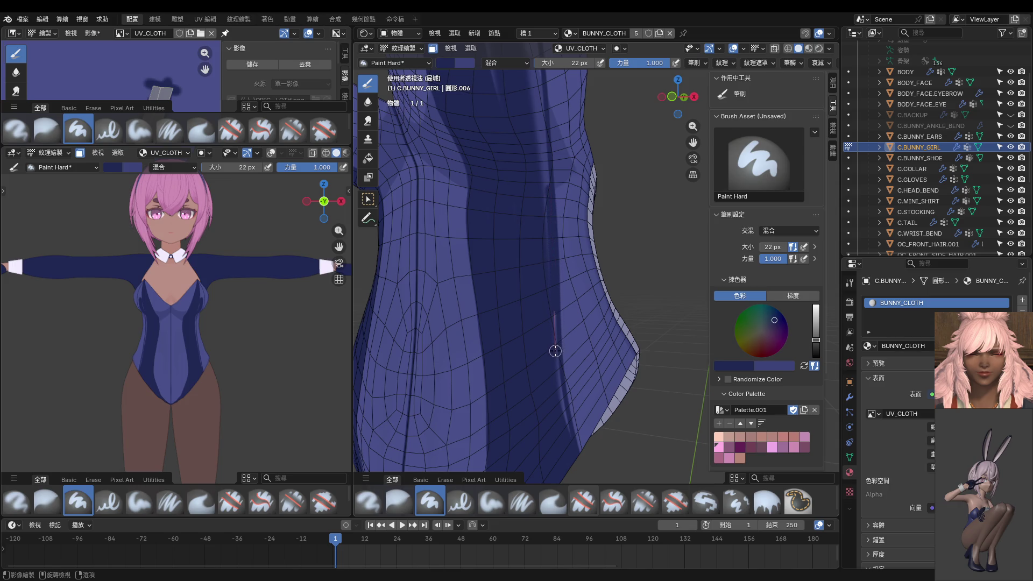
drag(562, 420, 572, 450)
mouse_move(590, 402)
middle_down()
mouse_move(555, 256)
mouse_move(544, 305)
middle_up()
drag(533, 142, 562, 357)
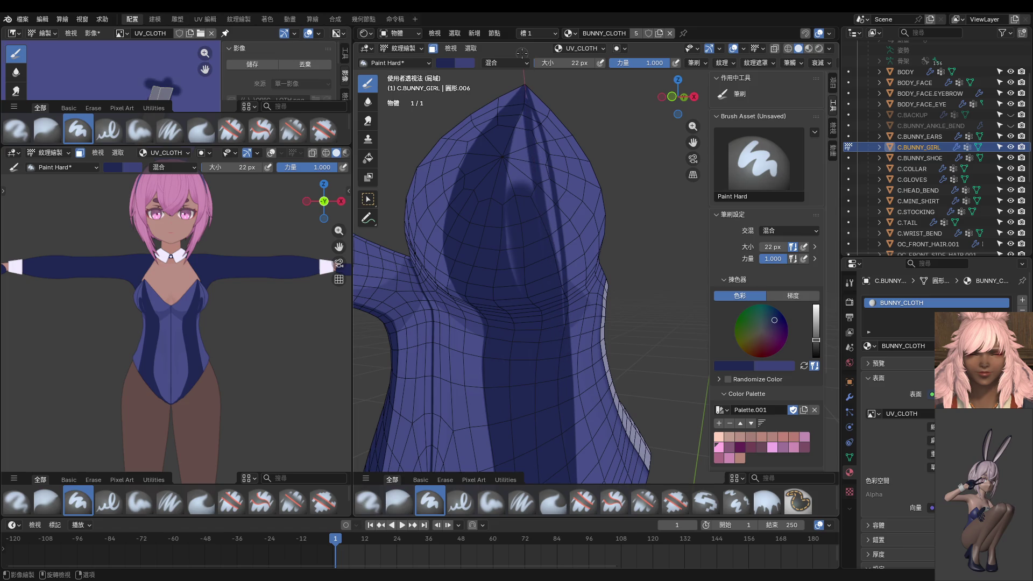
scroll(520, 97, up, 2)
scroll(496, 217, up, 2)
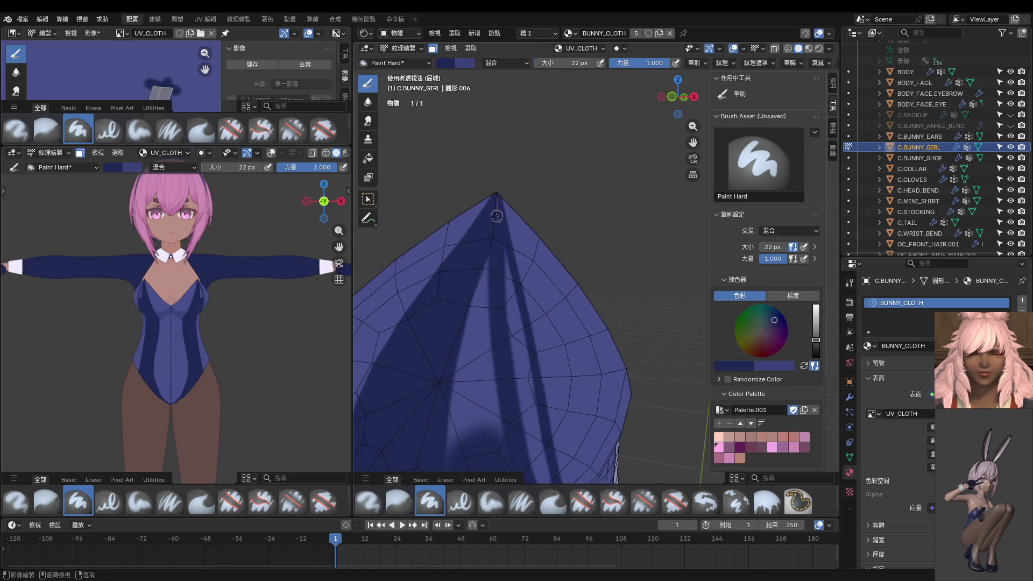
Paint soft light strokes up and down along the dark stripe.
middle_drag(501, 292, 465, 117)
mouse_move(474, 145)
mouse_down()
mouse_move(505, 308)
mouse_move(532, 378)
mouse_up()
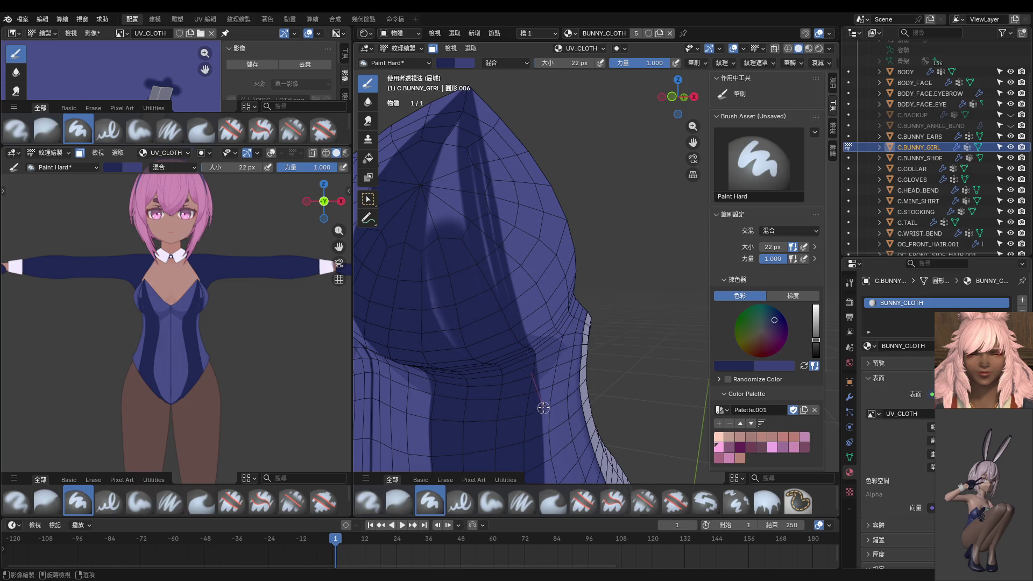
drag(506, 320, 466, 97)
mouse_move(474, 185)
mouse_down()
mouse_move(490, 283)
mouse_move(525, 362)
mouse_up()
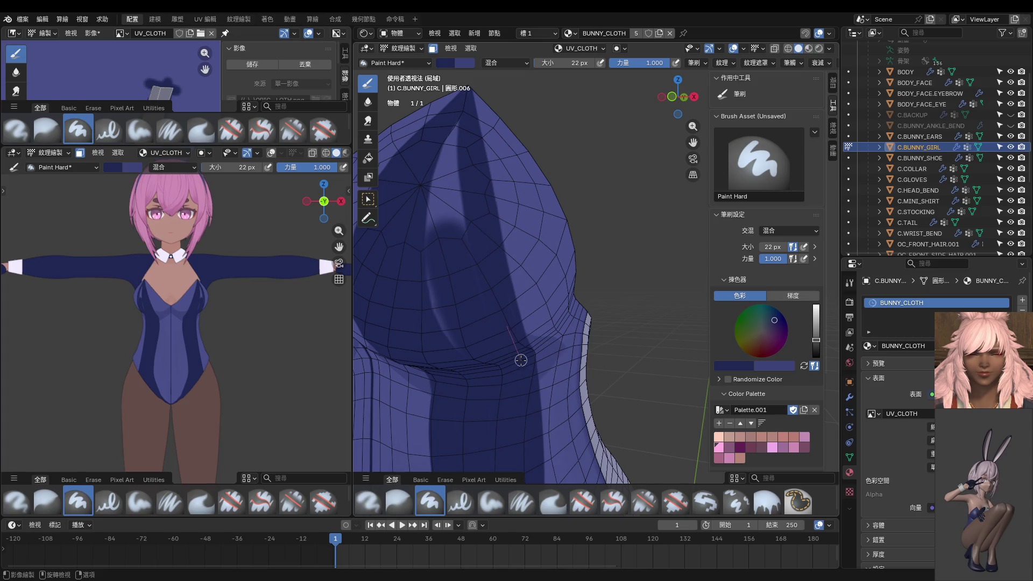
middle_drag(526, 362, 452, 267)
Set a 50 px brush, darken the light stripe up to the tip, and return to front view.
key(f)
click(440, 251)
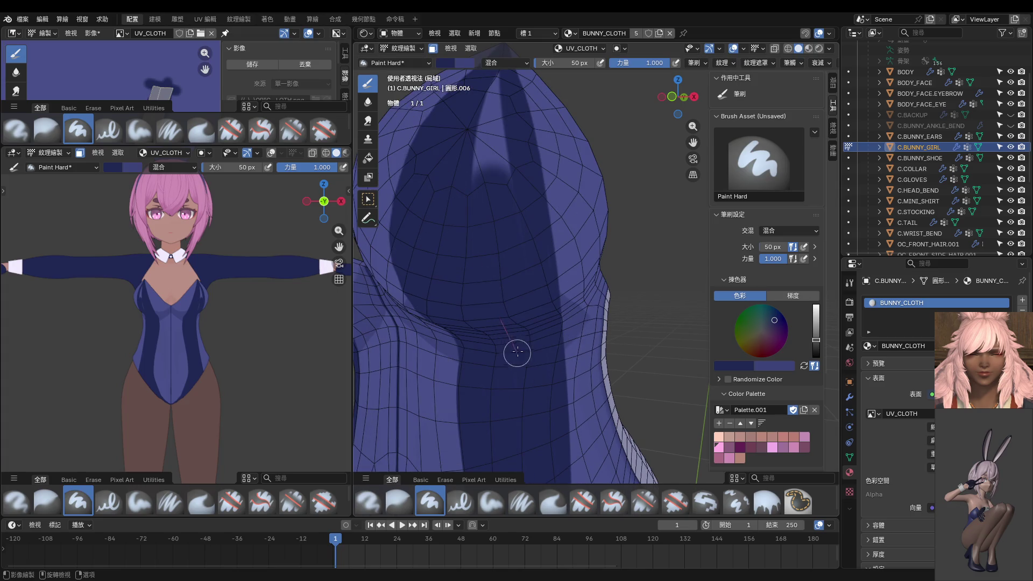
mouse_move(530, 294)
middle_down()
mouse_move(492, 267)
mouse_move(473, 323)
middle_up()
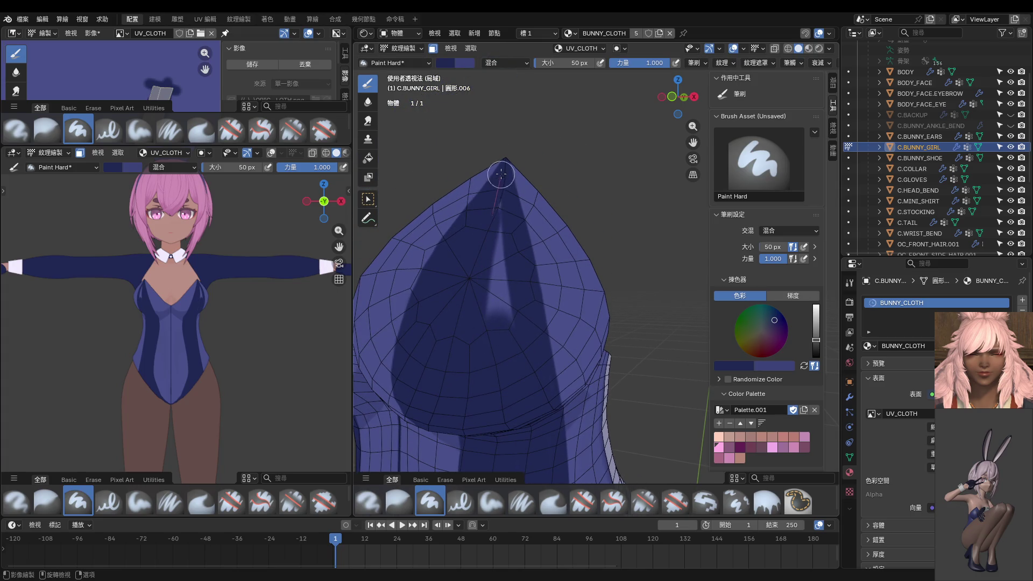
mouse_move(473, 323)
mouse_down()
mouse_move(495, 368)
mouse_move(489, 207)
mouse_move(525, 374)
mouse_move(493, 254)
mouse_move(505, 368)
mouse_up()
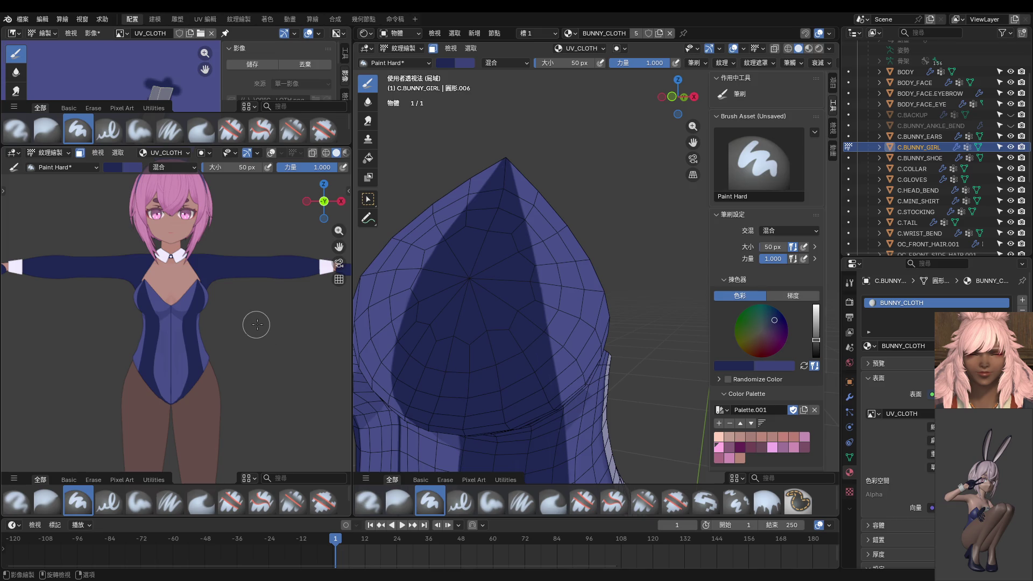
scroll(373, 355, down, 5)
mouse_move(554, 398)
middle_down()
mouse_move(565, 315)
mouse_move(530, 274)
mouse_move(542, 279)
middle_up()
key(KP_1)
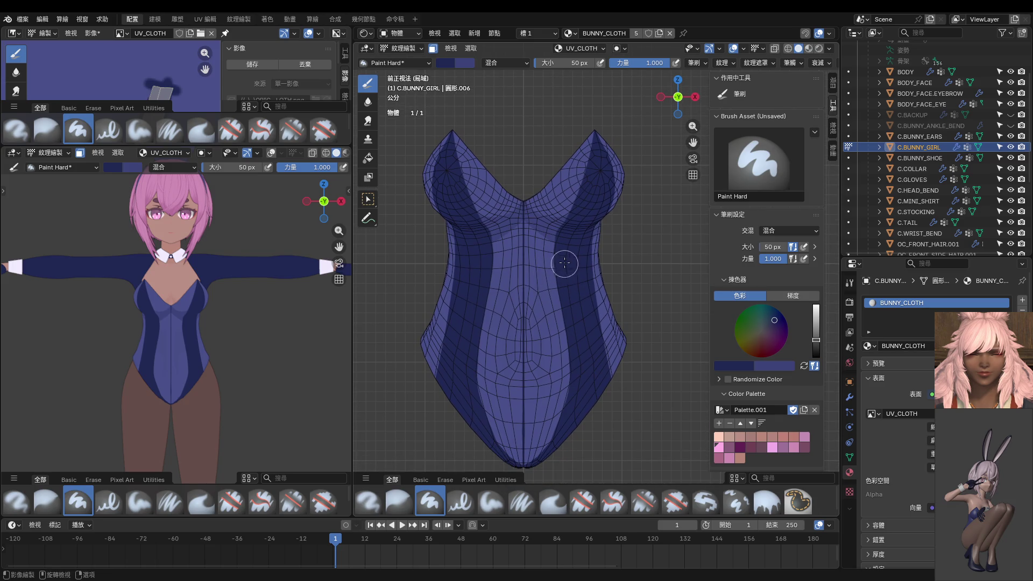
Paint a lighter chest patch and dark lower-front shading, then undo the lower-front paint.
mouse_move(567, 288)
mouse_down()
mouse_move(548, 298)
mouse_move(529, 272)
mouse_move(521, 316)
mouse_up()
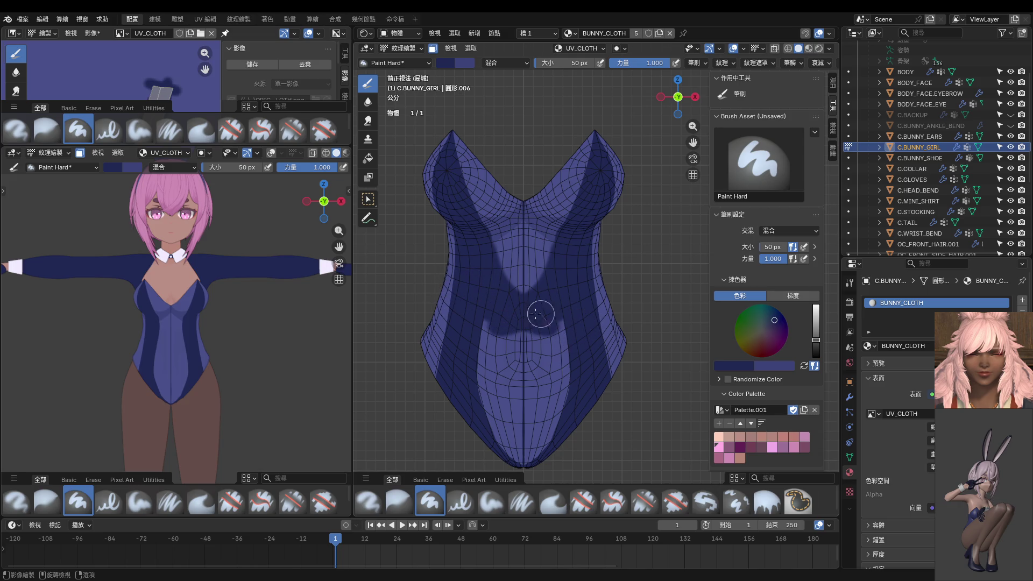
mouse_move(522, 317)
mouse_down()
mouse_move(537, 420)
mouse_move(568, 307)
mouse_move(526, 379)
mouse_move(528, 433)
mouse_move(506, 285)
mouse_move(553, 436)
mouse_move(554, 404)
mouse_up()
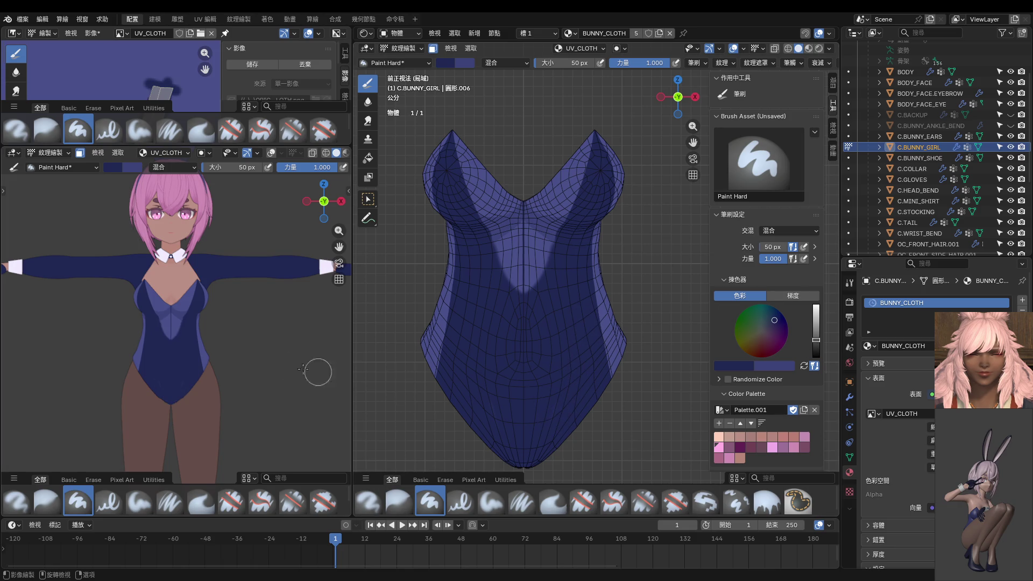
key(ctrl+z)
scroll(508, 247, up, 4)
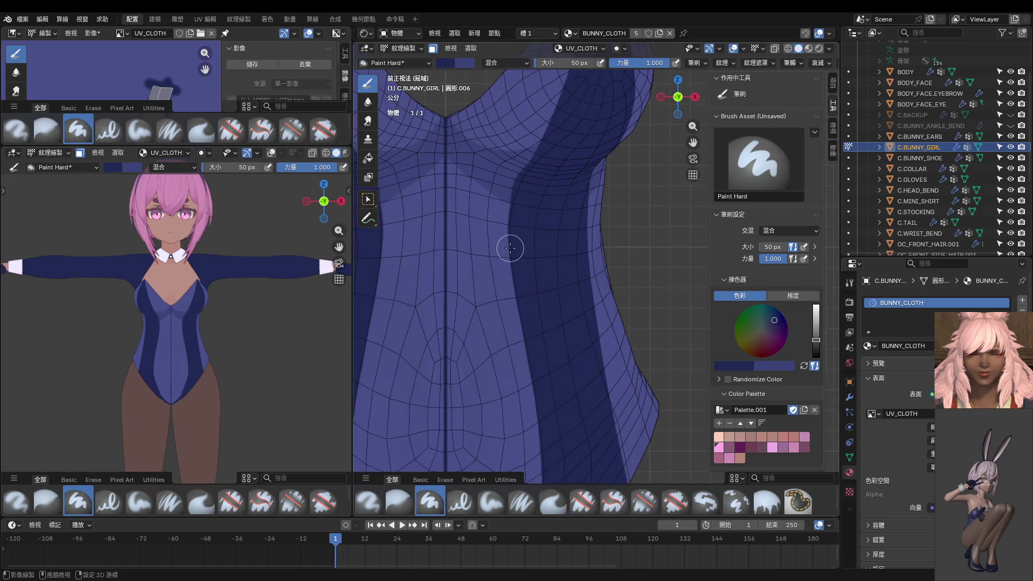
scroll(517, 282, up, 1)
Sample the lighter colour, stroke along the chest panel edge, and reduce the brush to 18 px.
key(s)
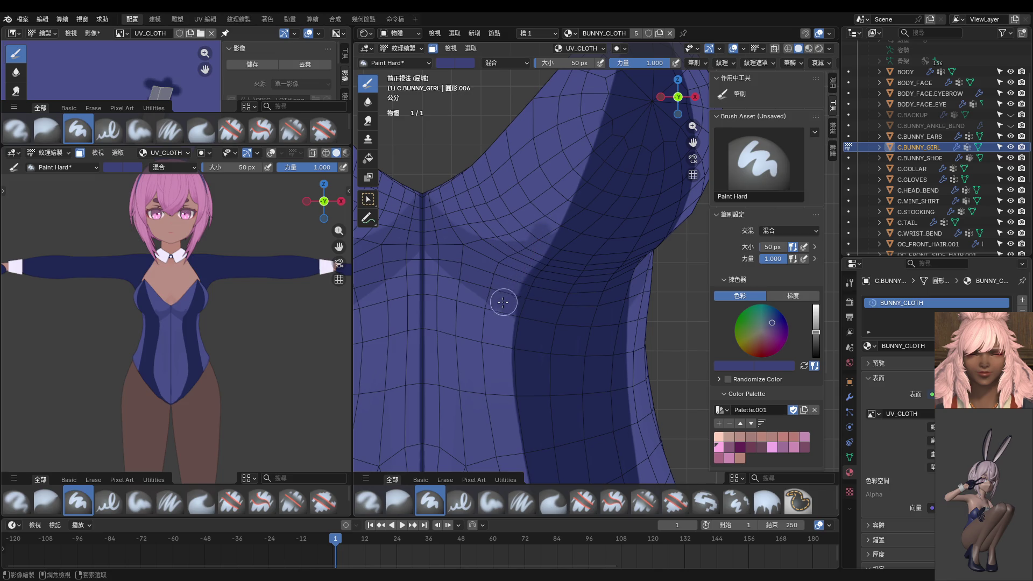
drag(525, 271, 503, 334)
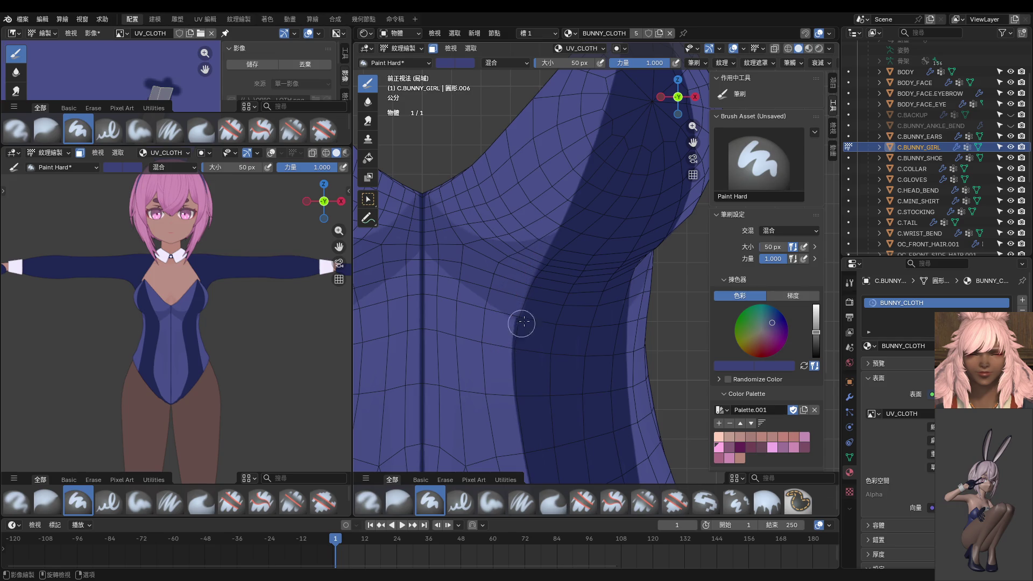
scroll(533, 296, up, 1)
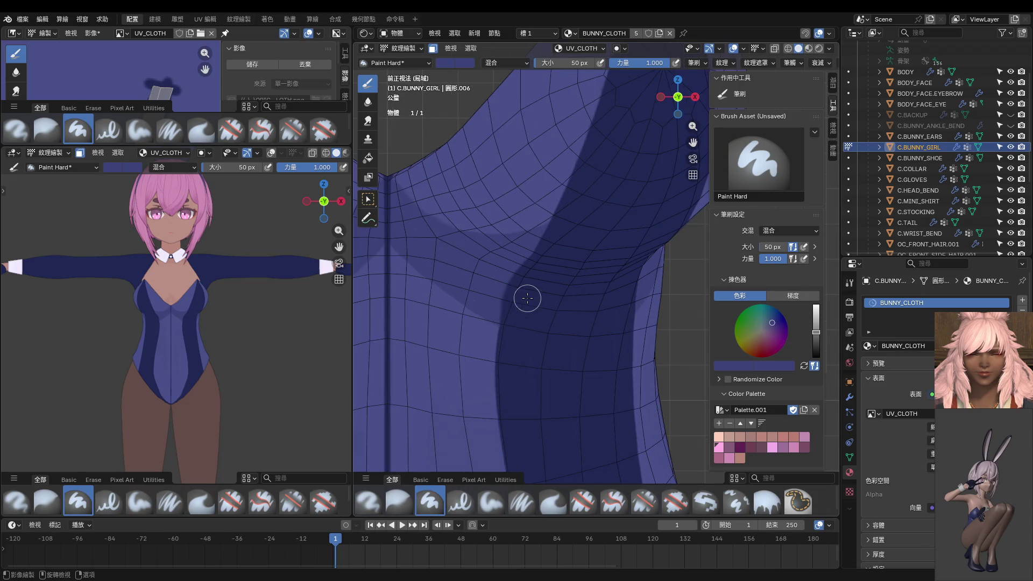
scroll(565, 285, up, 1)
scroll(565, 285, up, 1)
key(f)
click(530, 264)
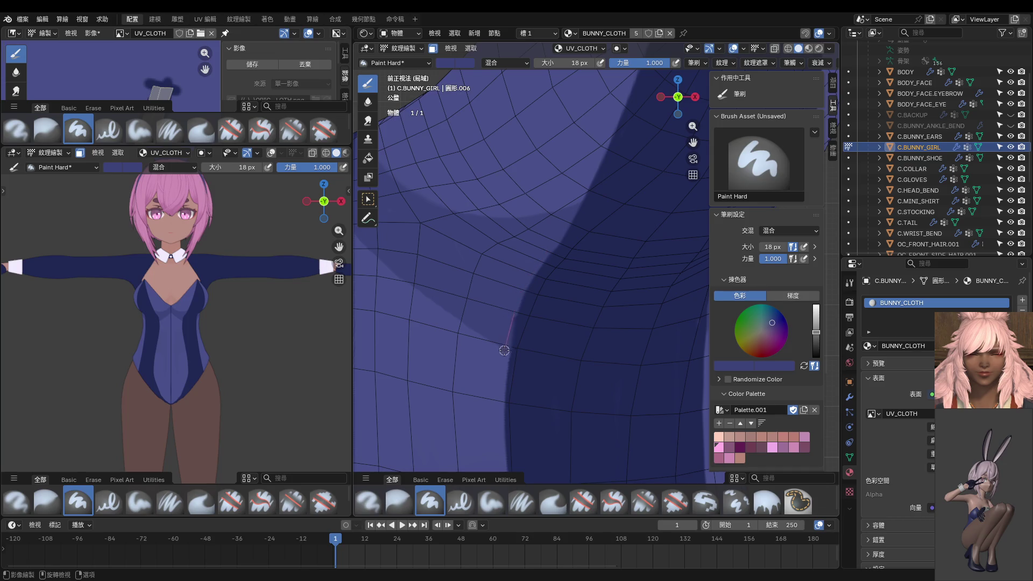
Sample the dark blue and paint it along the panel boundary under the bust, redoing one stroke.
key(s)
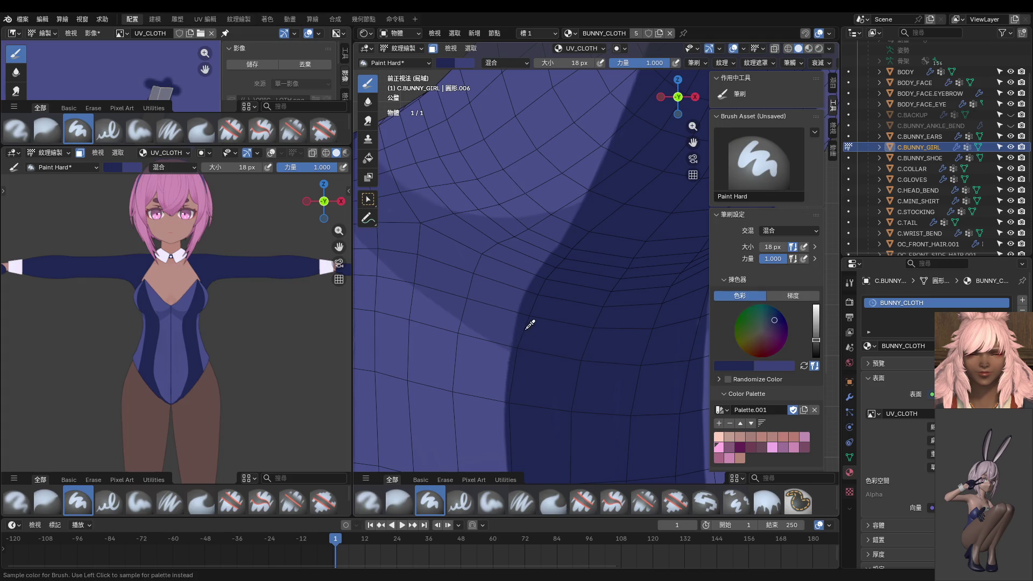
drag(506, 354, 502, 377)
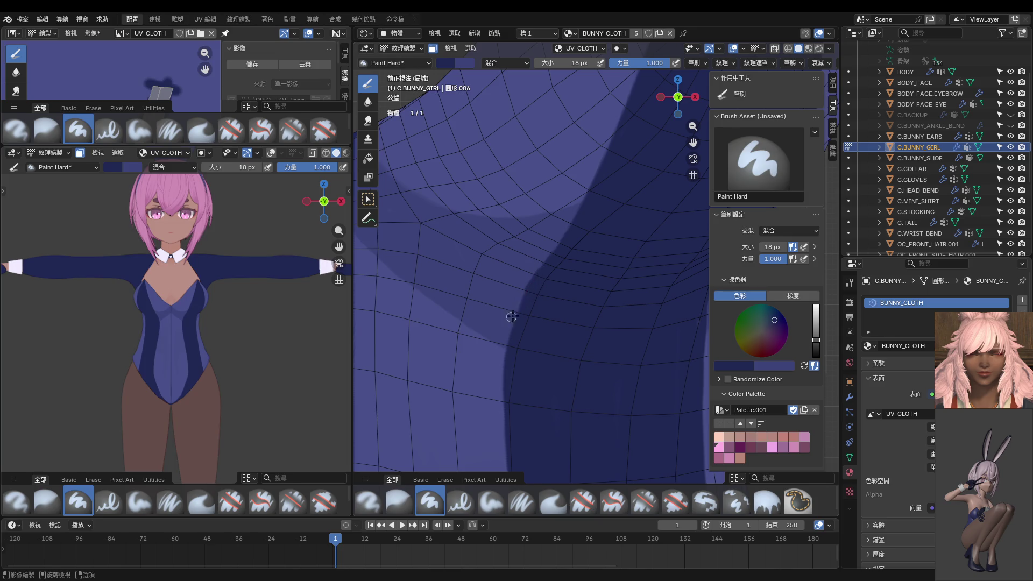
drag(497, 328, 517, 457)
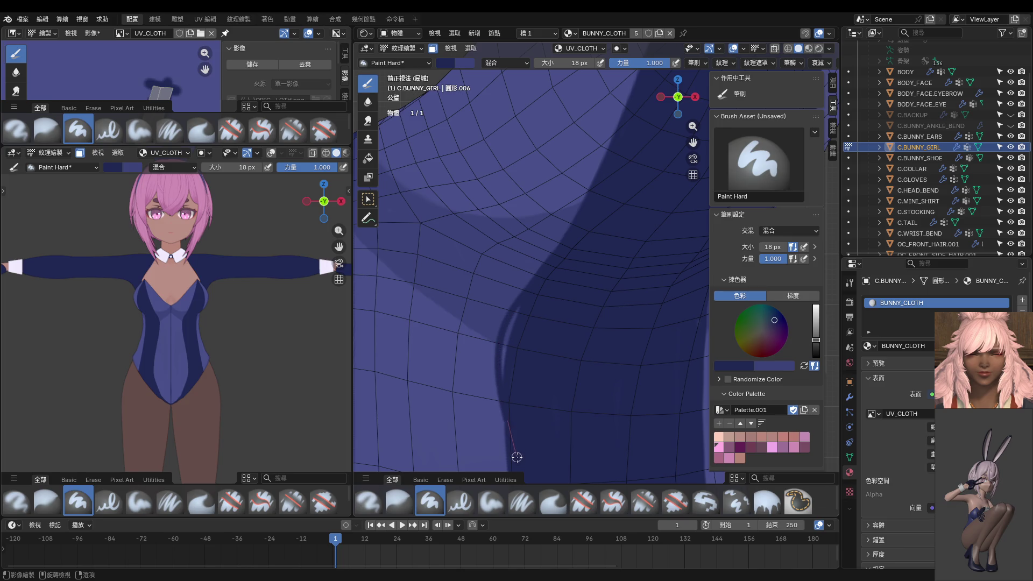
key(ctrl+z)
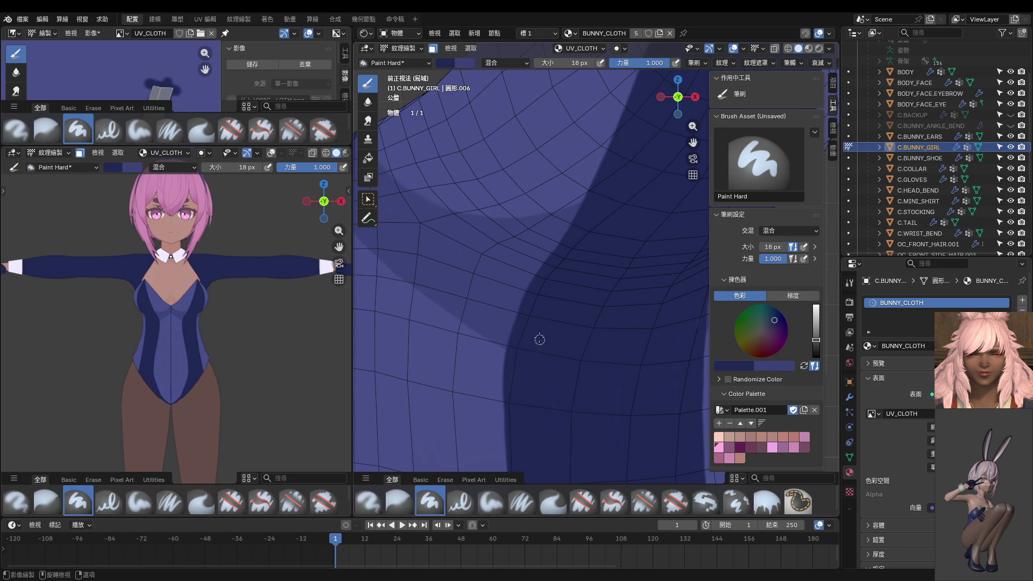
drag(501, 352, 504, 385)
scroll(217, 355, down, 3)
scroll(219, 351, down, 2)
scroll(218, 351, up, 4)
scroll(218, 339, up, 2)
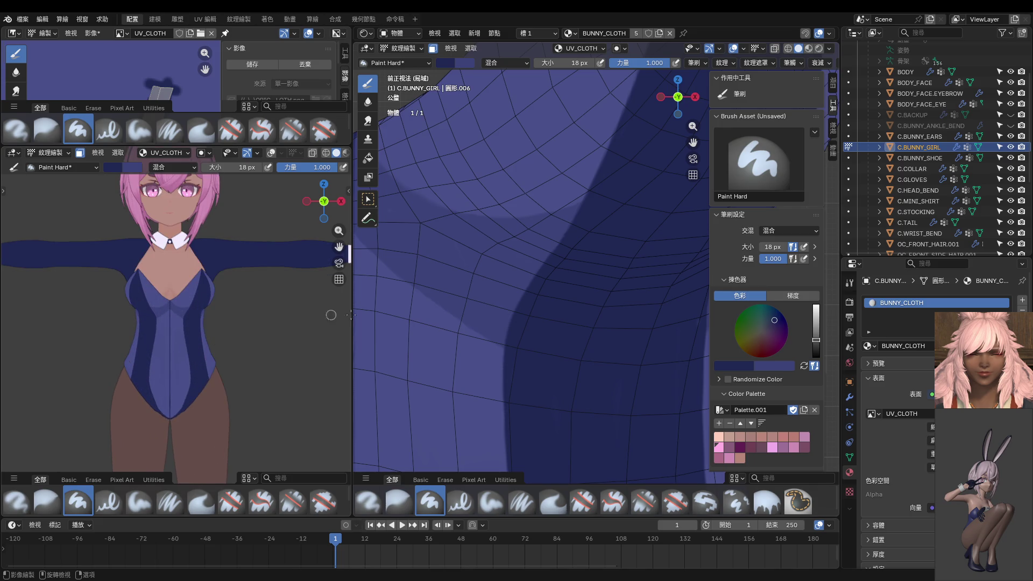
scroll(551, 289, down, 4)
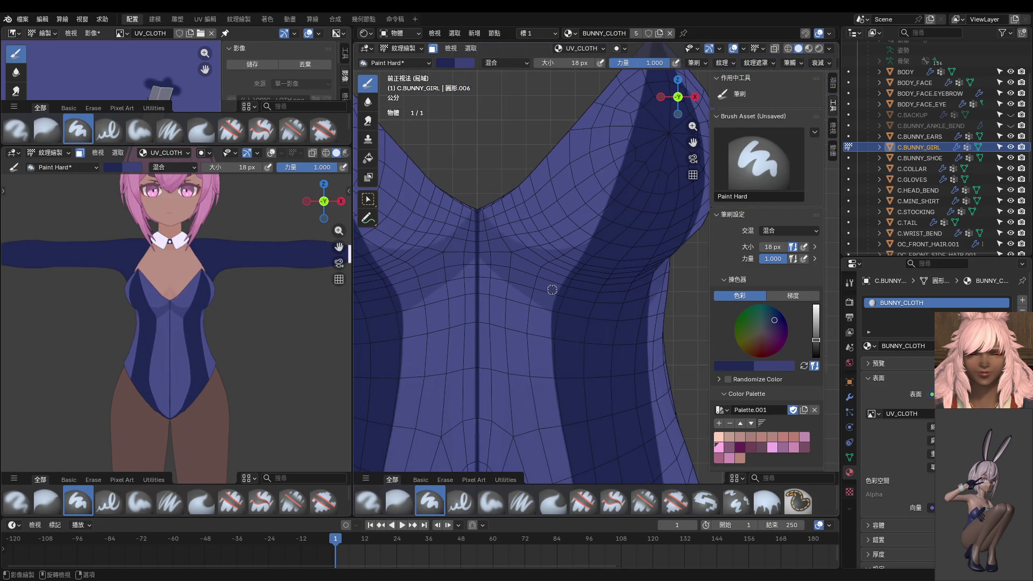
shift+scroll(565, 237, up, 2)
shift+scroll(583, 210, up, 2)
Set a 20 px brush and paint dark shading down from the bust tip, undoing a stray mark first.
key(bracketright)
key(bracketright)
key(bracketright)
key(bracketright)
key(bracketright)
key(bracketright)
key(bracketleft)
key(bracketleft)
key(bracketleft)
key(bracketleft)
key(bracketleft)
key(bracketleft)
key(bracketleft)
click(622, 118)
drag(613, 135, 596, 175)
key(ctrl+z)
mouse_move(621, 117)
mouse_down()
mouse_move(571, 217)
mouse_move(538, 374)
mouse_move(543, 401)
mouse_up()
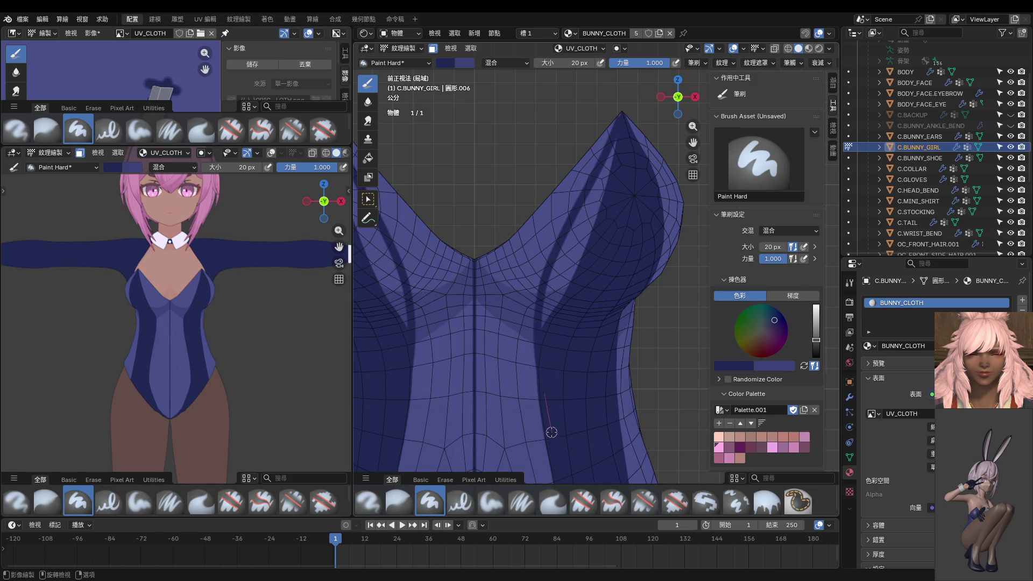
drag(553, 442, 553, 442)
Add several more dark streaks below the bust tips and shading up along the bust and chest.
drag(615, 136, 537, 374)
drag(611, 164, 527, 353)
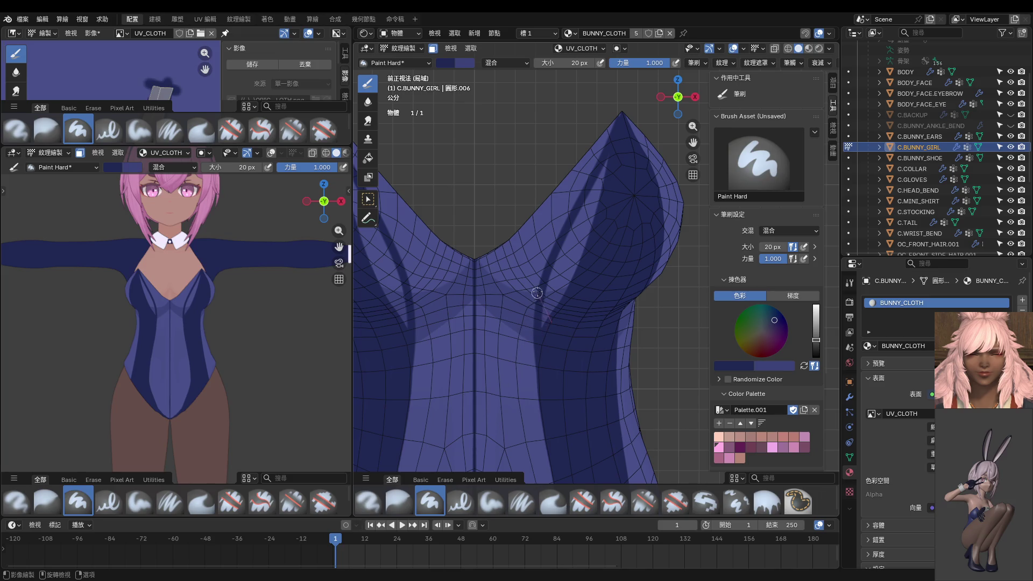
drag(618, 137, 529, 360)
mouse_move(549, 277)
mouse_down()
mouse_move(609, 160)
mouse_move(534, 339)
mouse_up()
drag(581, 260, 607, 178)
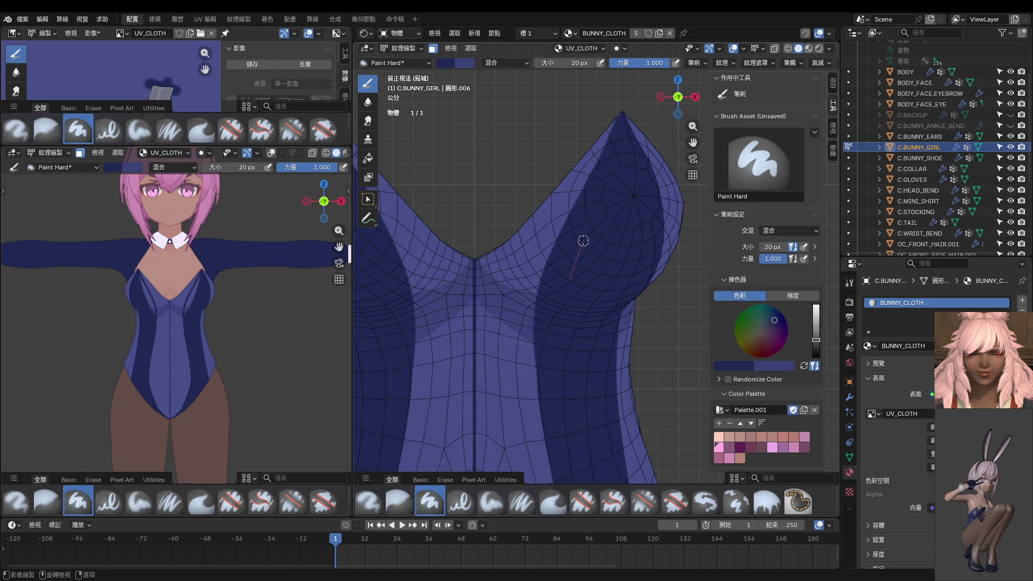
drag(517, 265, 543, 312)
scroll(272, 317, down, 4)
Orbit the character preview and the bodysuit view to check the shading from the side.
middle_drag(262, 305, 246, 355)
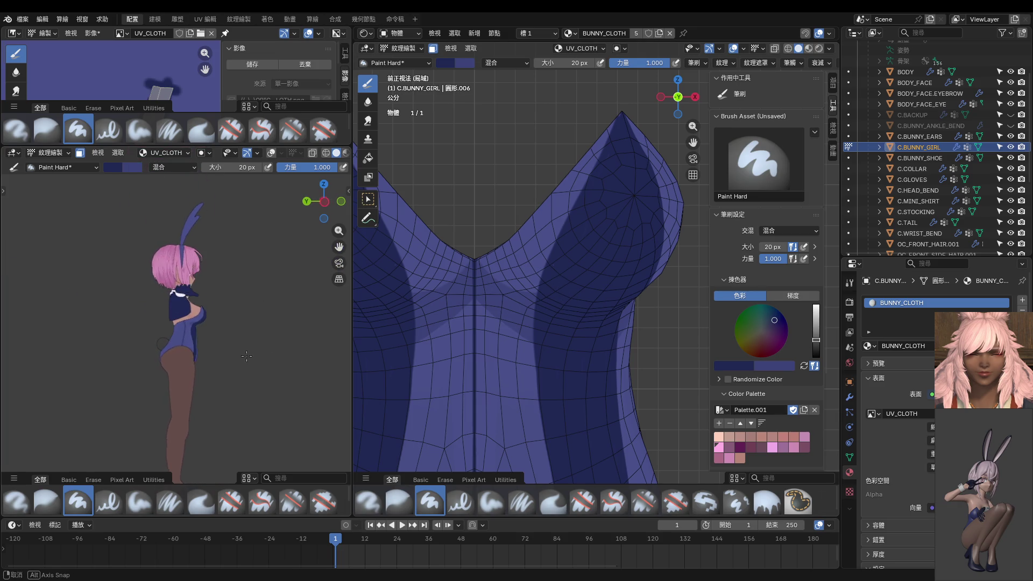
middle_drag(246, 356, 216, 364)
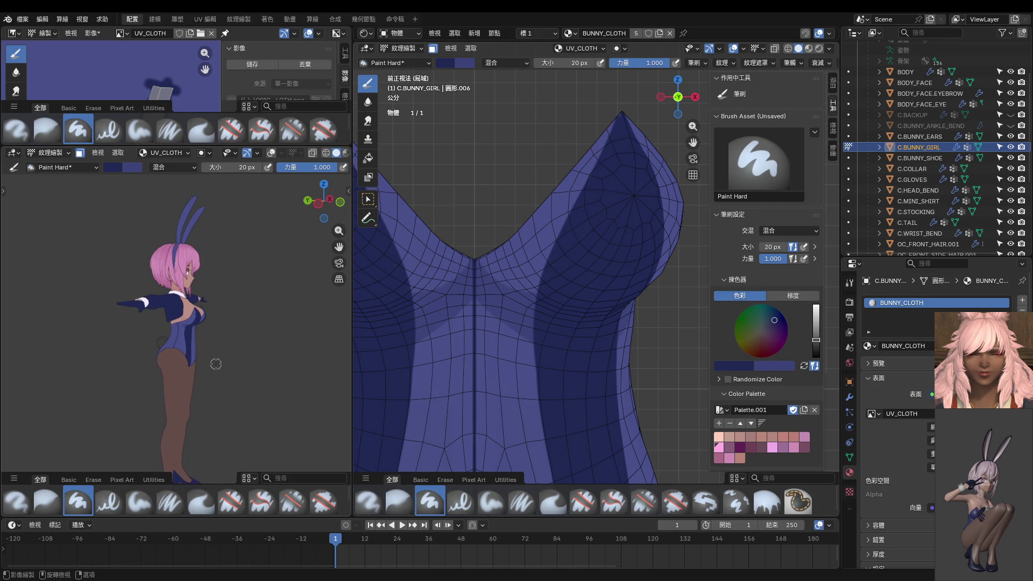
middle_drag(489, 374, 571, 306)
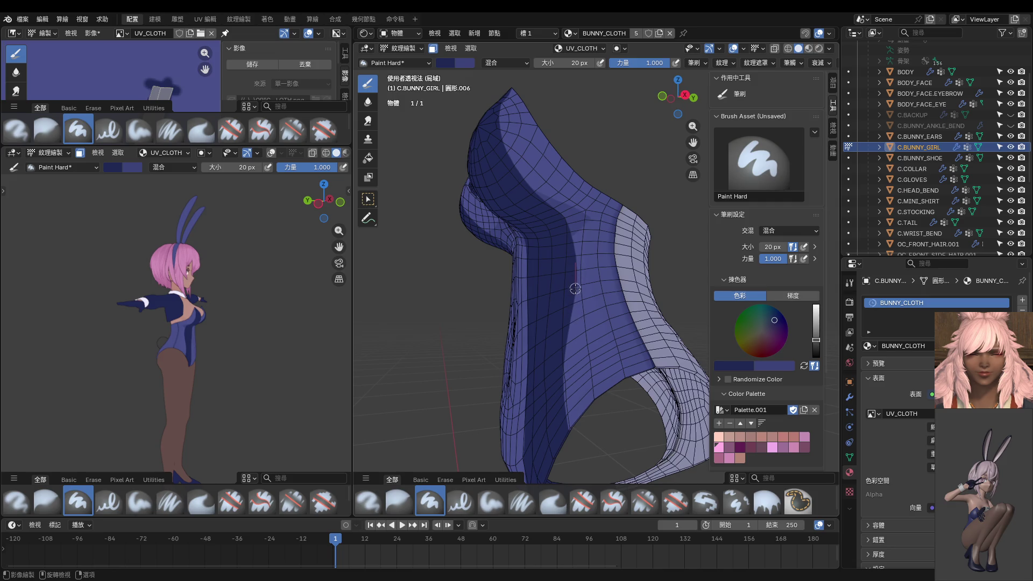
Paint over the faint light streak on the side with dark blue, then view the suit from the right.
drag(572, 291, 593, 428)
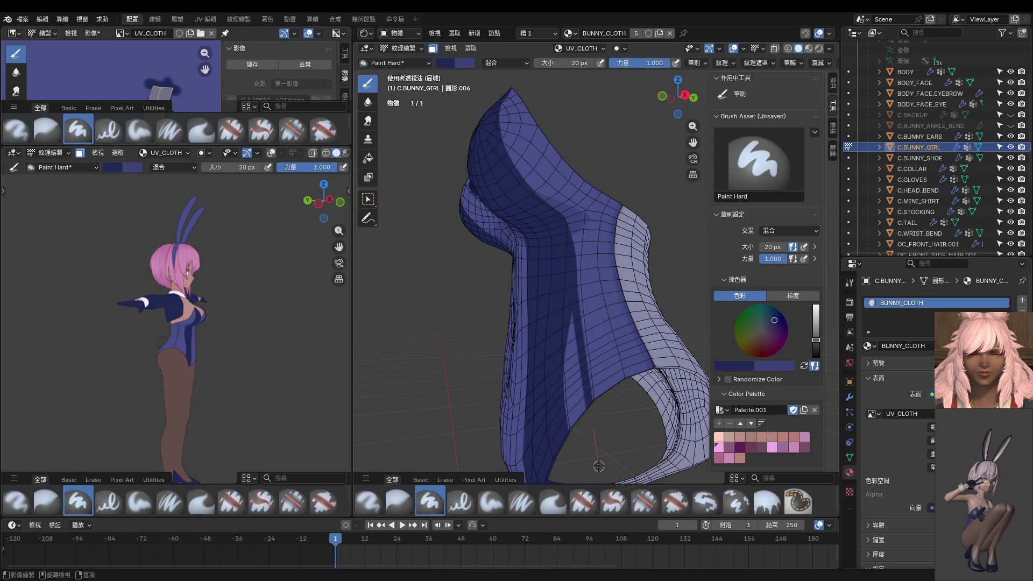
key(ctrl+z)
drag(565, 339, 583, 472)
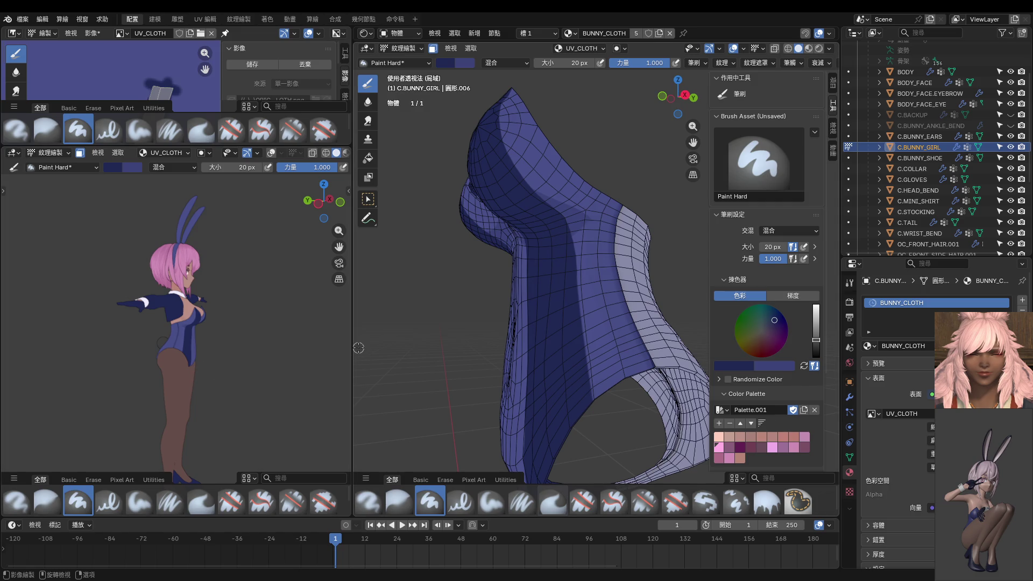
key(KP_3)
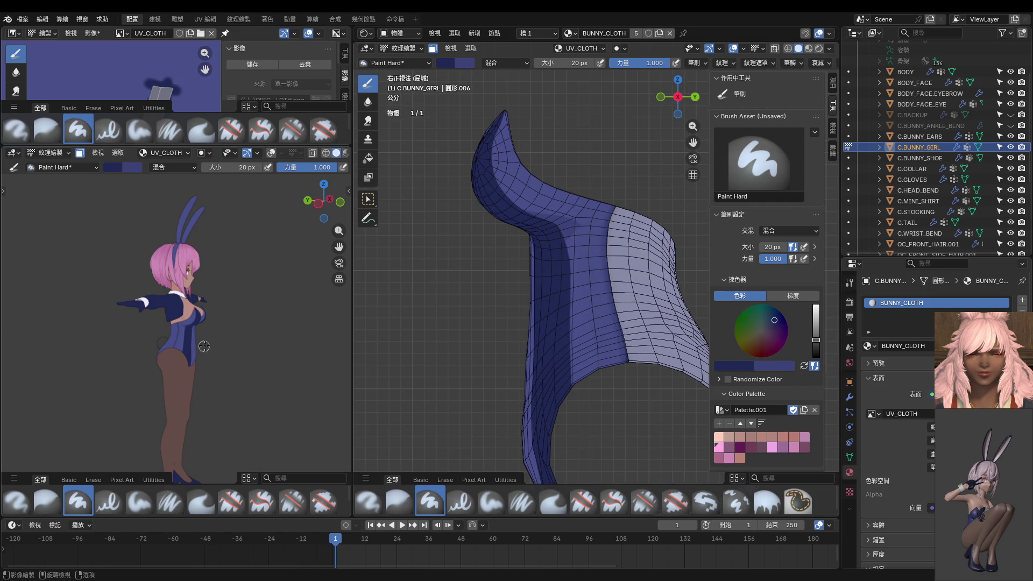
scroll(206, 347, up, 2)
scroll(215, 330, up, 3)
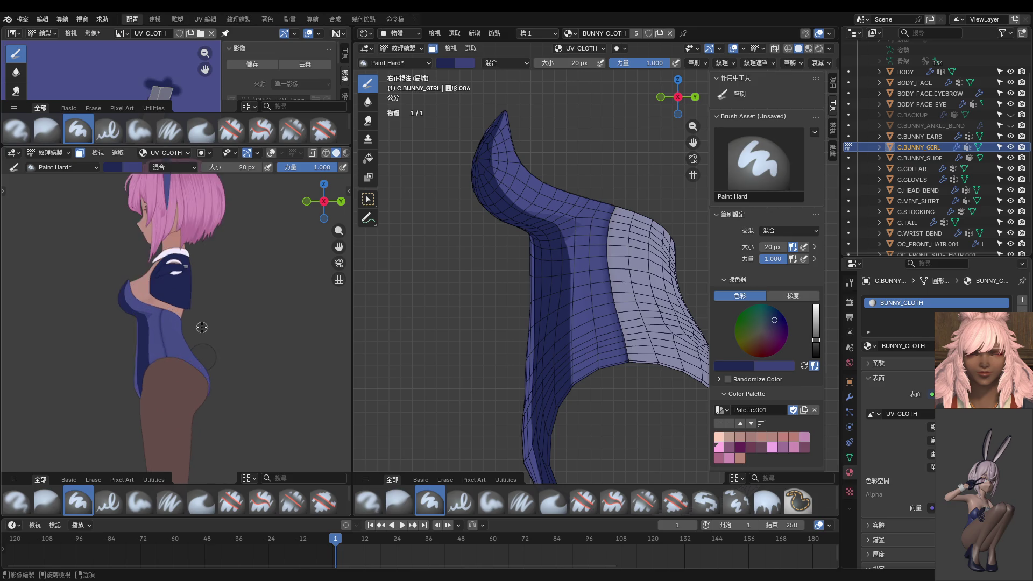
scroll(202, 328, up, 3)
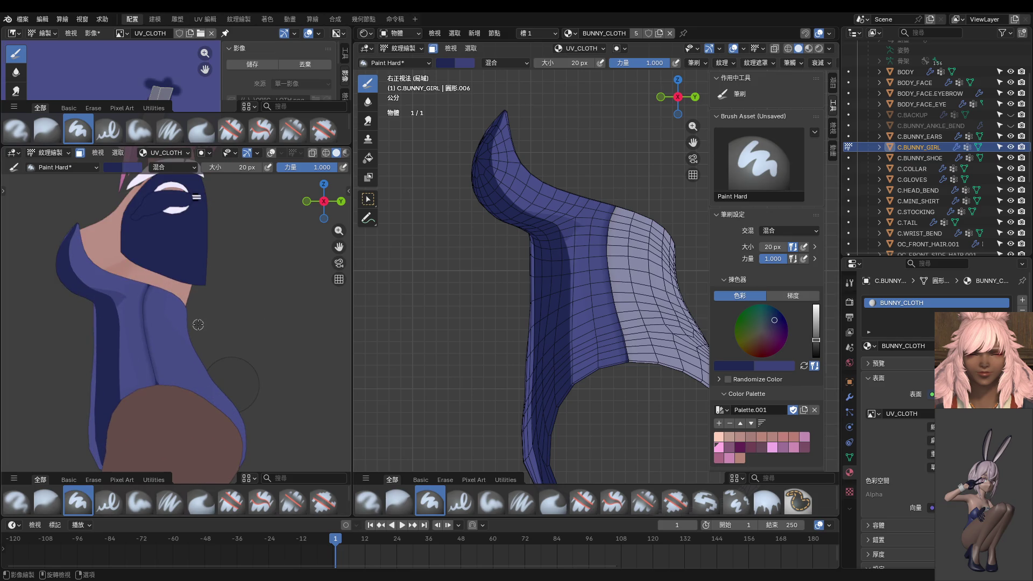
scroll(528, 257, up, 2)
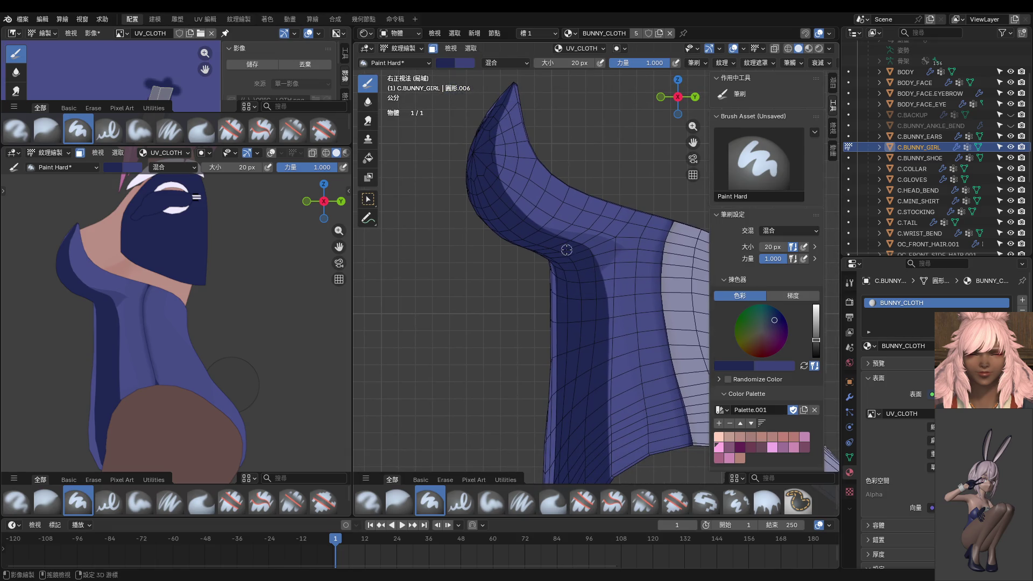
With a 28 px brush, paint a dark stroke along the side up to the shoulder, then drop to 16 px.
key(bracketright)
key(bracketright)
key(bracketright)
key(bracketright)
drag(601, 251, 619, 303)
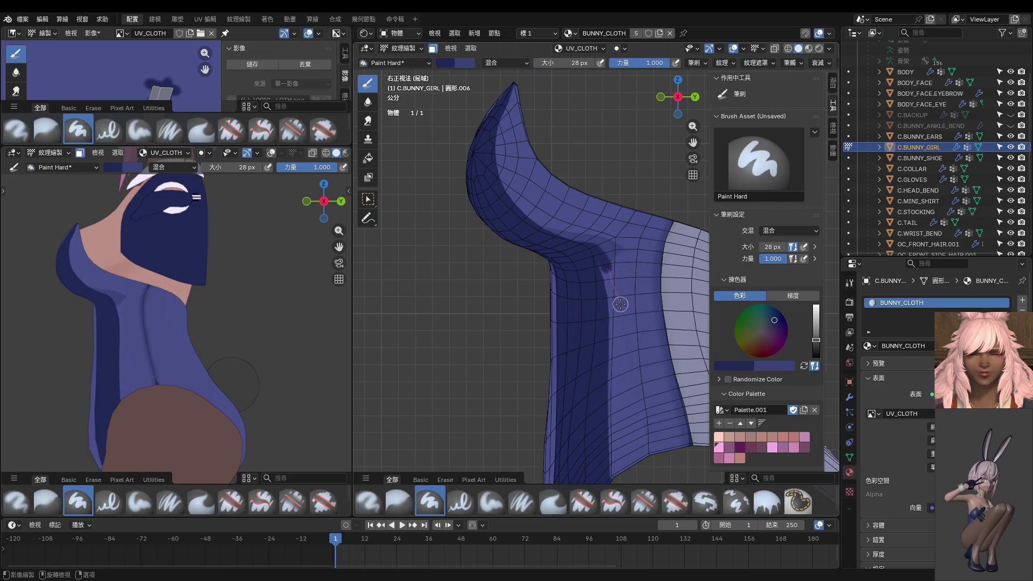
mouse_move(620, 303)
mouse_down()
mouse_move(558, 240)
mouse_move(641, 254)
mouse_up()
key(f)
click(558, 239)
Paint darker shading down and across the side, undoing misplaced strokes, and check it from the front.
mouse_move(604, 290)
mouse_down()
mouse_move(603, 382)
mouse_move(590, 214)
mouse_move(573, 254)
mouse_move(548, 249)
mouse_move(609, 258)
mouse_up()
key(ctrl+z)
drag(571, 240, 633, 253)
key(ctrl+z)
mouse_move(555, 240)
mouse_down()
mouse_move(660, 249)
mouse_move(615, 263)
mouse_move(602, 359)
mouse_up()
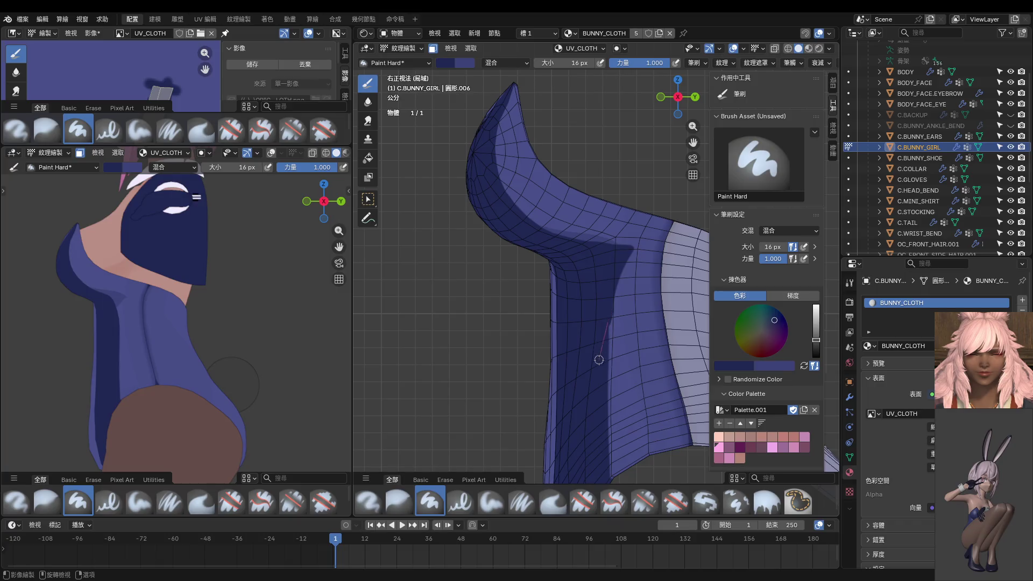
scroll(238, 304, down, 5)
middle_drag(237, 305, 241, 322)
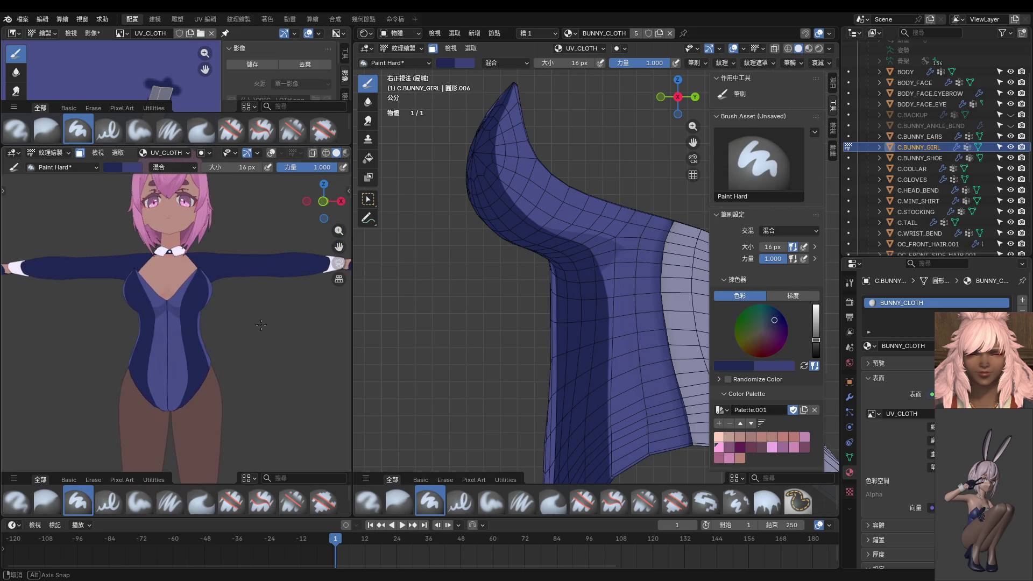
mouse_move(240, 323)
middle_down()
mouse_move(267, 365)
mouse_move(228, 355)
middle_up()
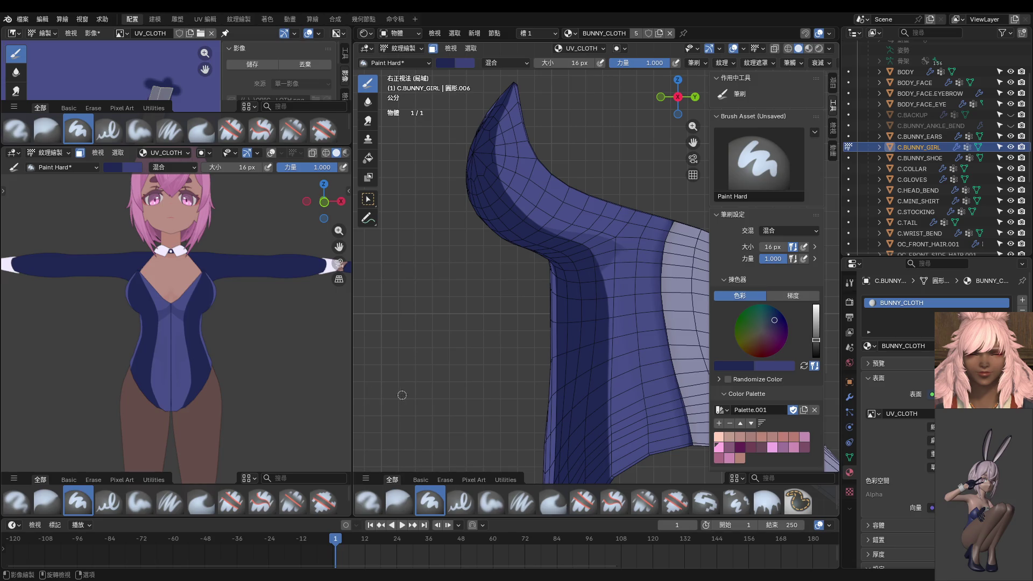
Paint mirrored dark stripes down both sides of the lower bodysuit from a front view.
mouse_move(403, 395)
middle_down()
mouse_move(589, 395)
mouse_move(579, 391)
middle_up()
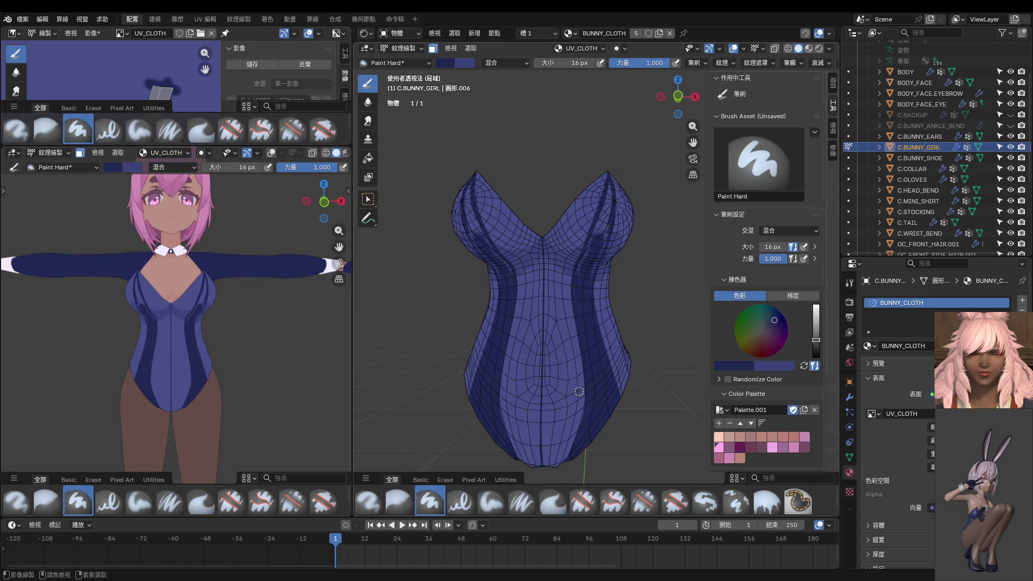
key(ctrl)
scroll(578, 391, down, 1)
key(shift)
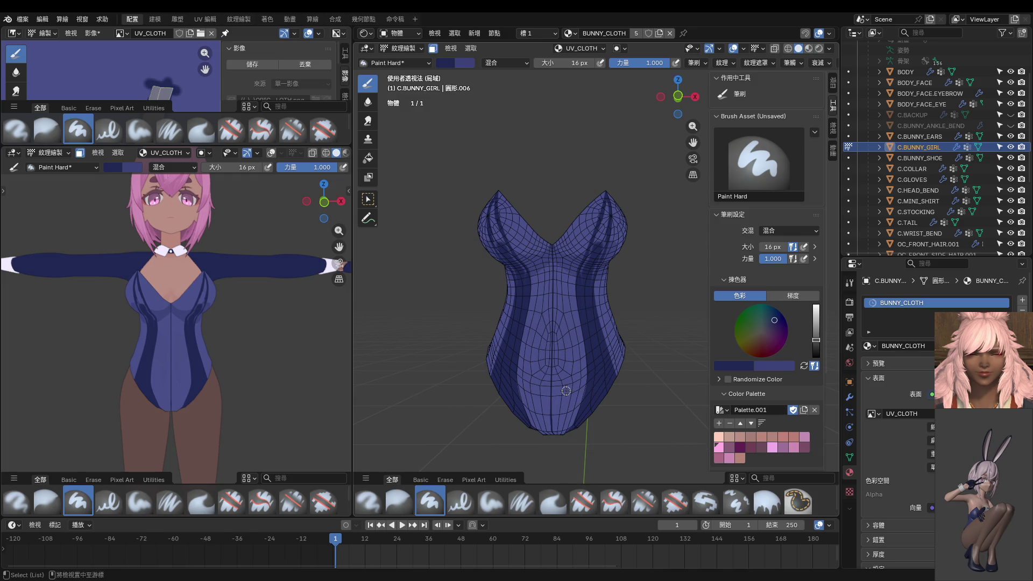
middle_drag(560, 392, 554, 385)
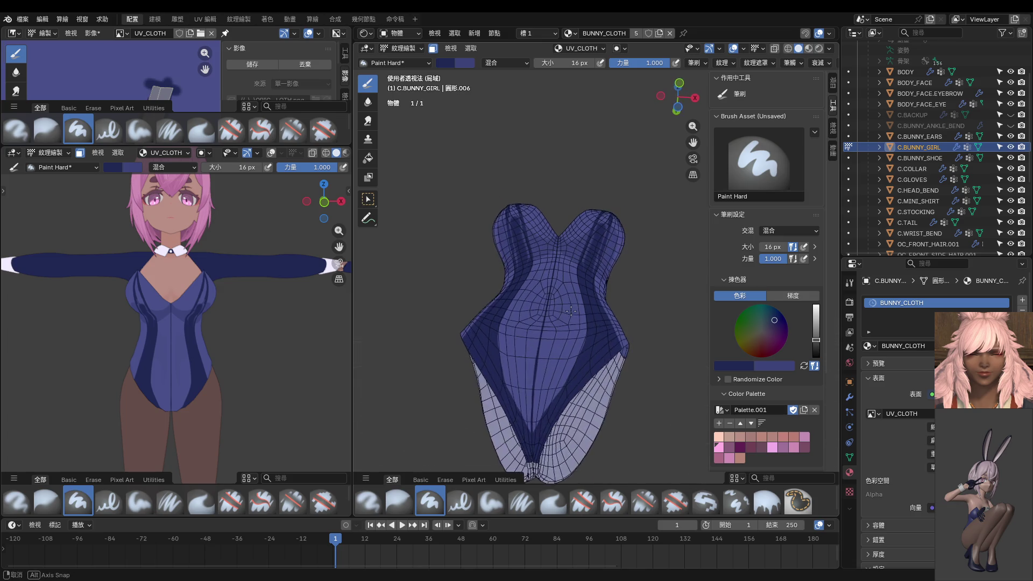
key(s)
drag(579, 319, 580, 397)
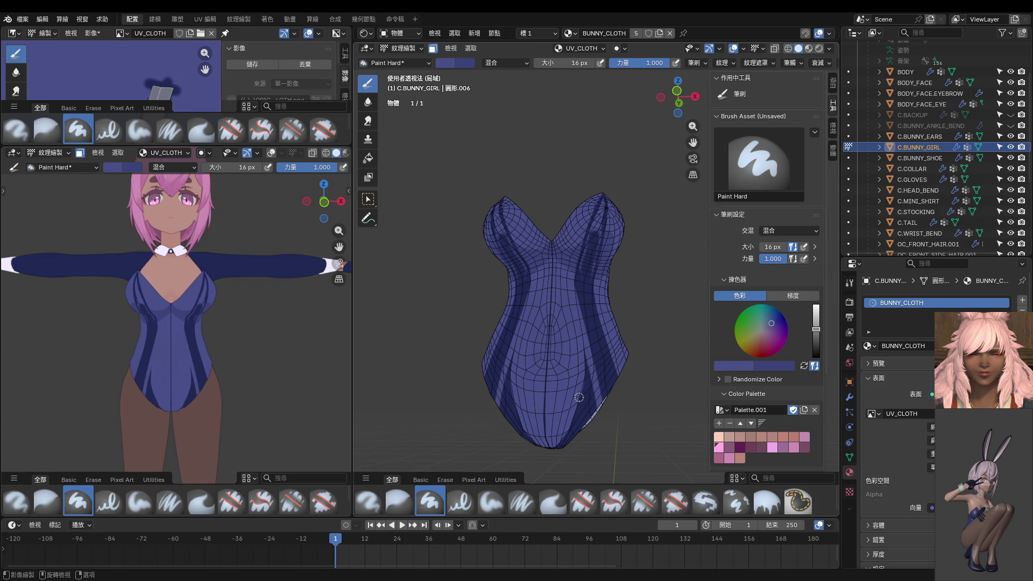
Snap to front orthographic view and enlarge the paint brush to 44 px.
key(KP_1)
scroll(579, 397, up, 2)
key(f)
click(554, 288)
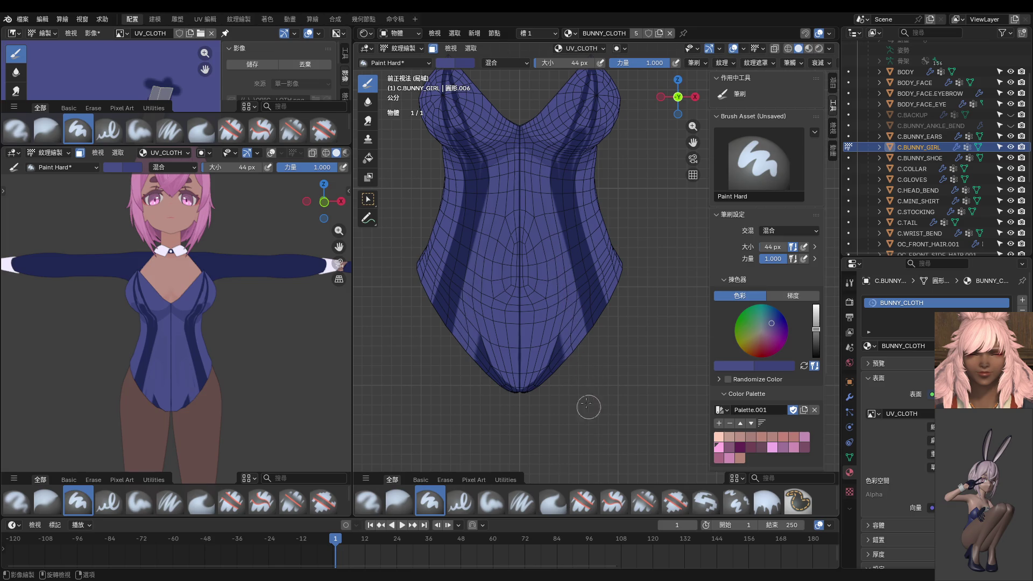
Undo the stripe ends, then paint dark shading into the crotch area from below.
key(ctrl+z)
key(ctrl+z)
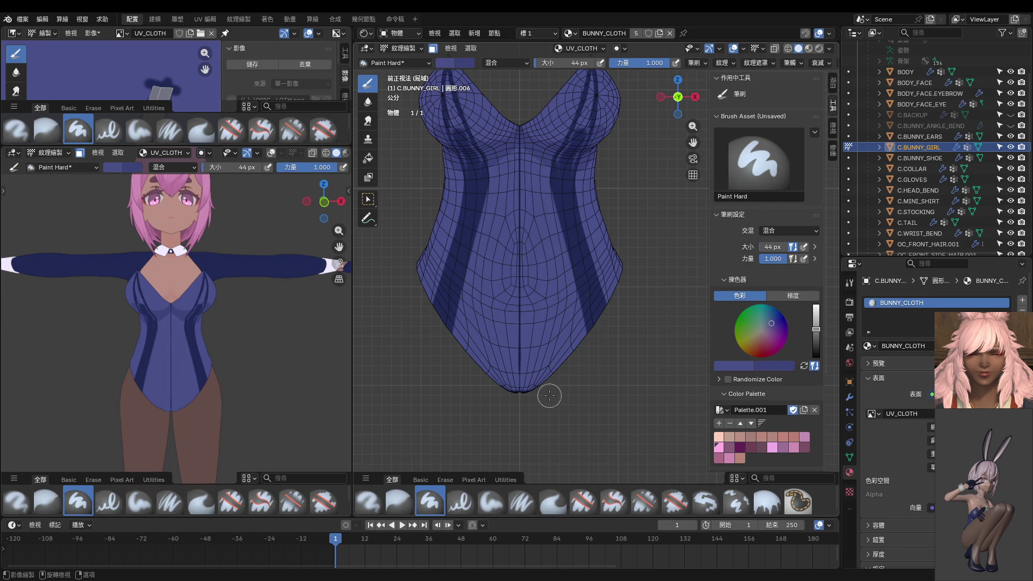
mouse_move(544, 404)
middle_down()
mouse_move(563, 316)
mouse_move(517, 314)
middle_up()
drag(513, 313, 484, 389)
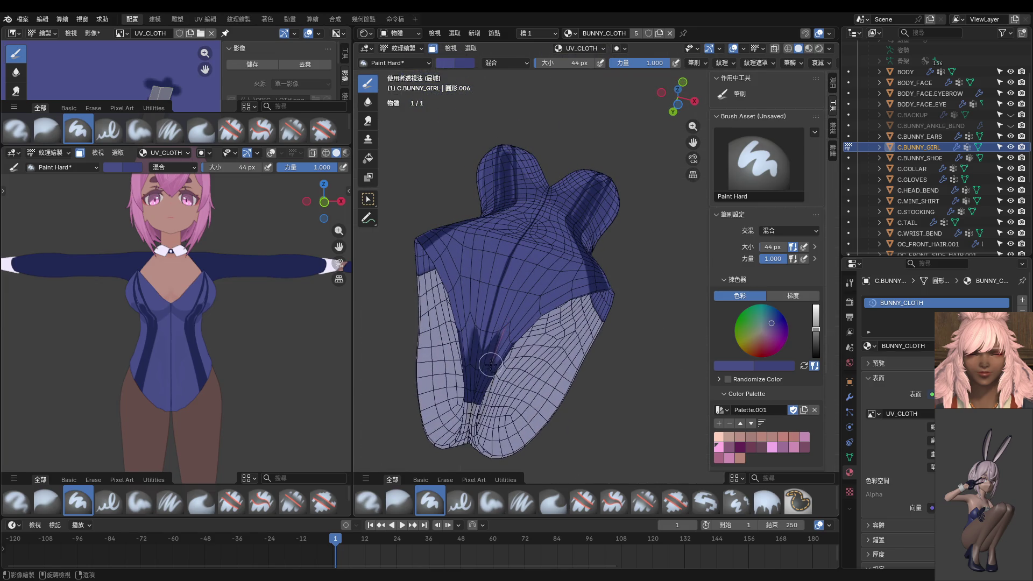
middle_drag(522, 378, 519, 432)
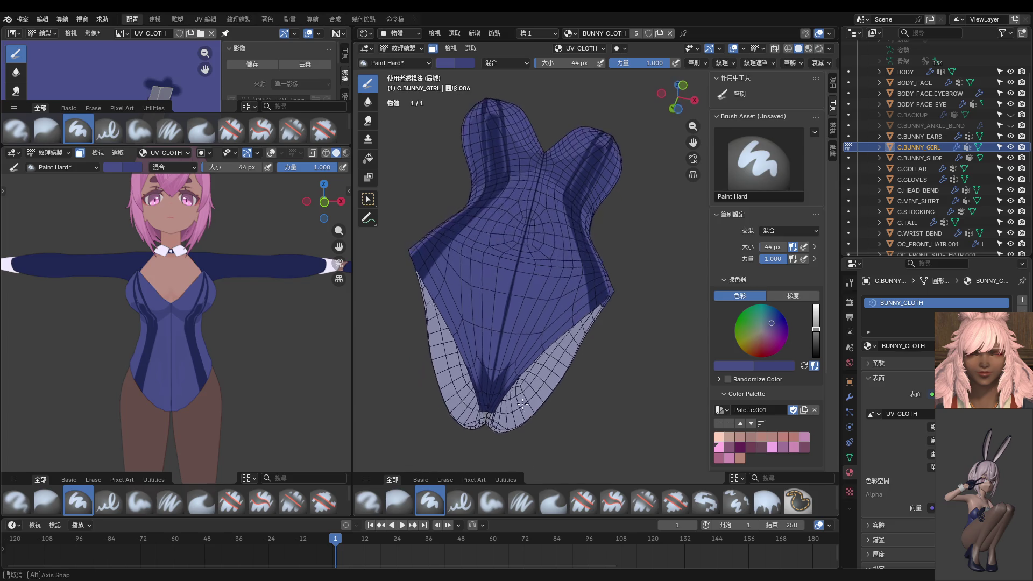
key(KP_1)
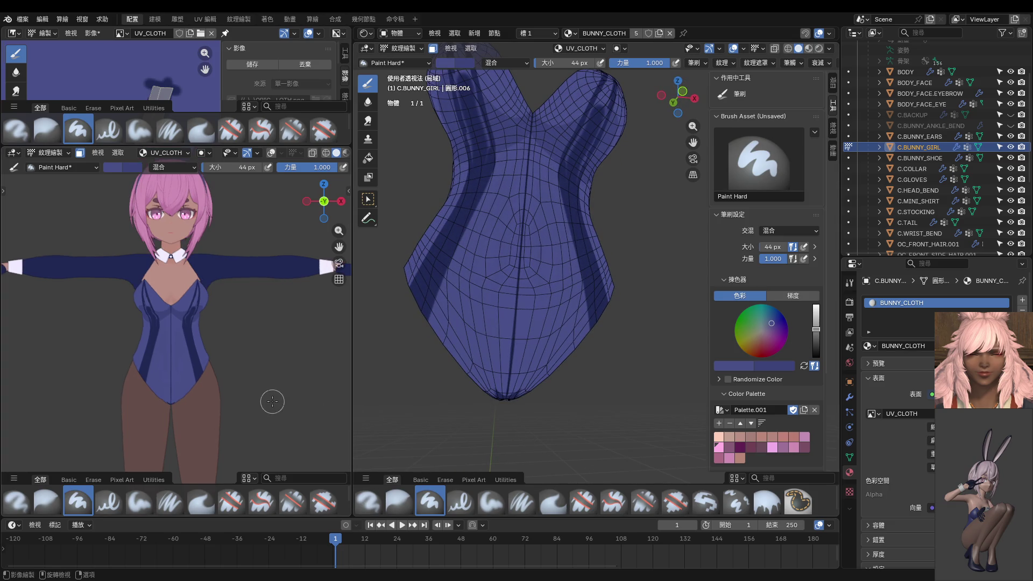
Lighten the dark streak along the crotch crease and return to front orthographic view.
middle_drag(547, 401, 503, 324)
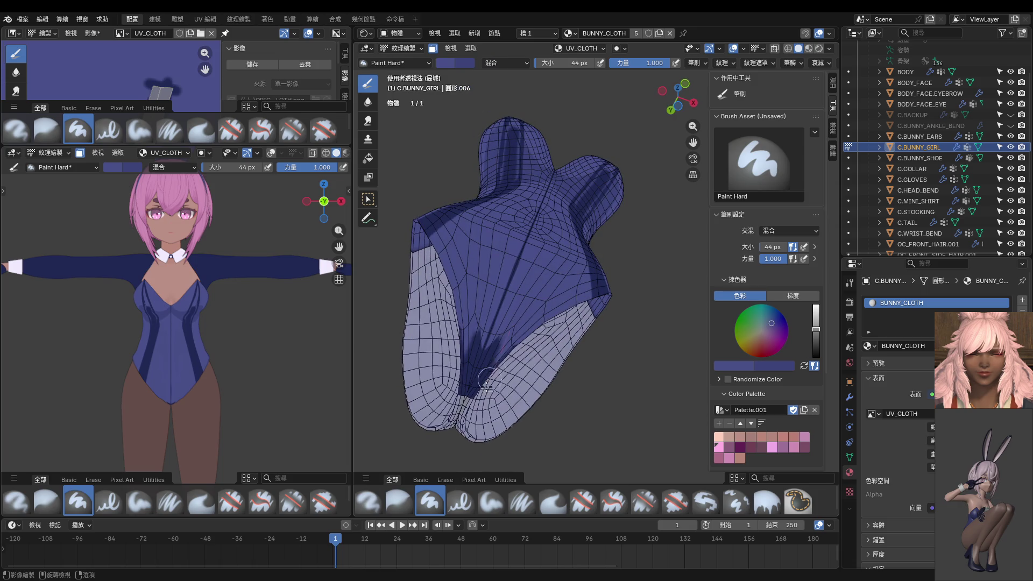
drag(501, 343, 468, 396)
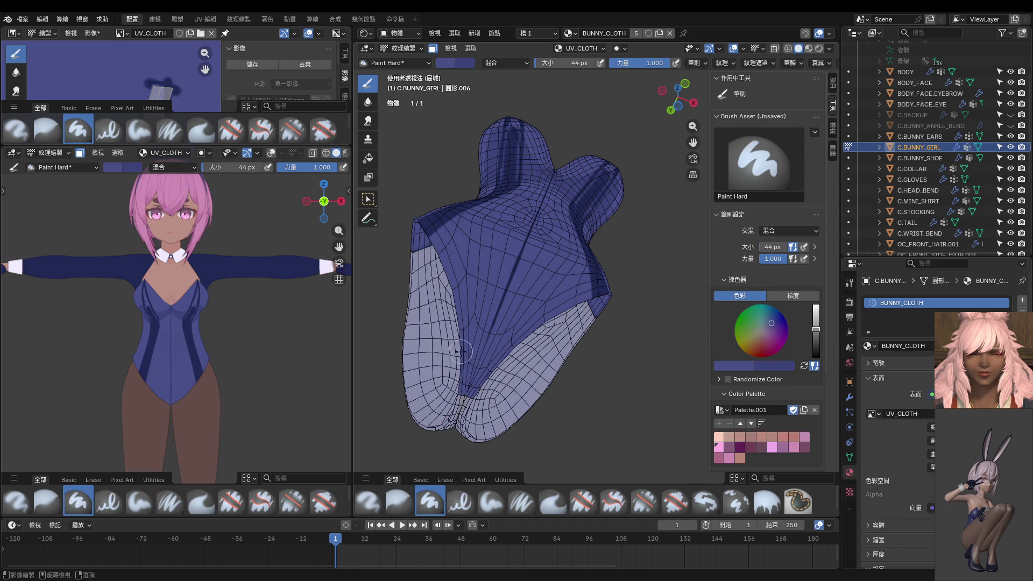
middle_drag(466, 423, 520, 383)
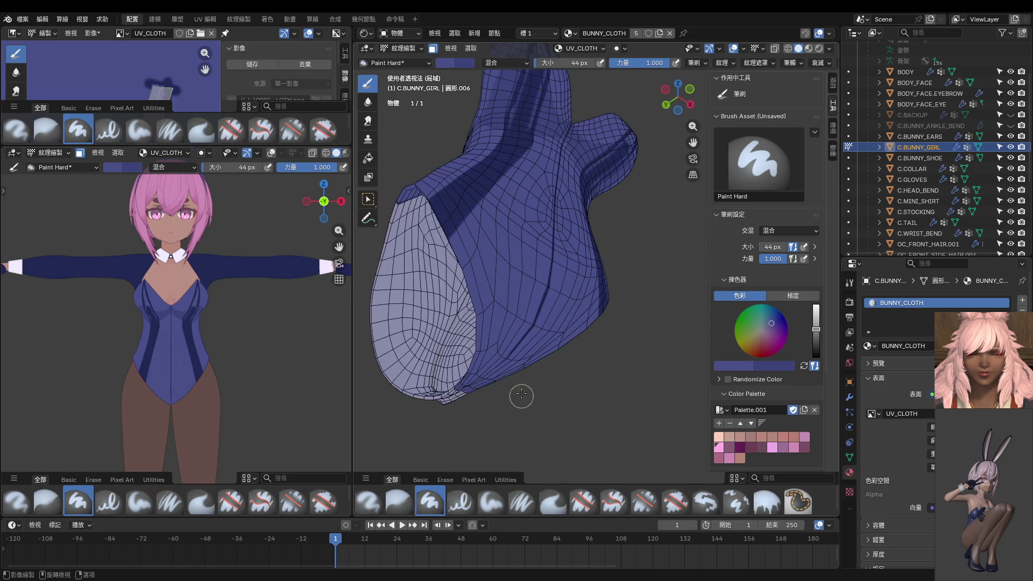
middle_drag(461, 439, 512, 392)
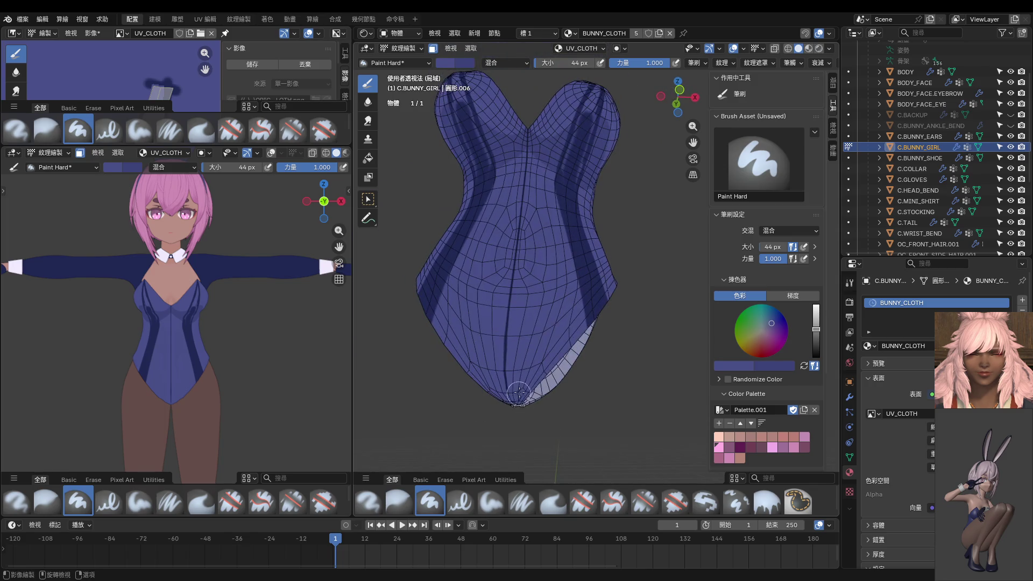
key(KP_1)
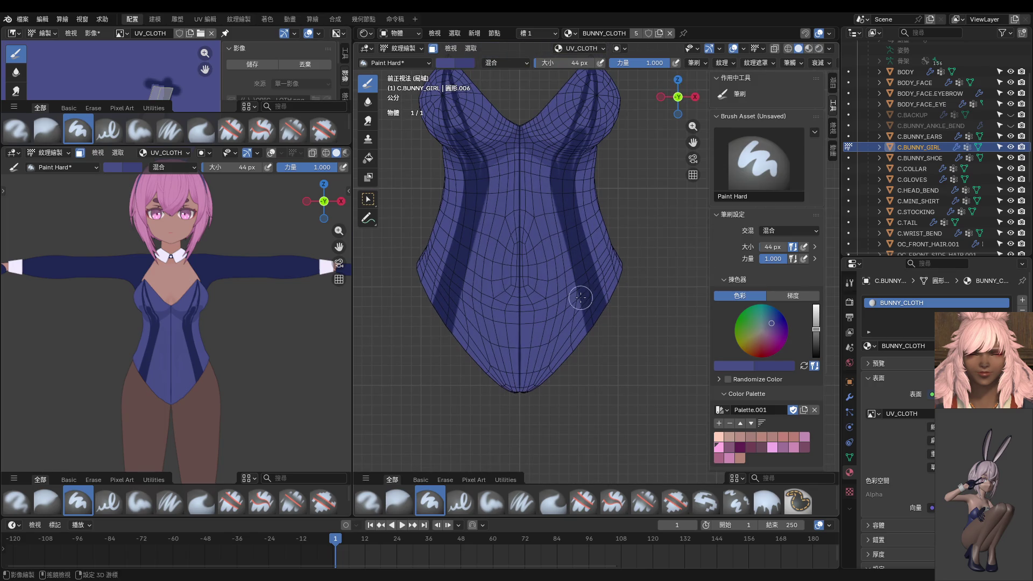
shift+scroll(572, 285, up, 3)
Stroke base blue over both dark side stripes until the bodysuit front is plain again.
drag(577, 153, 598, 470)
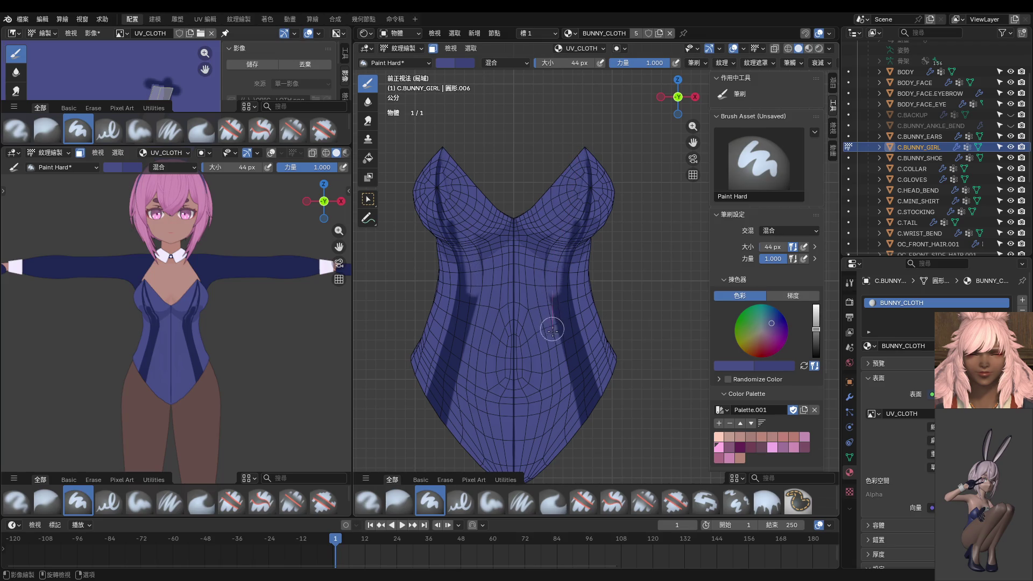
mouse_move(566, 220)
mouse_down()
mouse_move(571, 377)
mouse_move(604, 392)
mouse_up()
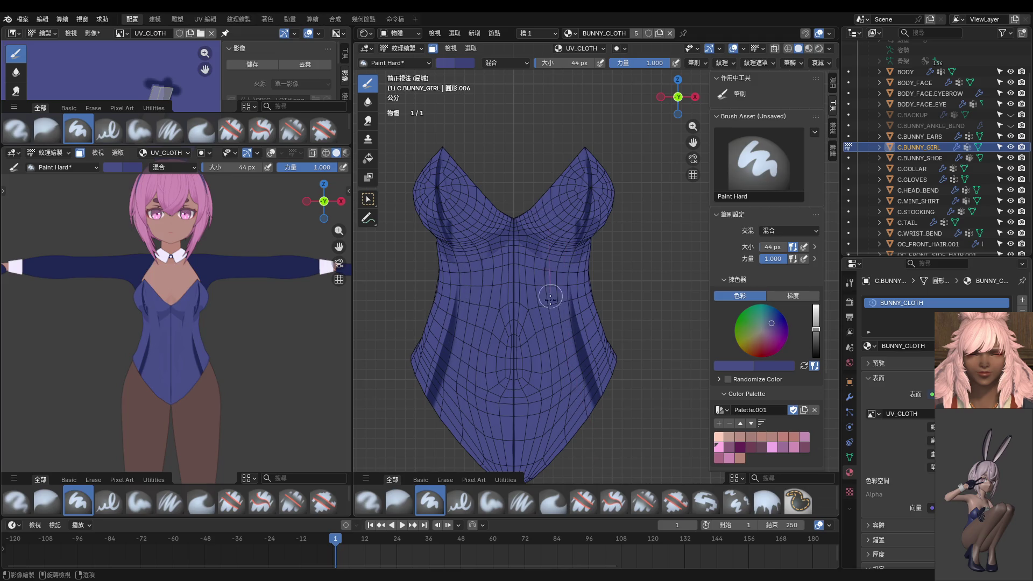
drag(570, 331, 602, 404)
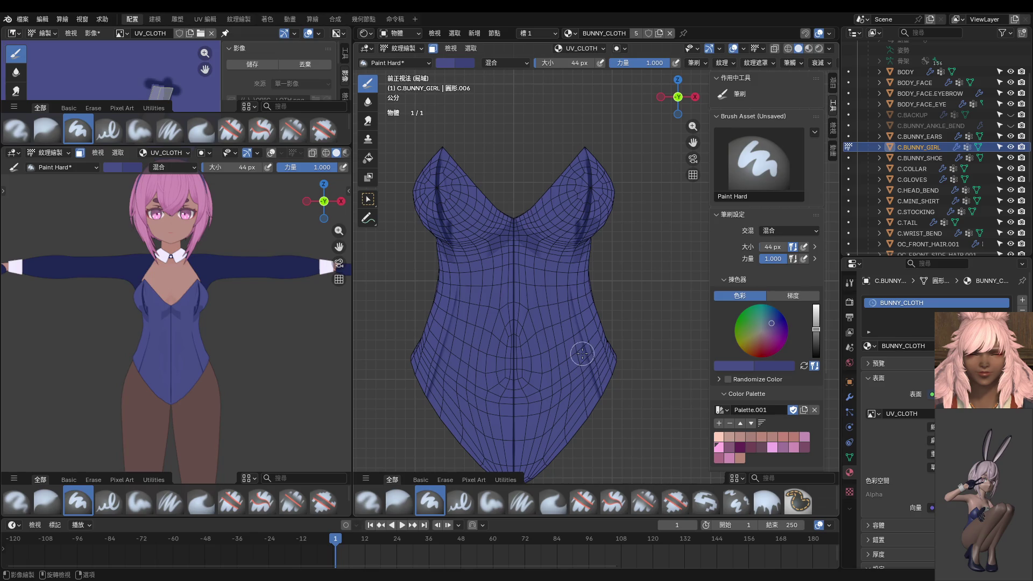
drag(581, 309, 606, 404)
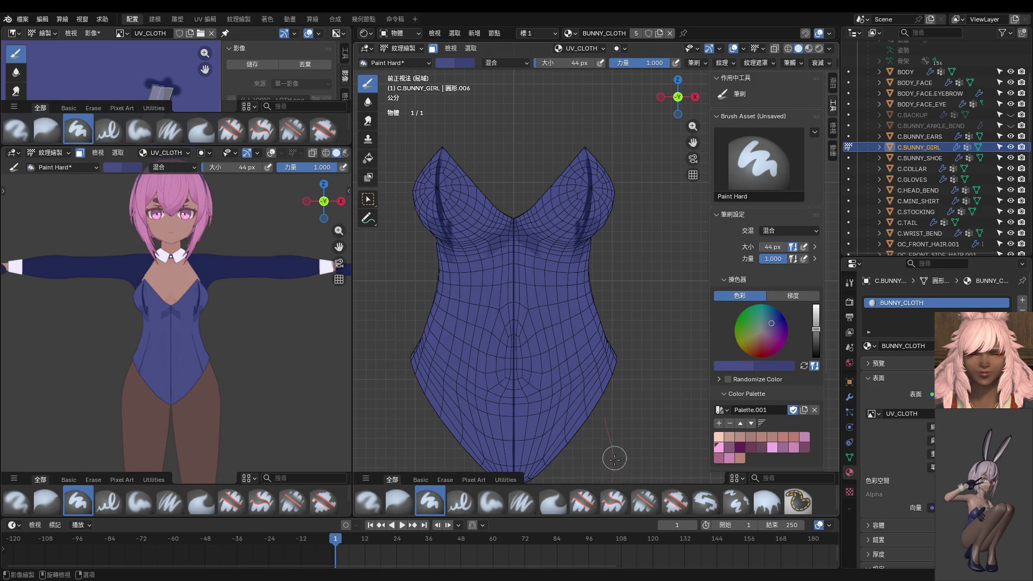
scroll(606, 335, up, 1)
scroll(605, 334, up, 1)
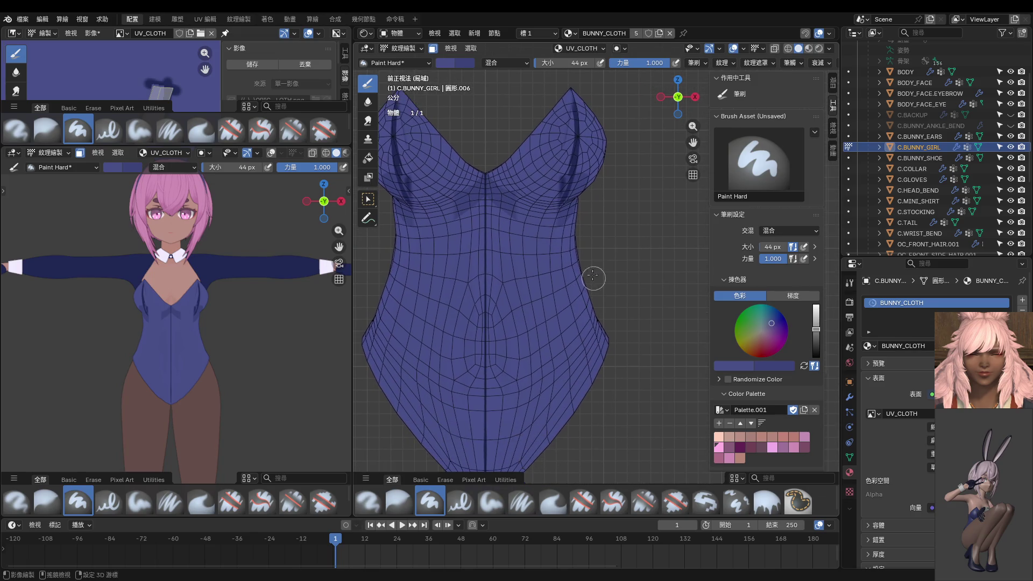
drag(573, 144, 553, 253)
shift+scroll(550, 299, up, 2)
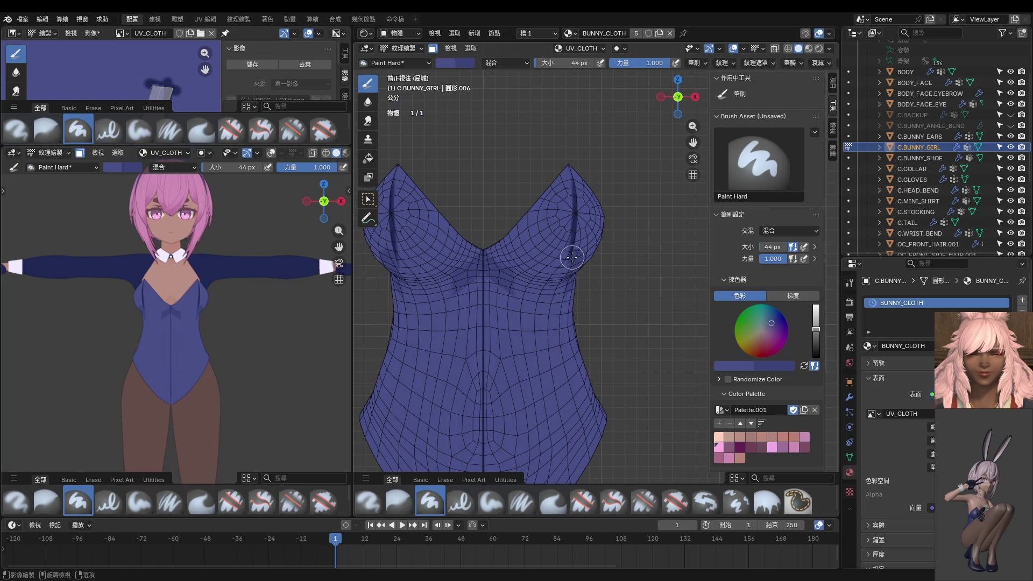
key(f)
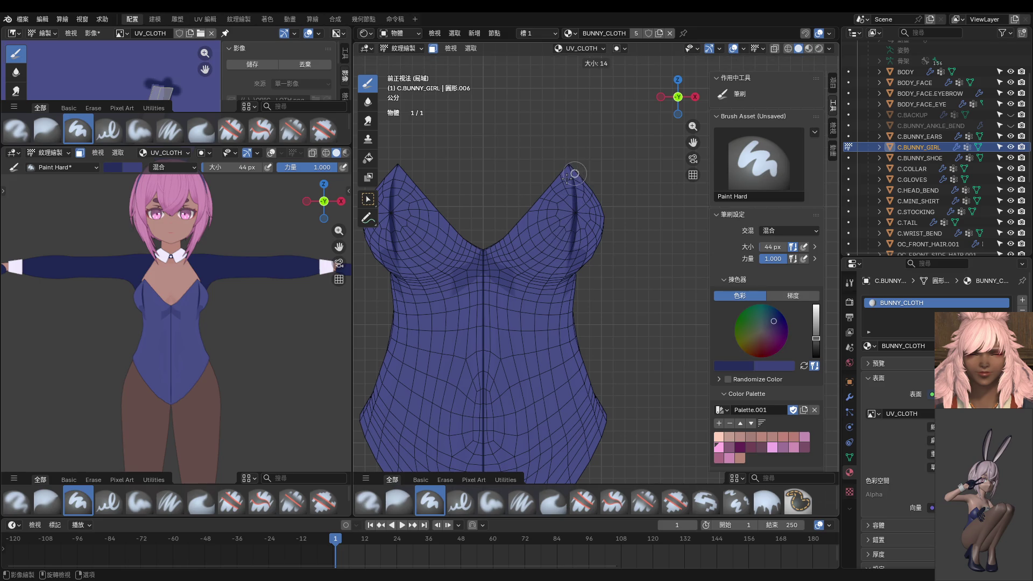
With an 8 px brush, draw thin dark seam lines down both sides of the bodysuit.
click(570, 165)
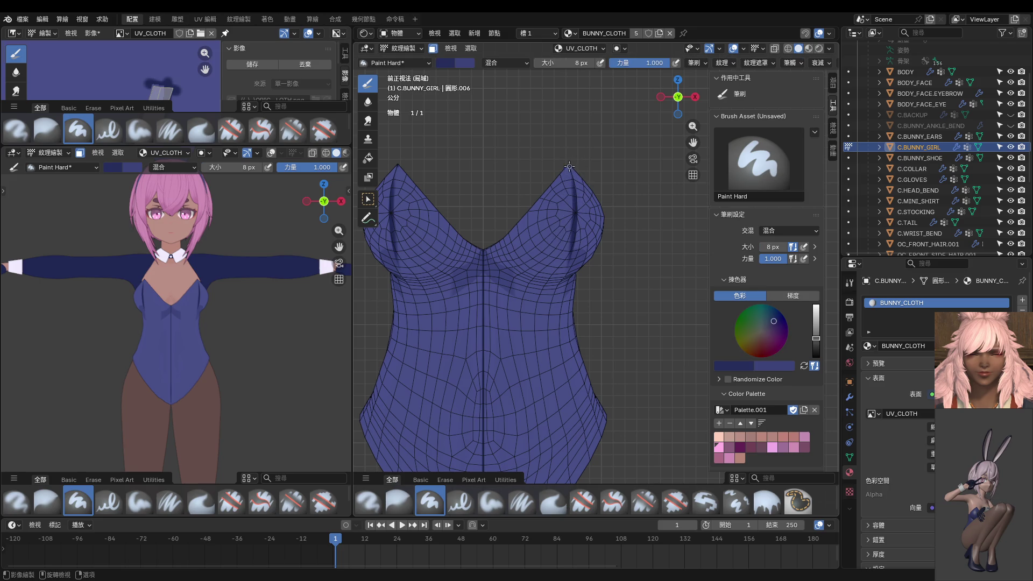
drag(579, 205, 582, 218)
drag(526, 350, 579, 464)
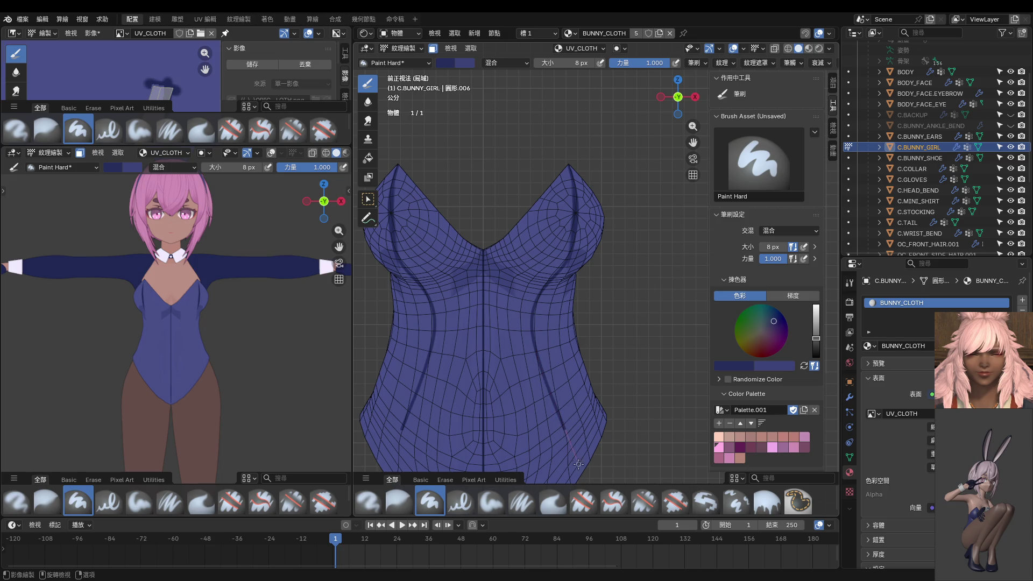
shift+middle_drag(527, 347, 536, 280)
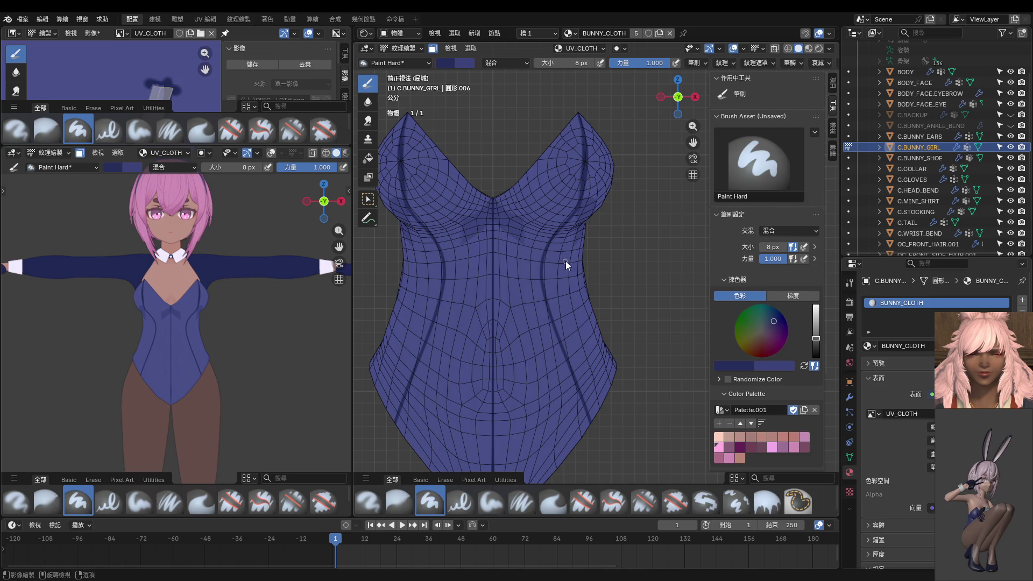
Undo the trial seam lines and set the brush size to 38 px.
key(ctrl+z)
key(f)
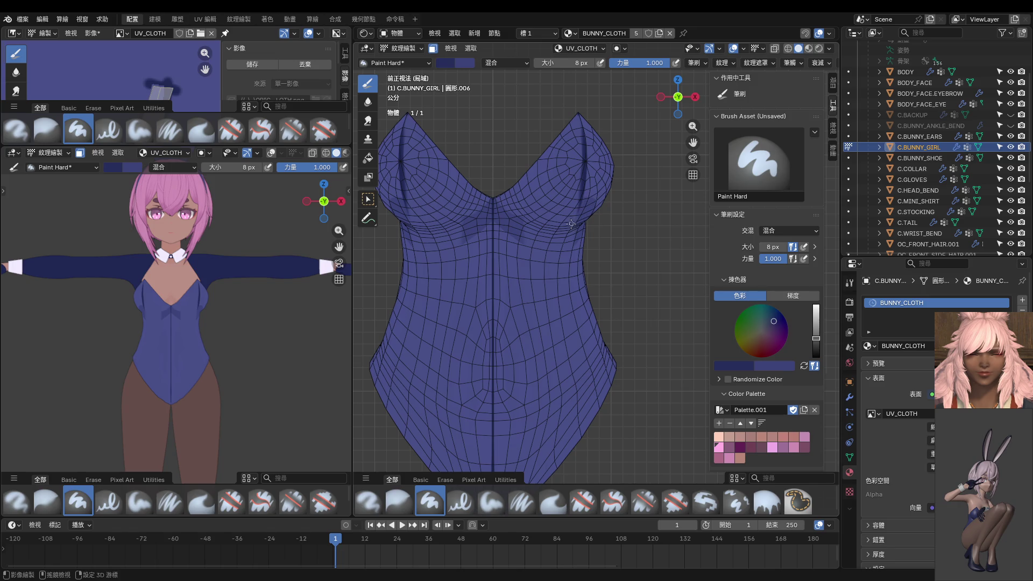
click(571, 168)
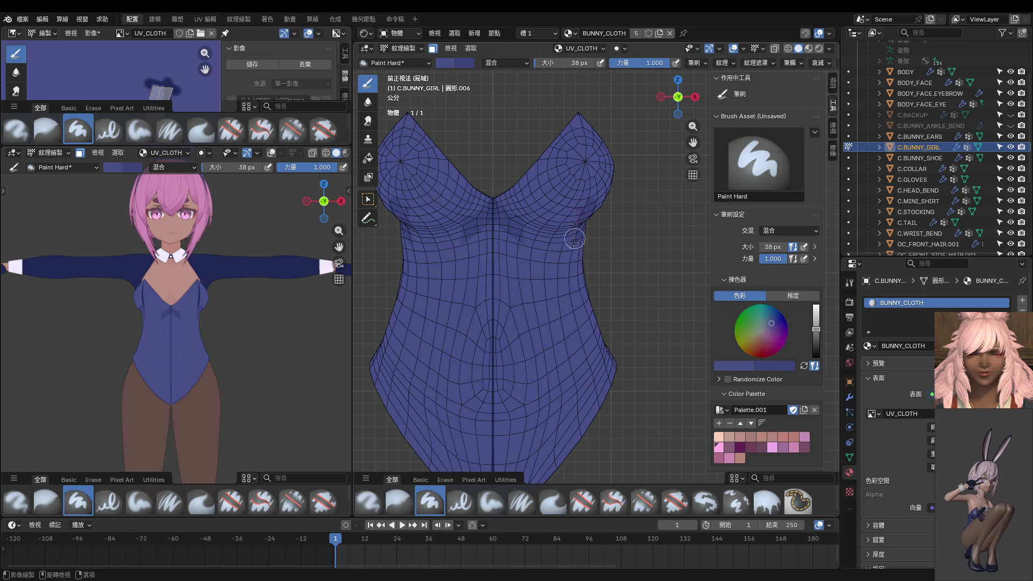
Sample the bodysuit's blue as brush colour and shrink the brush back to 8 px.
key(s)
click(496, 254)
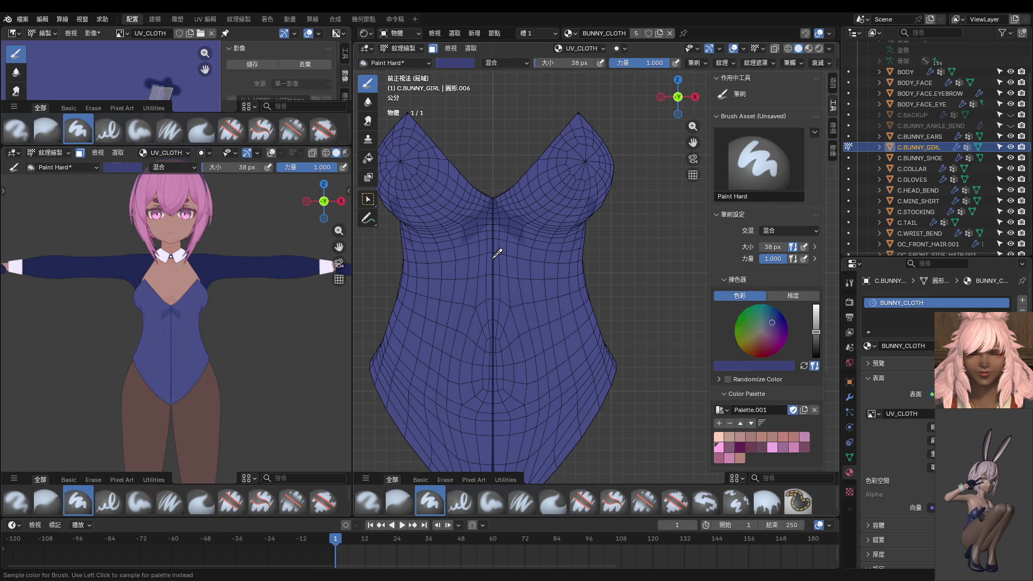
shift+middle_drag(593, 184, 580, 200)
key(f)
click(573, 159)
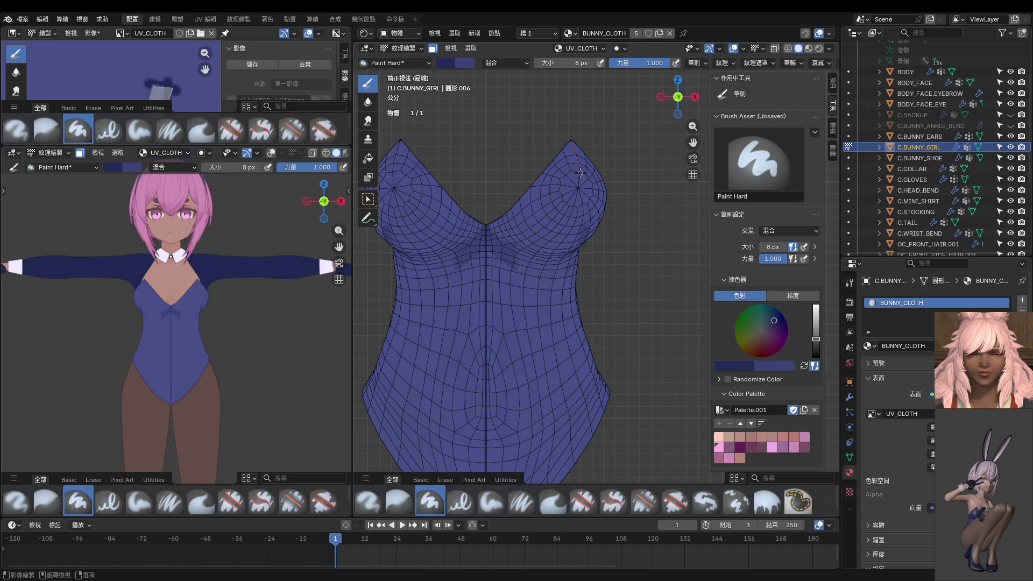
Draw trial seam lines from the cups down both sides to the hem, undoing each attempt.
drag(580, 173, 585, 207)
drag(580, 222, 538, 283)
key(ctrl+z)
key(ctrl+z)
mouse_move(582, 185)
mouse_down()
mouse_move(562, 270)
mouse_move(530, 285)
mouse_up()
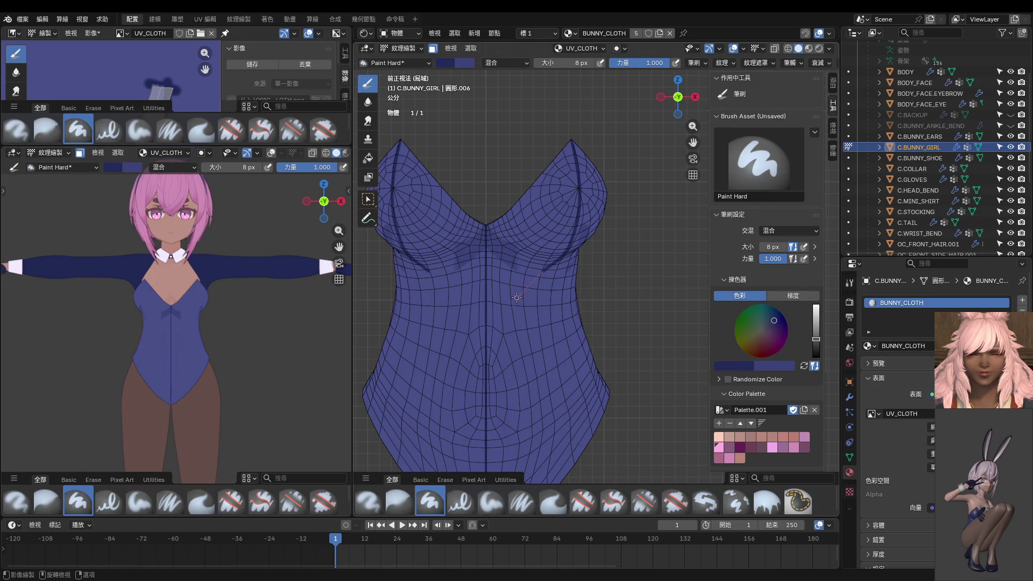
drag(522, 305, 610, 512)
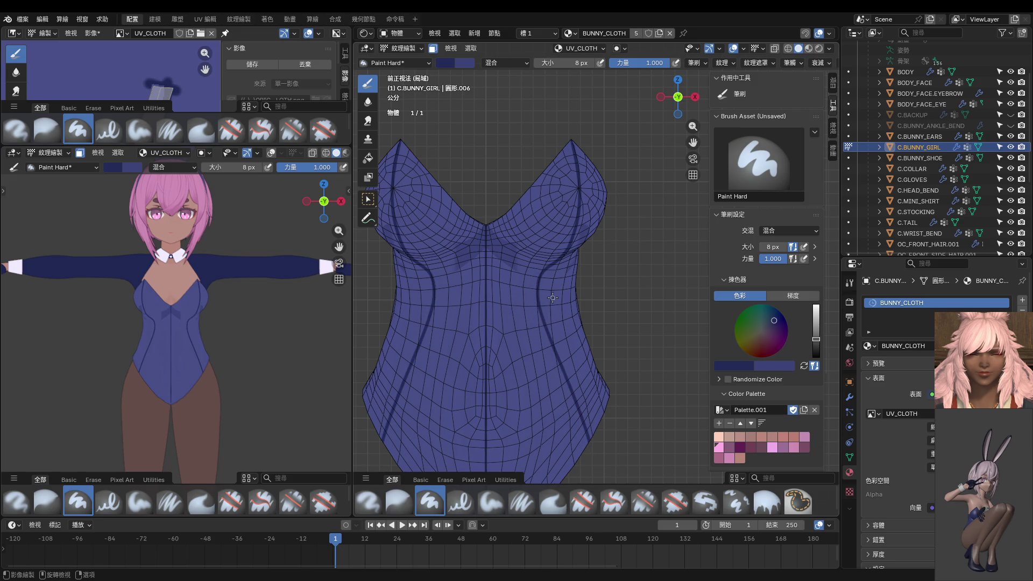
key(ctrl+z)
Retry the seam down the breast edge to the waist, undo it, and stroke the right breast edge again.
drag(580, 178, 549, 283)
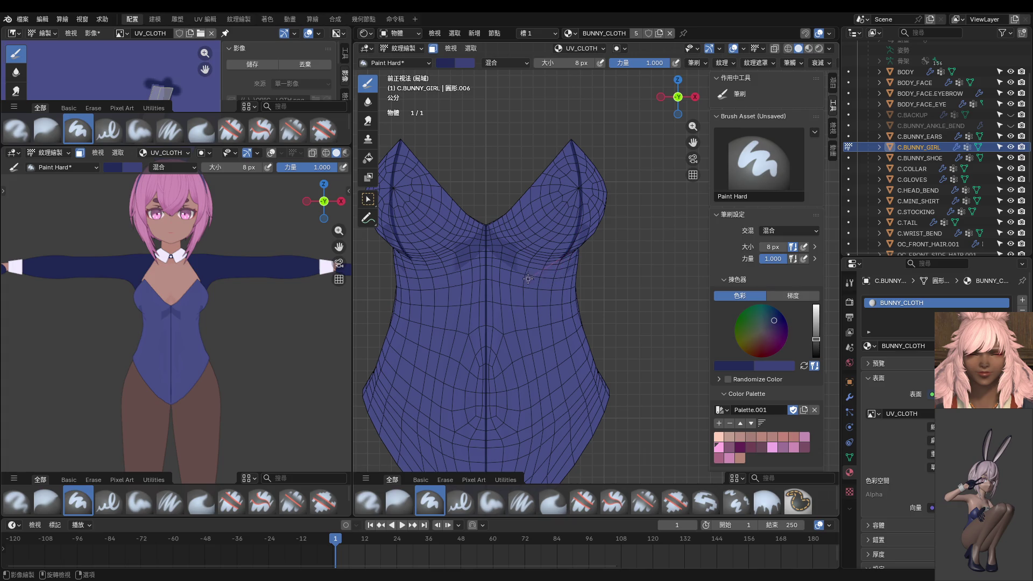
drag(549, 283, 585, 449)
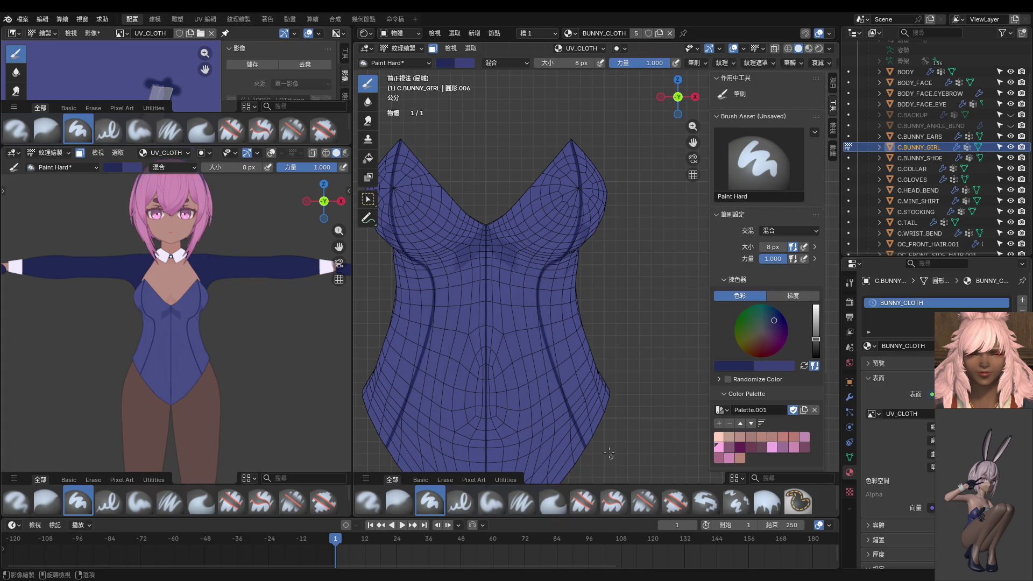
key(ctrl+z)
scroll(561, 282, down, 1)
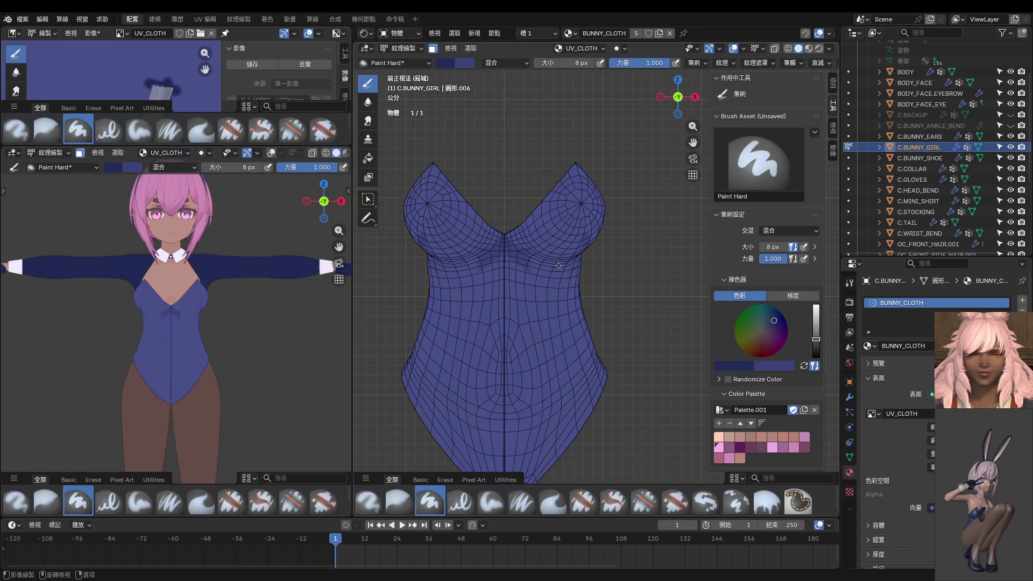
scroll(559, 267, up, 1)
scroll(552, 264, up, 1)
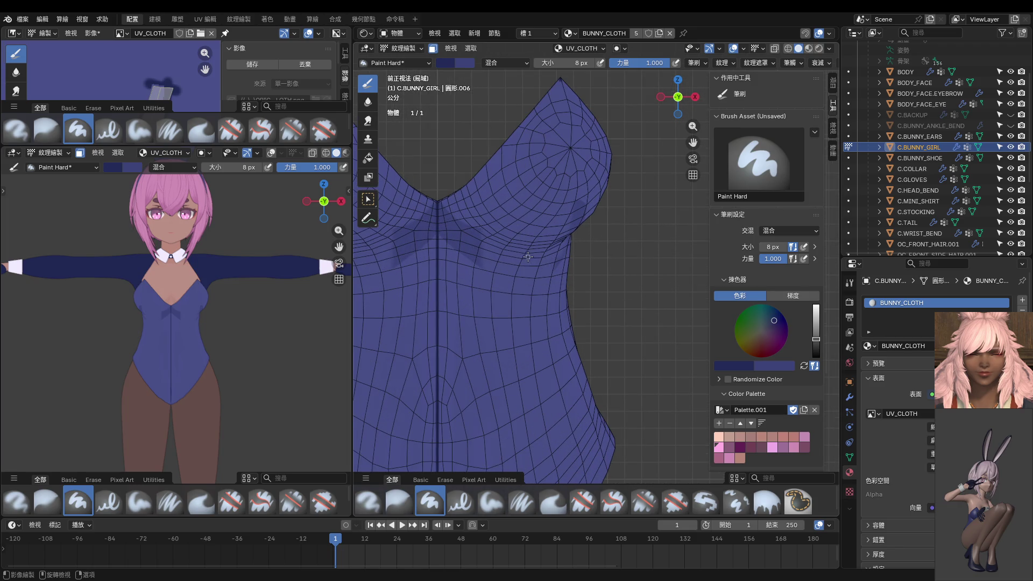
scroll(523, 260, down, 1)
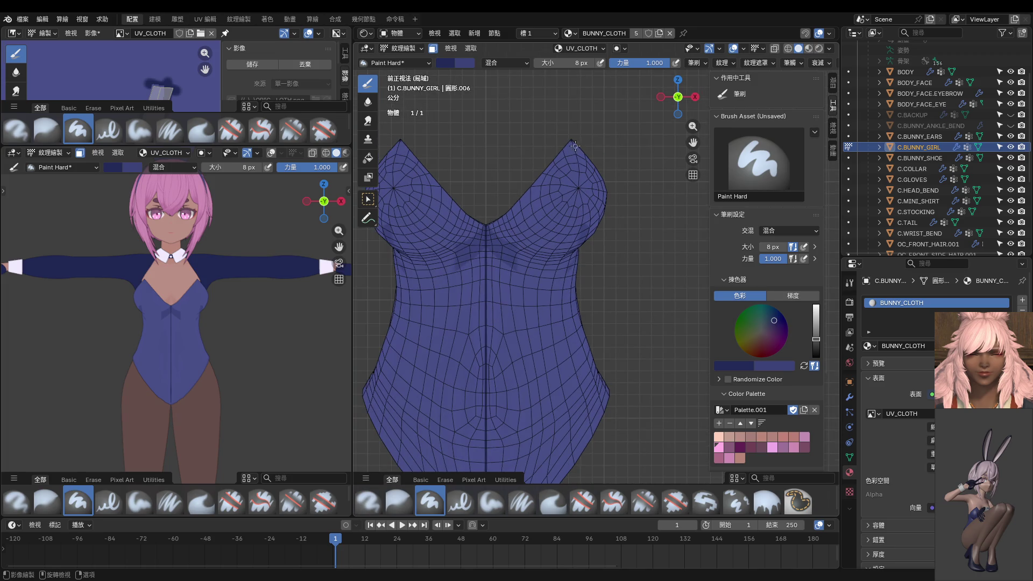
mouse_move(572, 146)
mouse_down()
mouse_move(581, 193)
mouse_move(570, 241)
mouse_move(524, 283)
mouse_move(583, 380)
mouse_move(602, 479)
mouse_move(598, 464)
mouse_up()
Redo the mirrored seam down the outer breast edge and sides, undoing earlier tries, then check from an angle.
key(ctrl+z)
mouse_move(586, 181)
mouse_down()
mouse_move(592, 226)
mouse_move(569, 263)
mouse_move(526, 273)
mouse_move(511, 256)
mouse_move(569, 403)
mouse_move(646, 489)
mouse_up()
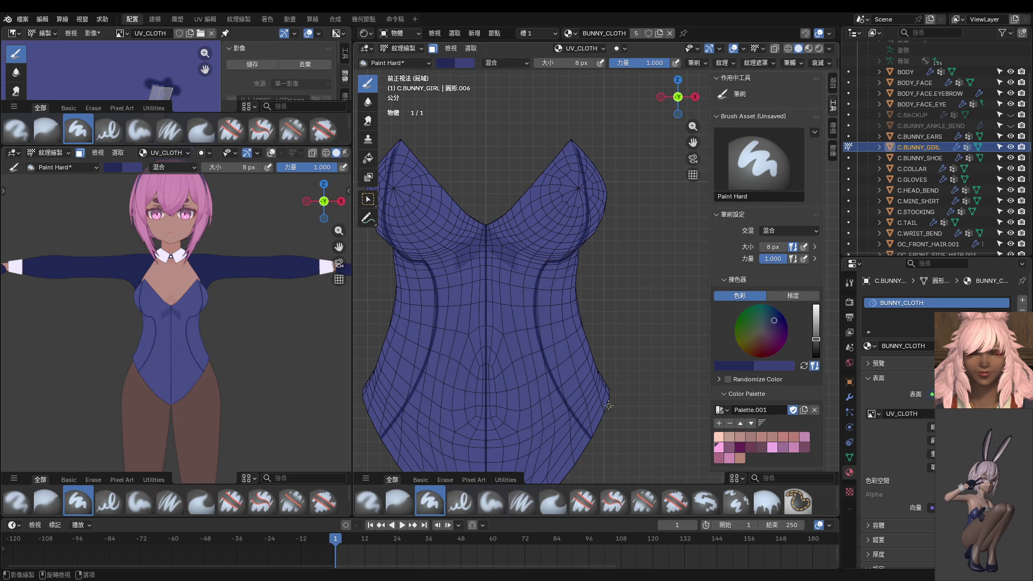
key(ctrl+z)
mouse_move(575, 143)
mouse_down()
mouse_move(582, 201)
mouse_move(569, 242)
mouse_move(511, 271)
mouse_move(573, 356)
mouse_move(605, 482)
mouse_move(601, 472)
mouse_up()
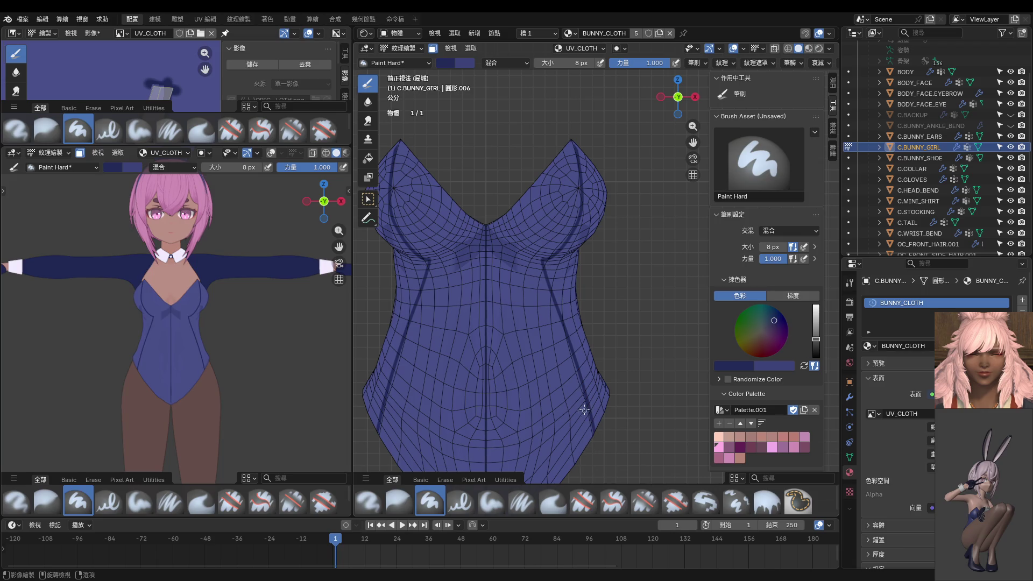
middle_drag(583, 410, 557, 150)
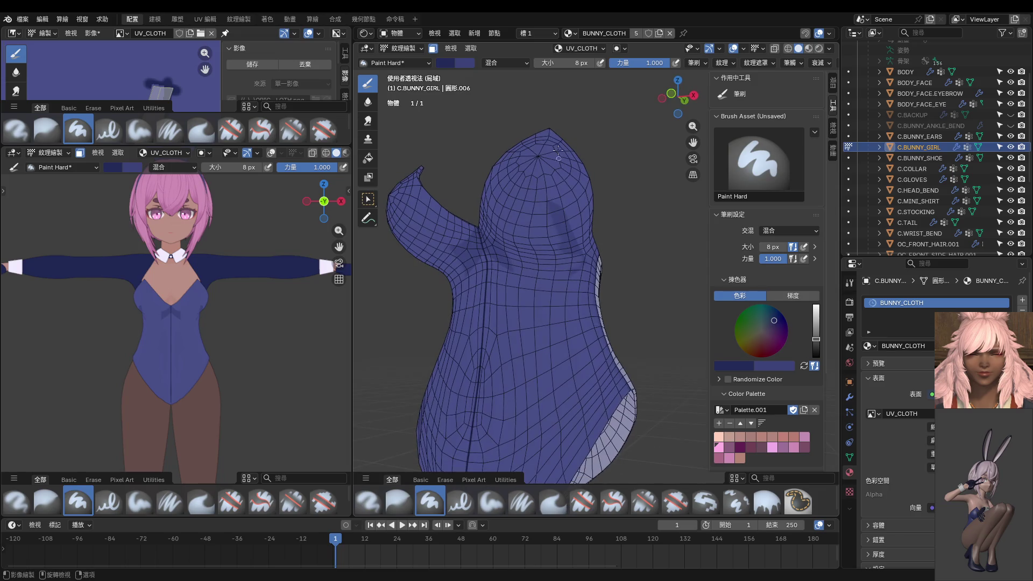
Paint a dark seam down the torso from the mesh top and reframe in front orthographic view.
mouse_move(534, 168)
mouse_down()
mouse_move(526, 226)
mouse_move(547, 297)
mouse_up()
mouse_move(547, 297)
middle_down()
mouse_move(564, 289)
mouse_move(543, 249)
middle_up()
drag(543, 250, 574, 484)
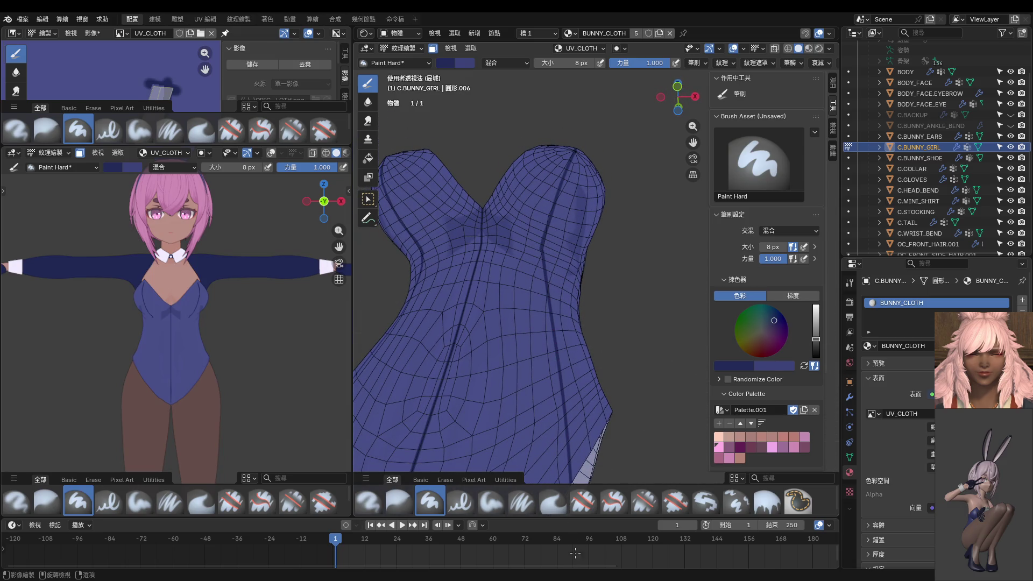
mouse_move(538, 333)
middle_down()
mouse_move(575, 339)
mouse_move(563, 322)
middle_up()
key(KP_1)
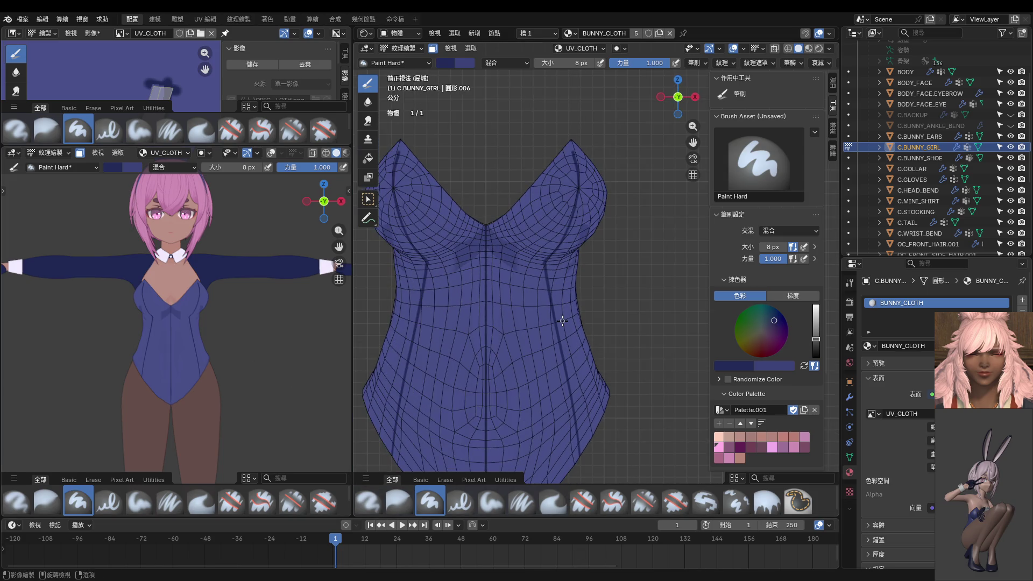
scroll(533, 307, up, 2)
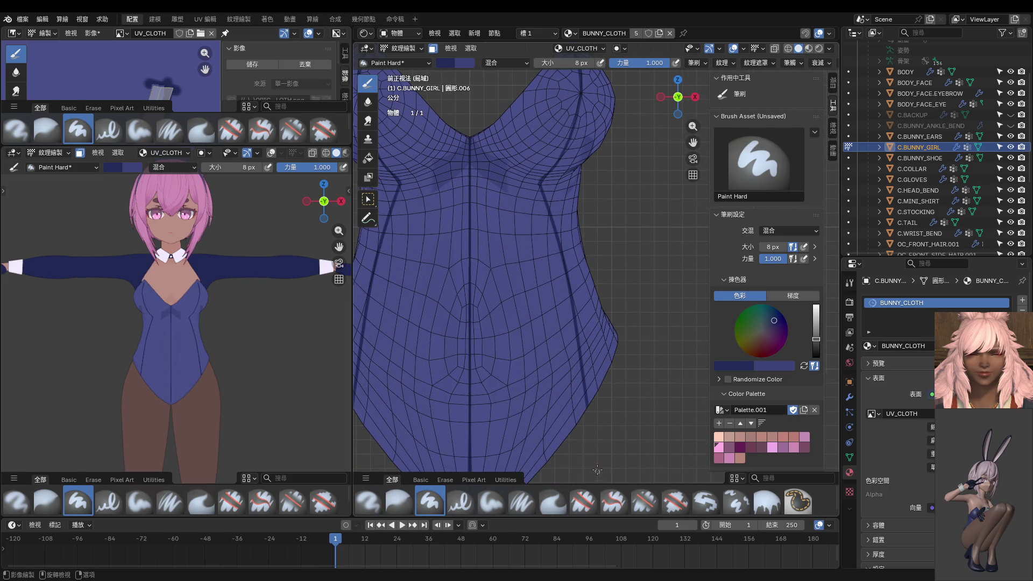
key(KP_Decimal)
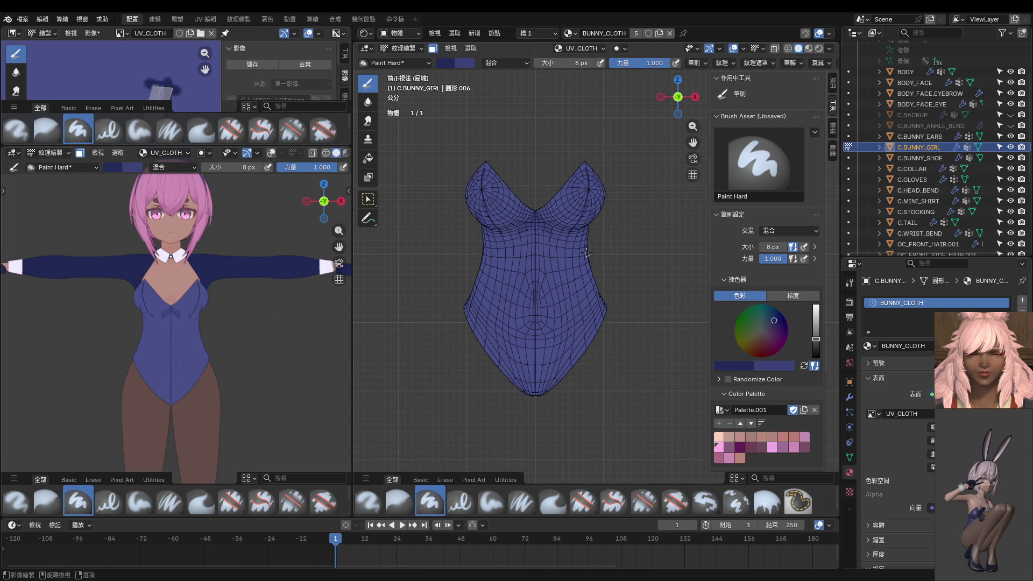
scroll(587, 291, up, 1)
scroll(588, 298, up, 2)
scroll(588, 308, up, 2)
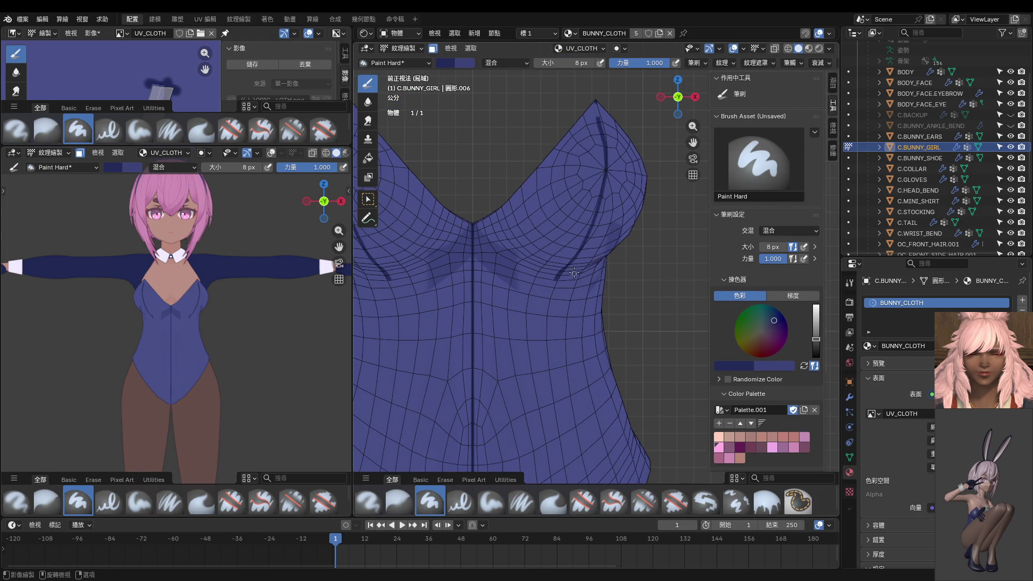
scroll(576, 274, up, 2)
middle_drag(566, 258, 560, 241)
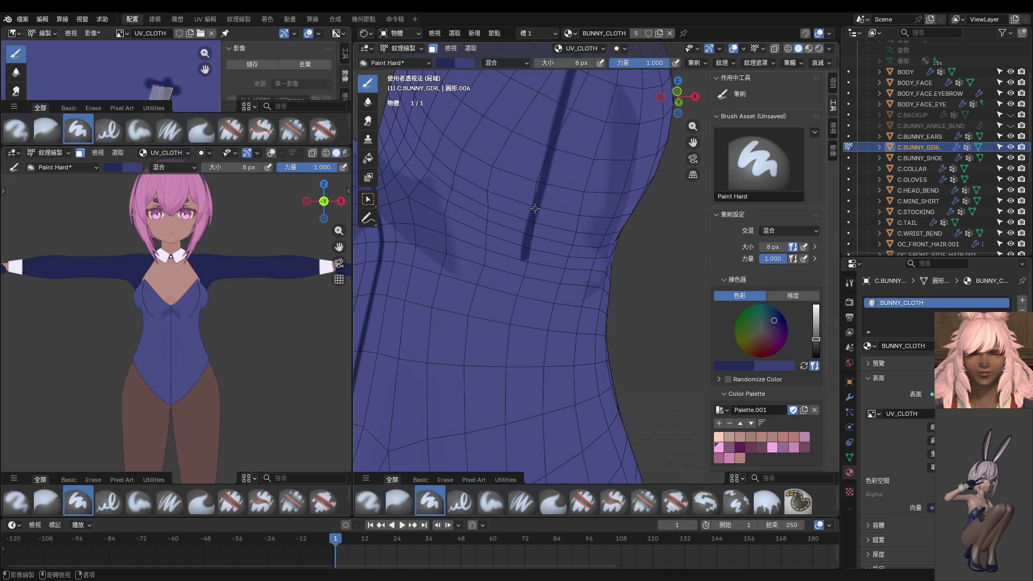
scroll(487, 302, down, 3)
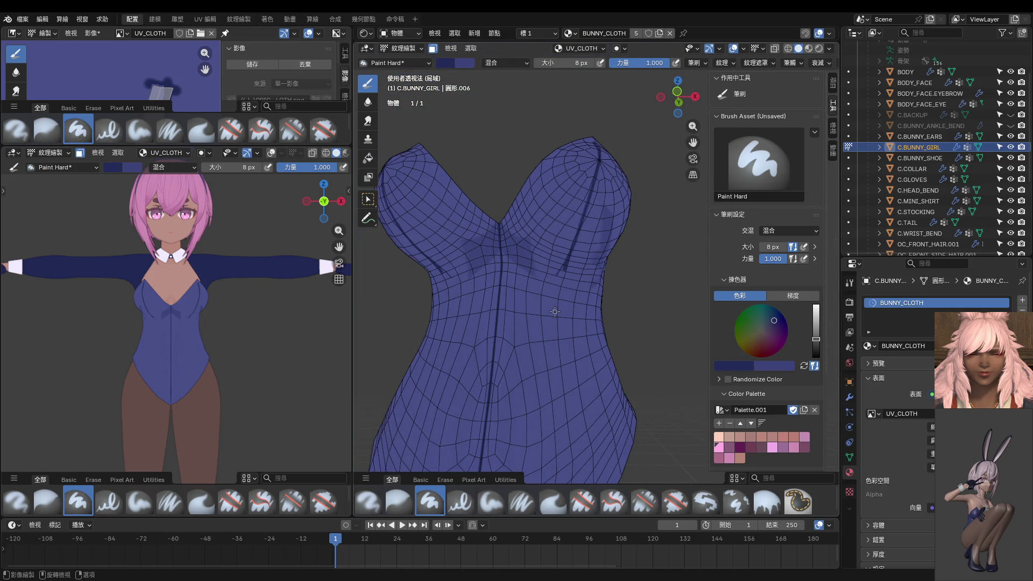
key(KP_1)
scroll(554, 312, up, 2)
scroll(552, 242, up, 1)
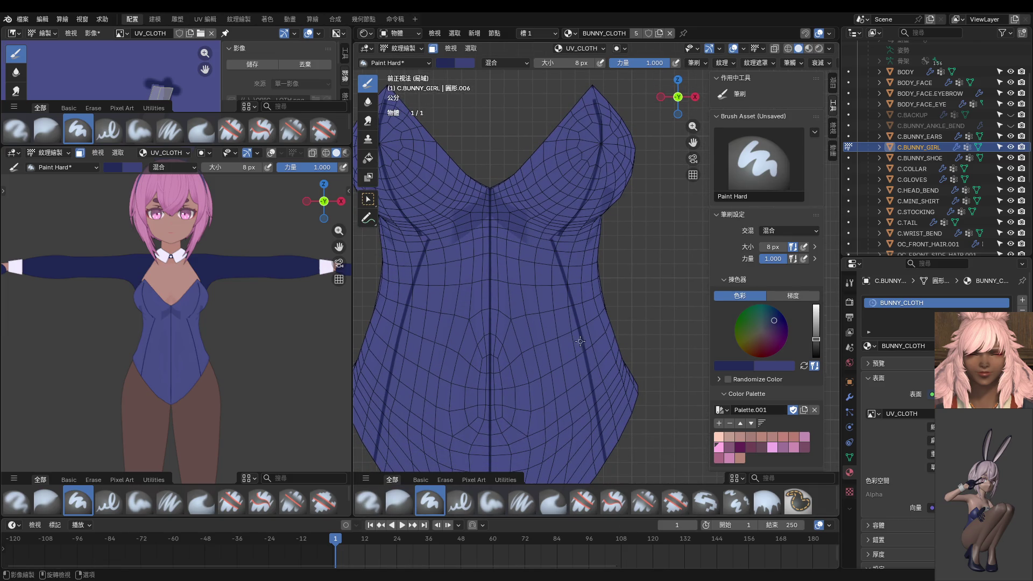
scroll(558, 298, up, 4)
scroll(559, 298, down, 2)
Try a straight seam line at the chest corner, then undo the recent dark lines.
mouse_move(569, 250)
mouse_down()
mouse_move(523, 286)
mouse_move(573, 258)
mouse_move(553, 268)
mouse_up()
drag(554, 267, 531, 302)
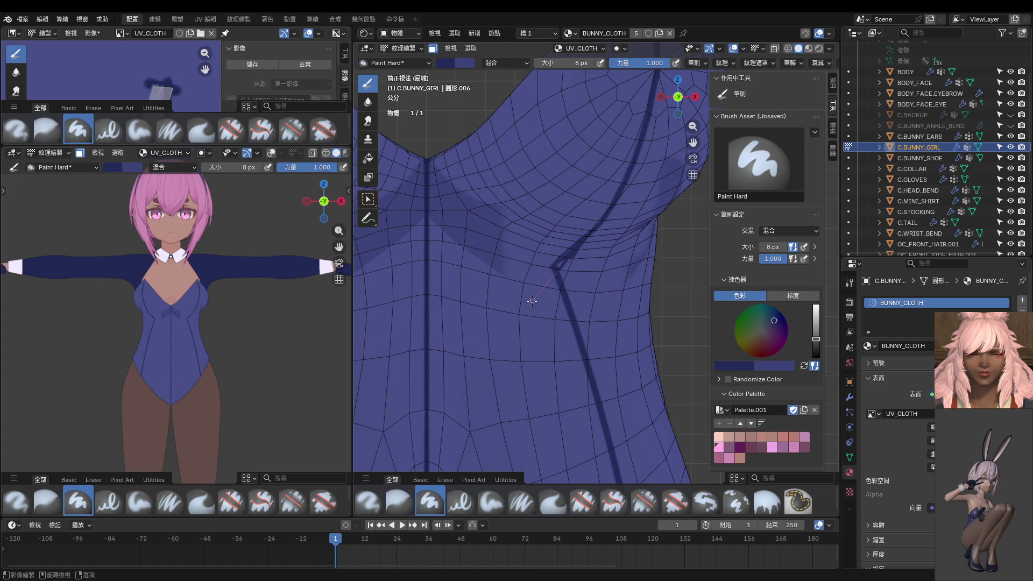
key(Home)
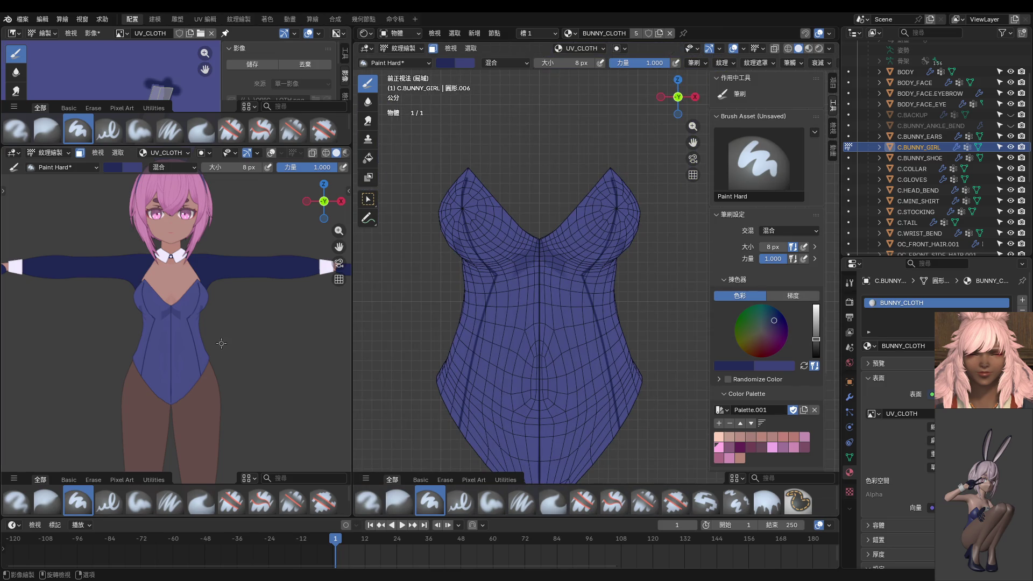
key(ctrl)
key(ctrl+z)
key(ctrl+z)
key(ctrl+z)
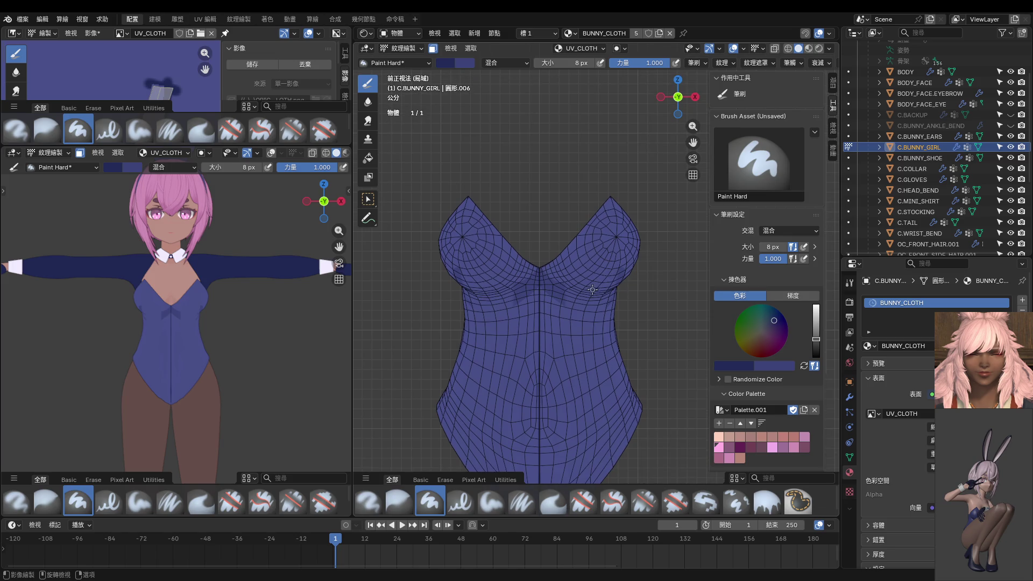
Attempt mirrored curved strokes up each cup three times, undoing each one.
drag(601, 278, 598, 165)
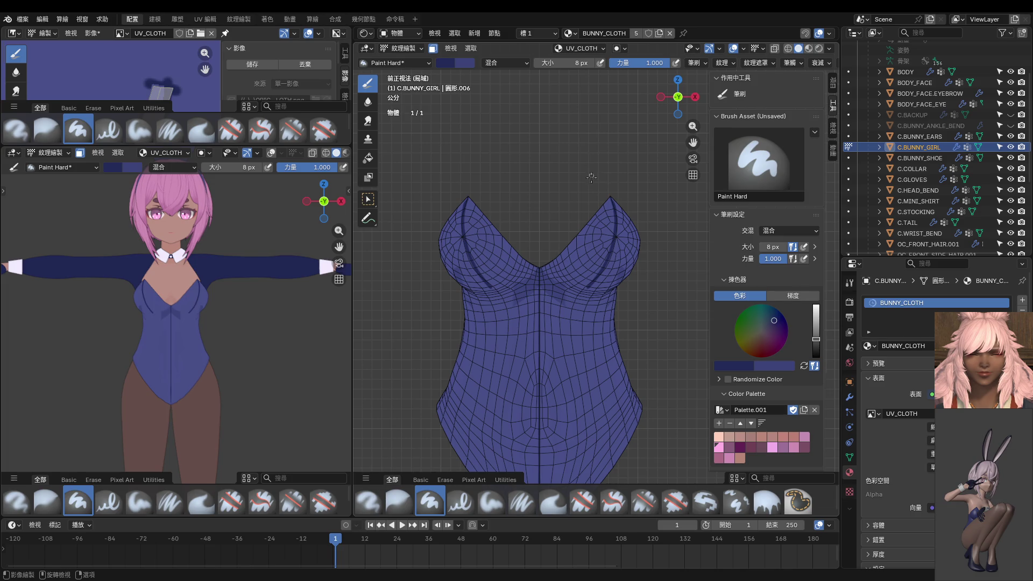
key(ctrl+z)
drag(591, 291, 574, 165)
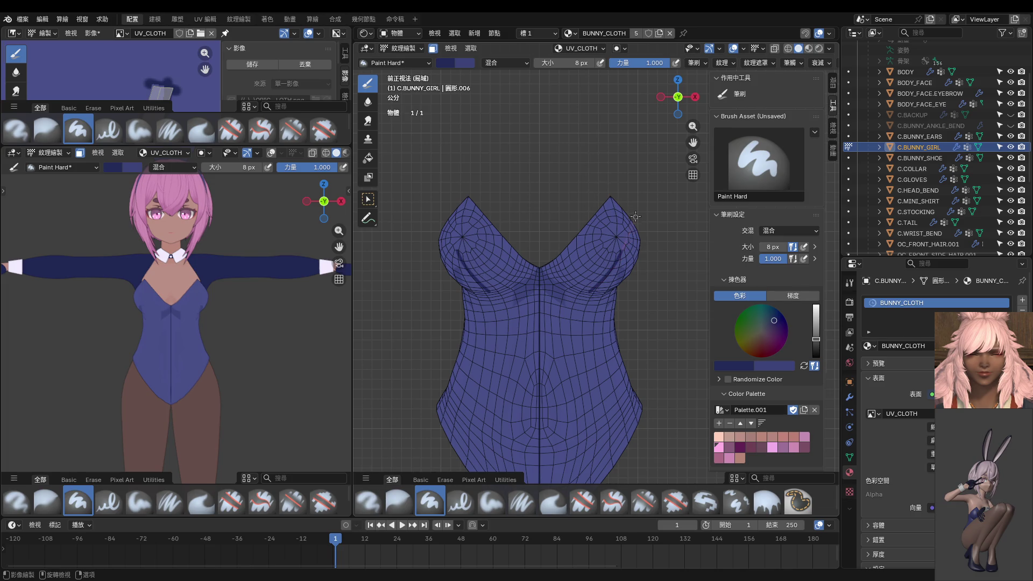
key(ctrl+z)
mouse_move(587, 285)
mouse_down()
mouse_move(623, 194)
mouse_move(578, 160)
mouse_up()
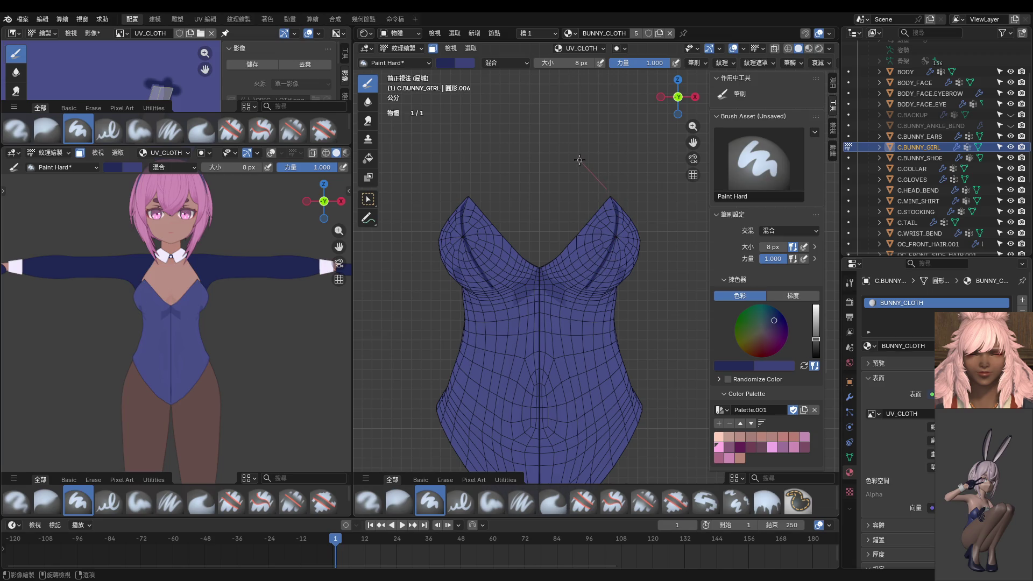
key(ctrl+z)
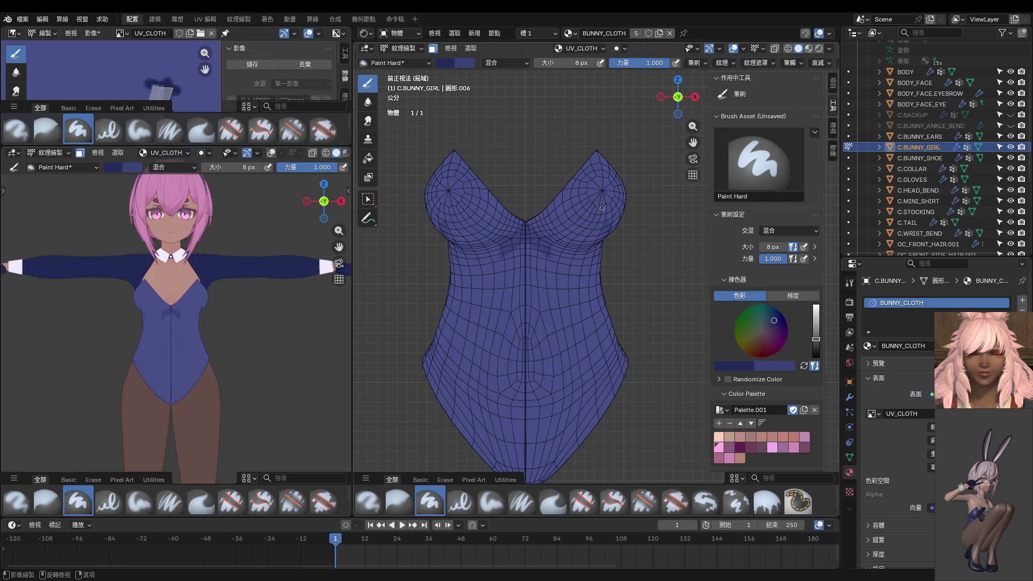
scroll(589, 172, up, 3)
scroll(589, 171, down, 2)
Paint the seam from each cup tip down the side and continue it down the torso toward the hips.
drag(617, 176, 627, 297)
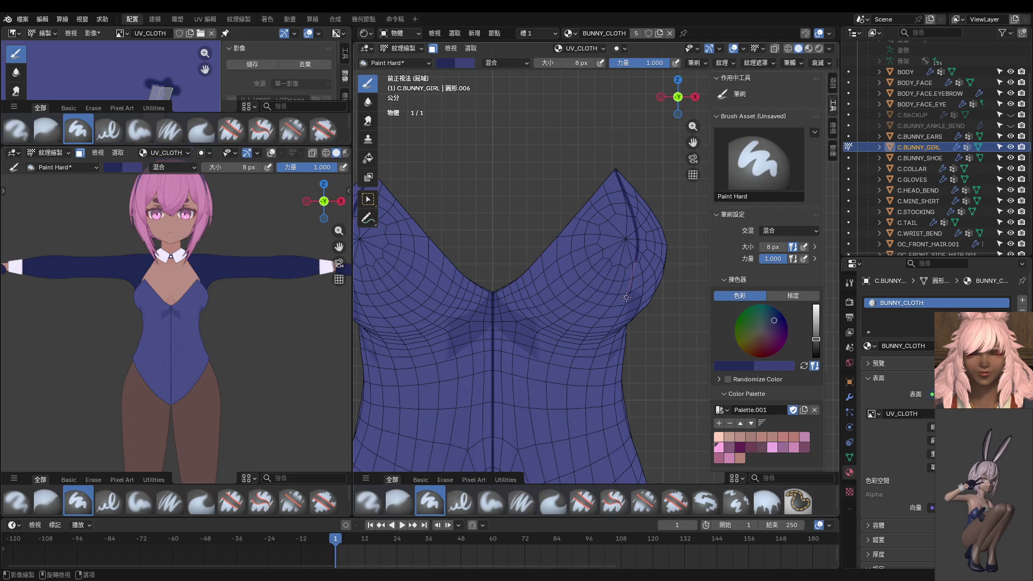
drag(626, 297, 559, 355)
key(ctrl+z)
mouse_move(629, 197)
mouse_down()
mouse_move(612, 347)
mouse_move(585, 347)
mouse_up()
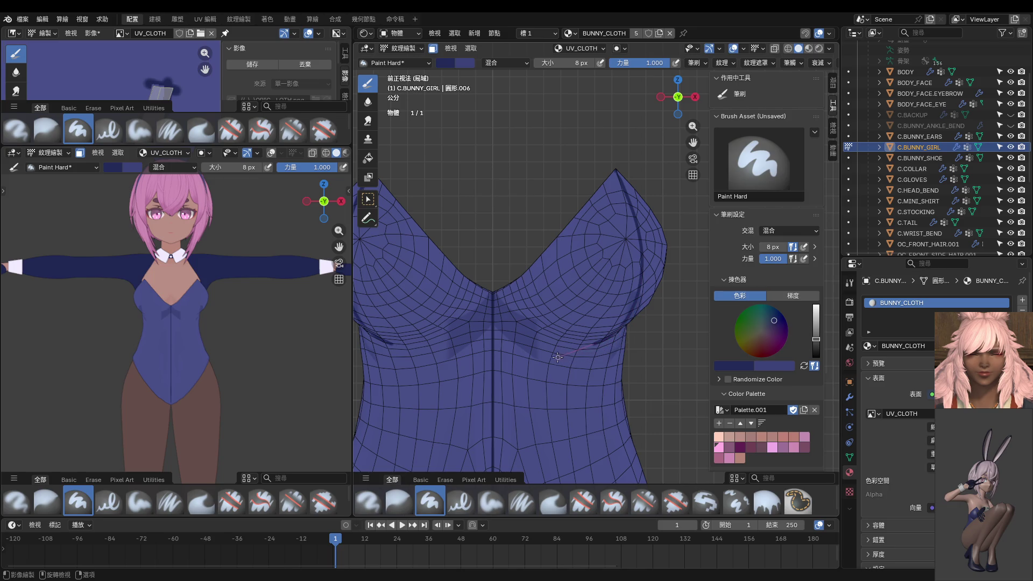
shift+middle_drag(571, 365, 551, 149)
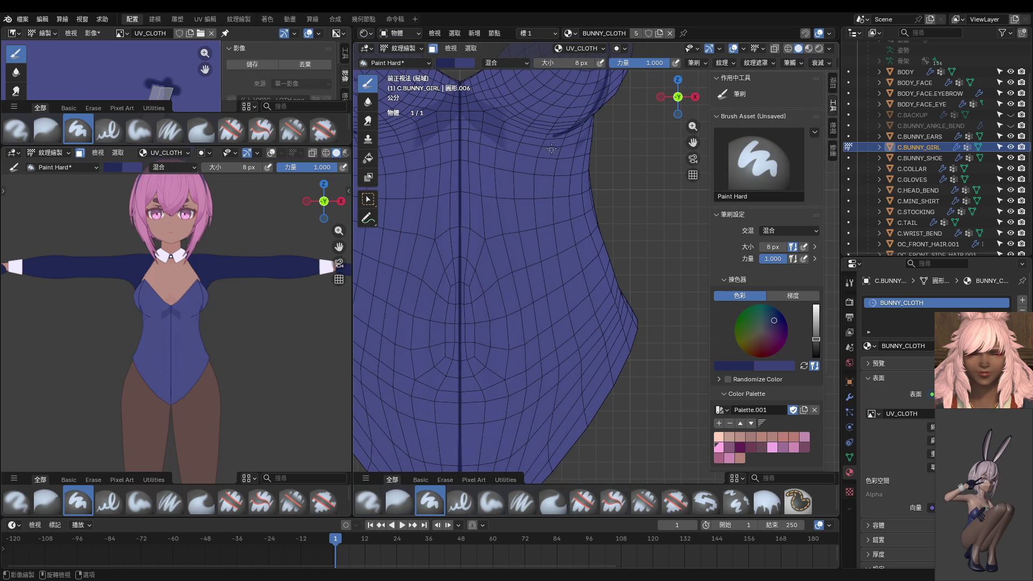
drag(554, 136, 601, 426)
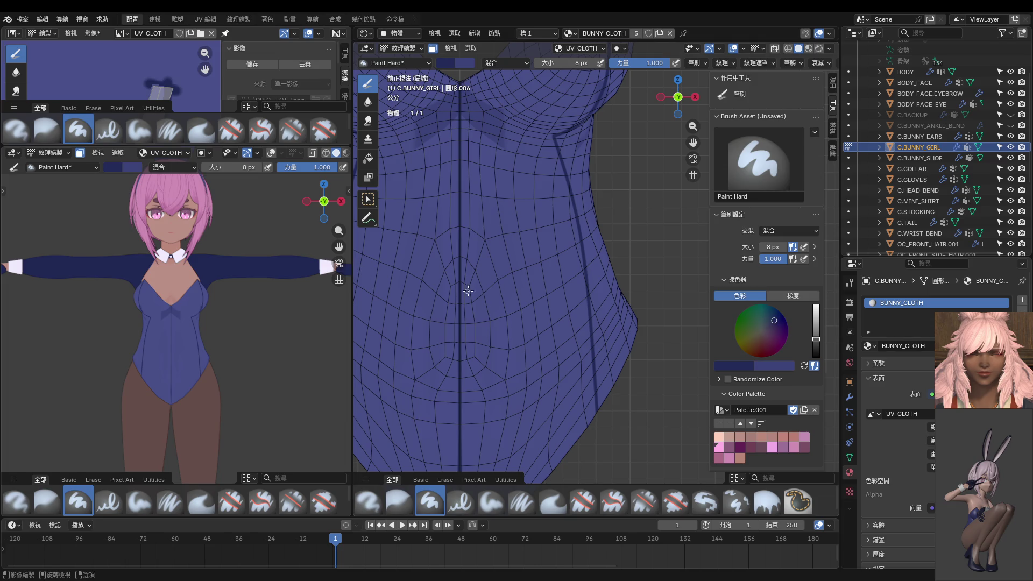
scroll(468, 291, down, 2)
scroll(558, 242, down, 2)
mouse_move(559, 239)
middle_down()
mouse_move(532, 211)
mouse_move(552, 243)
middle_up()
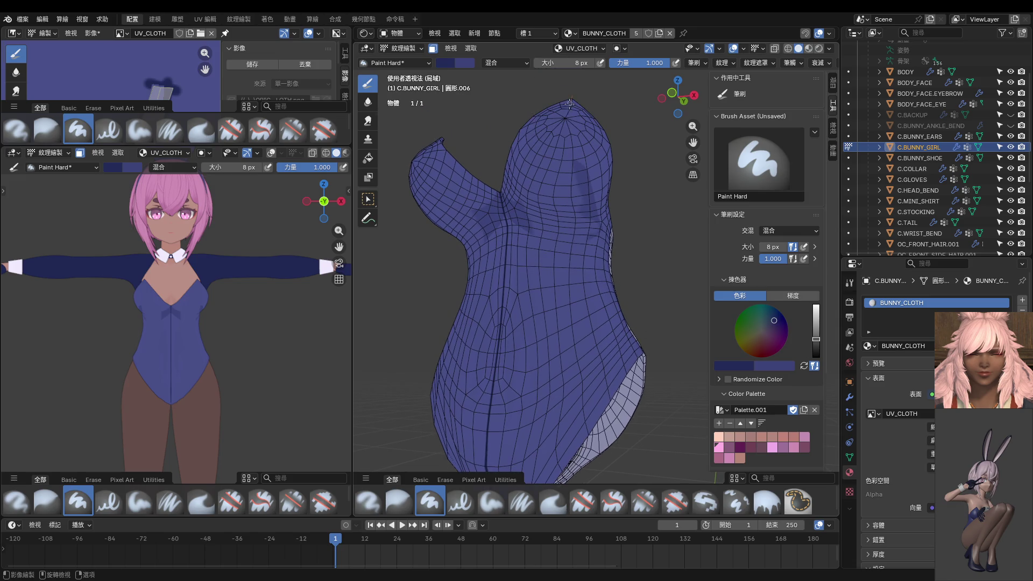
Paint the dark seam line down the centre-front stripe from the bust tip, checking the preview.
mouse_move(556, 155)
mouse_down()
mouse_move(552, 222)
mouse_move(579, 499)
mouse_up()
mouse_move(242, 360)
middle_down()
mouse_move(230, 338)
mouse_move(225, 363)
mouse_move(284, 346)
mouse_move(219, 355)
middle_up()
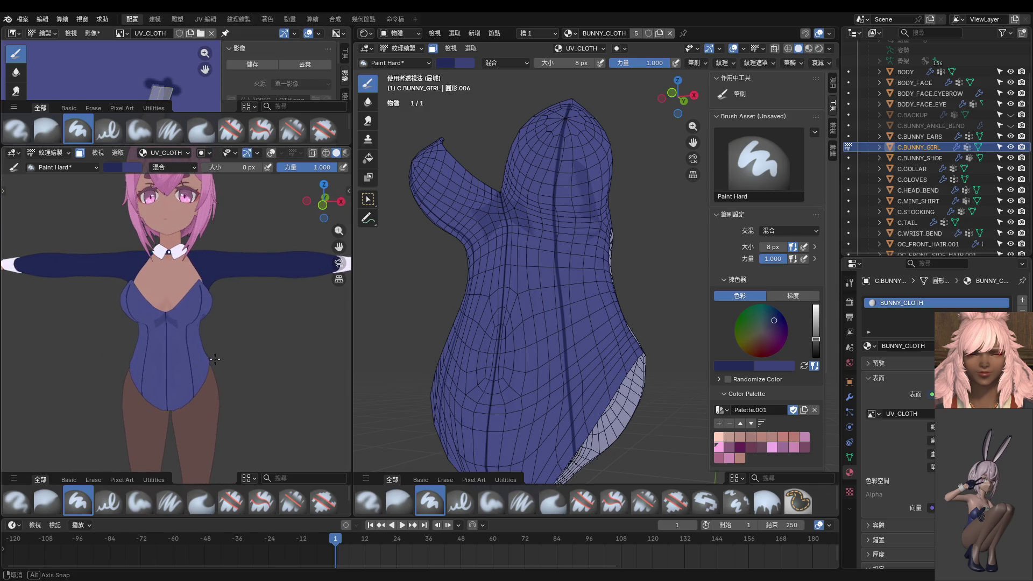
key(KP_1)
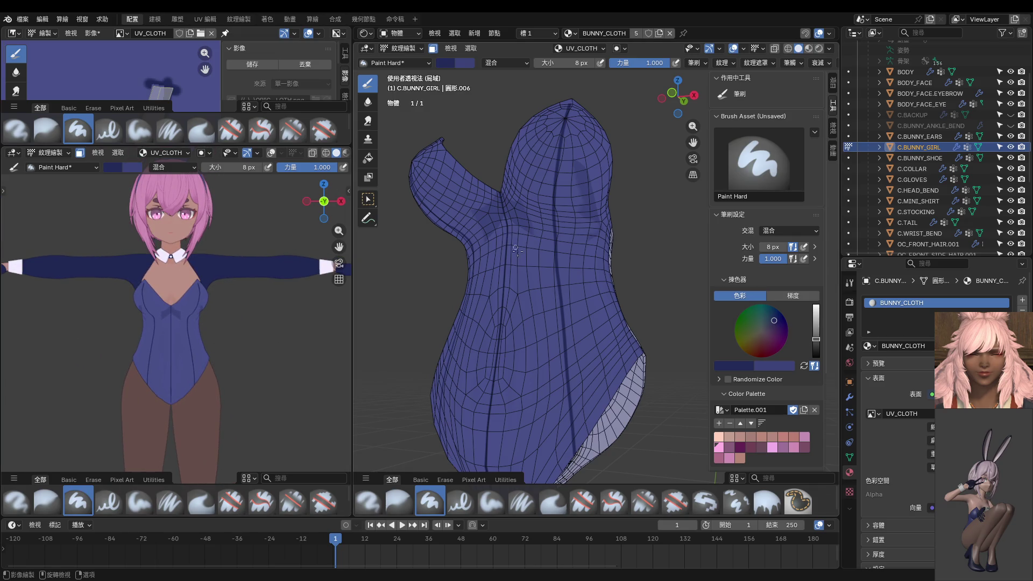
middle_drag(516, 250, 552, 328)
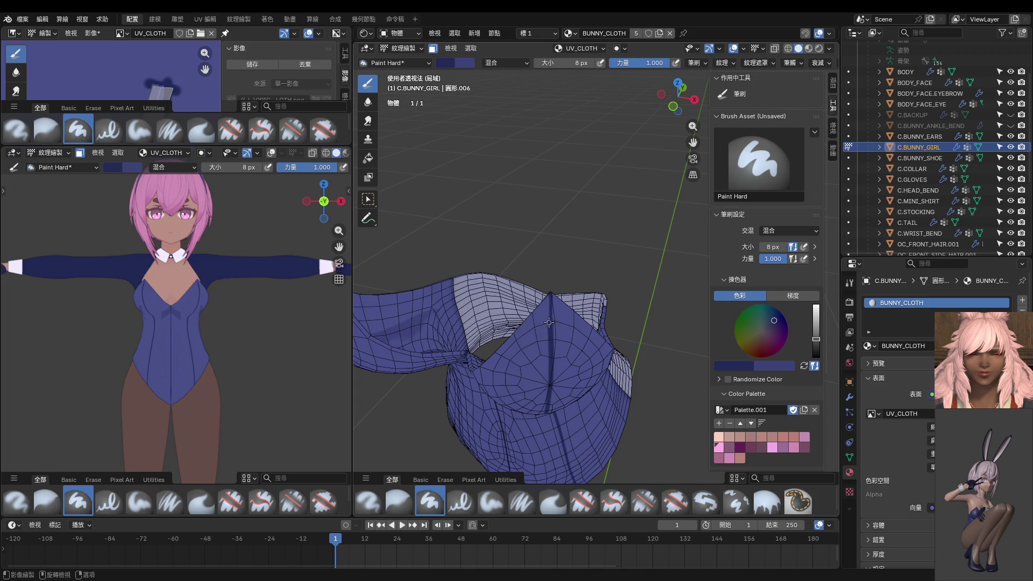
scroll(525, 278, up, 3)
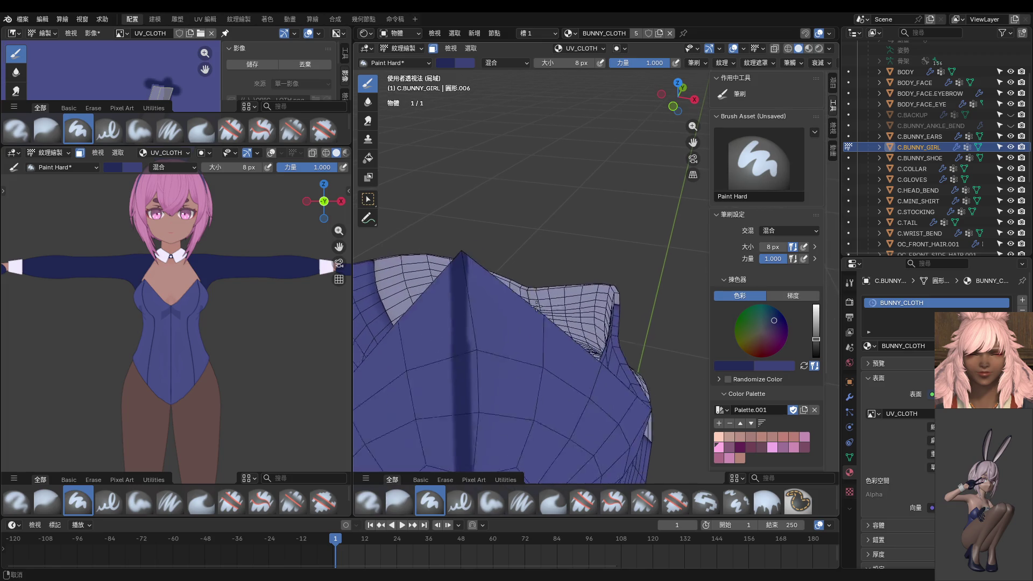
scroll(500, 300, up, 2)
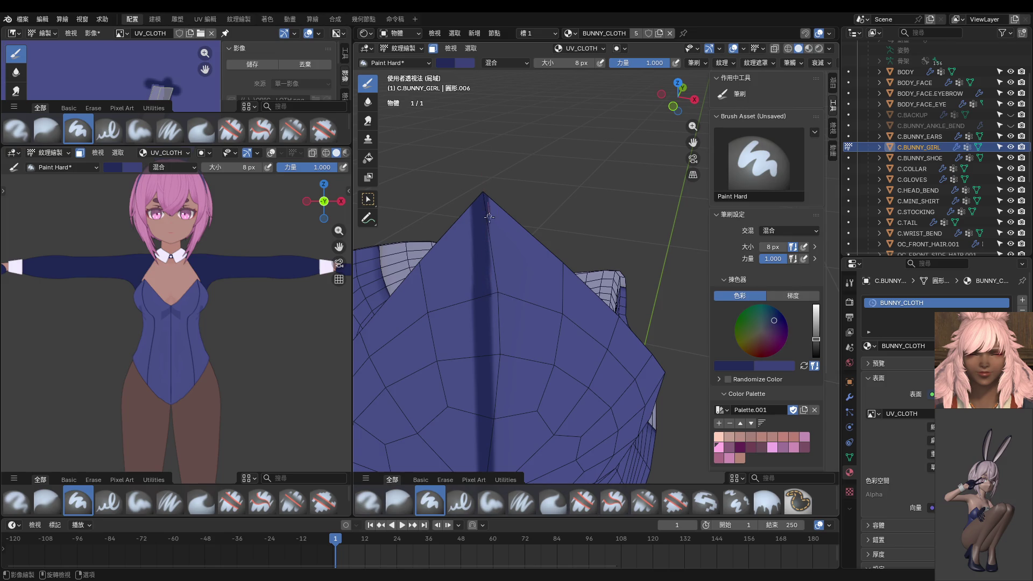
drag(490, 256, 486, 322)
scroll(485, 343, down, 5)
key(KP_1)
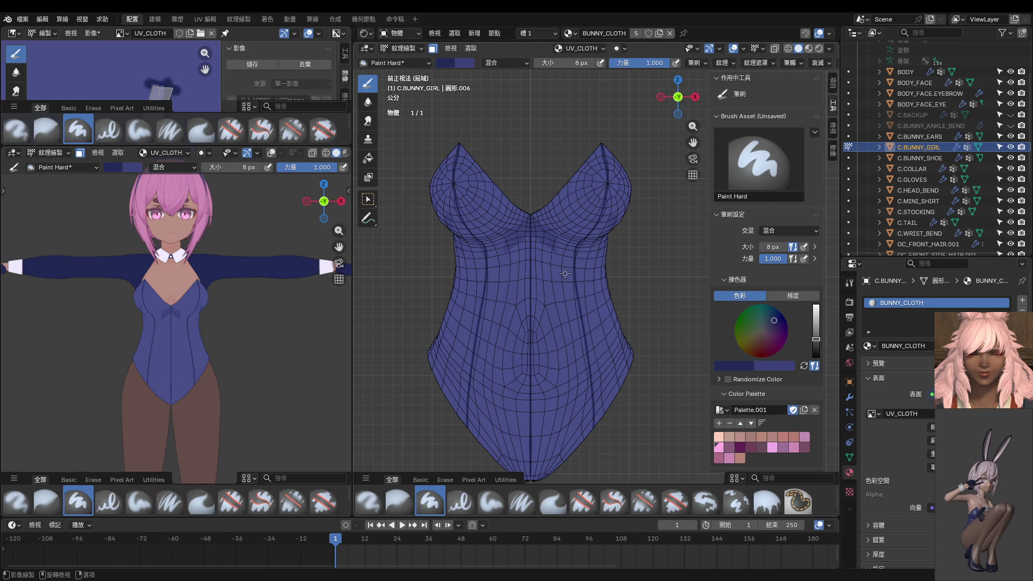
Switch the bunny suit into Edit Mode via the Ctrl+Tab pie menu.
key(ctrl+Tab)
click(606, 239)
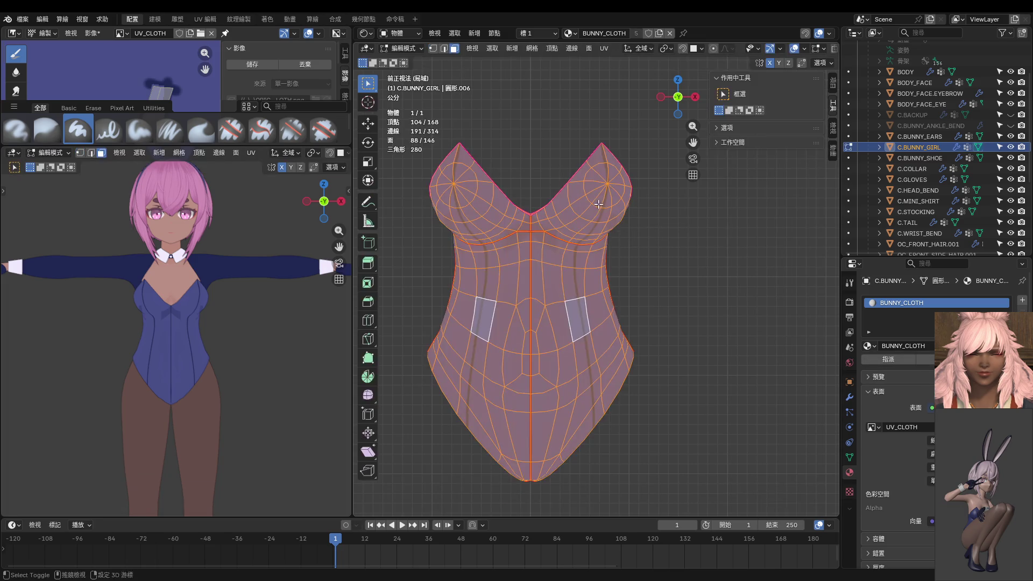
Exit local view and move a single chest-edge vertex into place, checking the fit.
mouse_move(606, 234)
shift+middle_down()
mouse_move(631, 285)
mouse_move(565, 330)
shift+middle_up()
key(KP_Divide)
scroll(625, 277, down, 3)
scroll(565, 330, up, 4)
scroll(604, 290, up, 2)
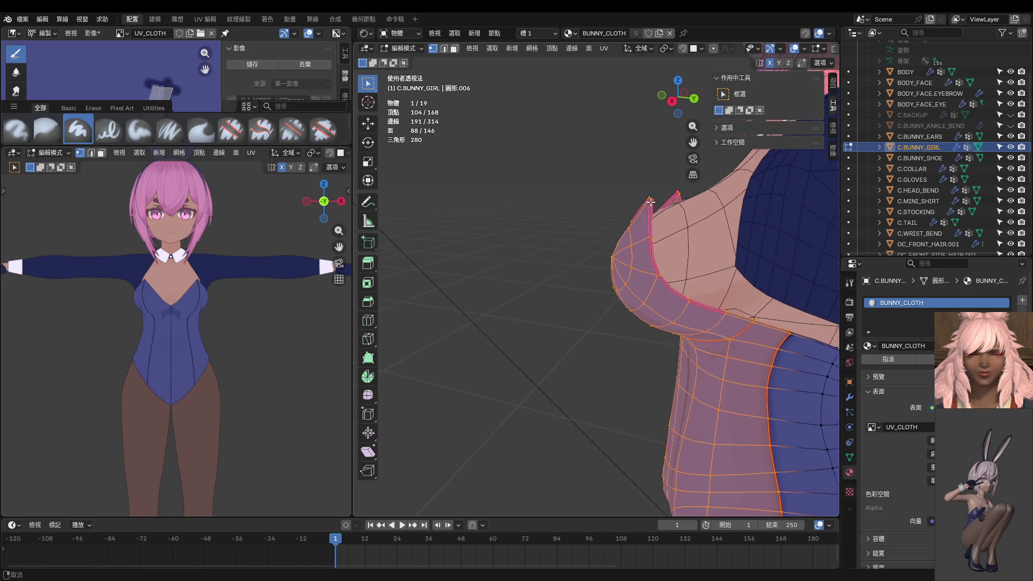
scroll(605, 288, up, 2)
scroll(609, 285, up, 1)
click(613, 284)
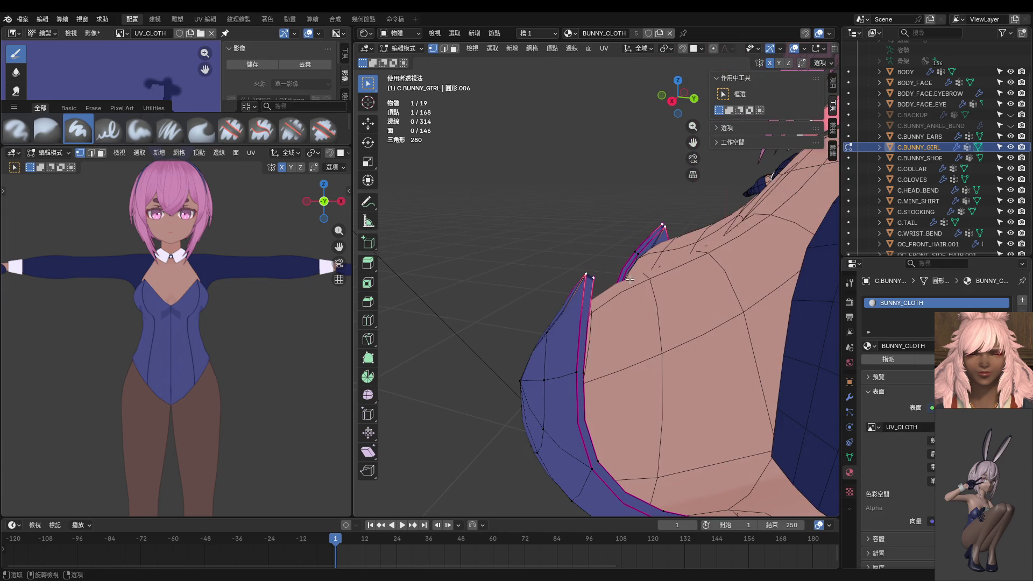
key(g)
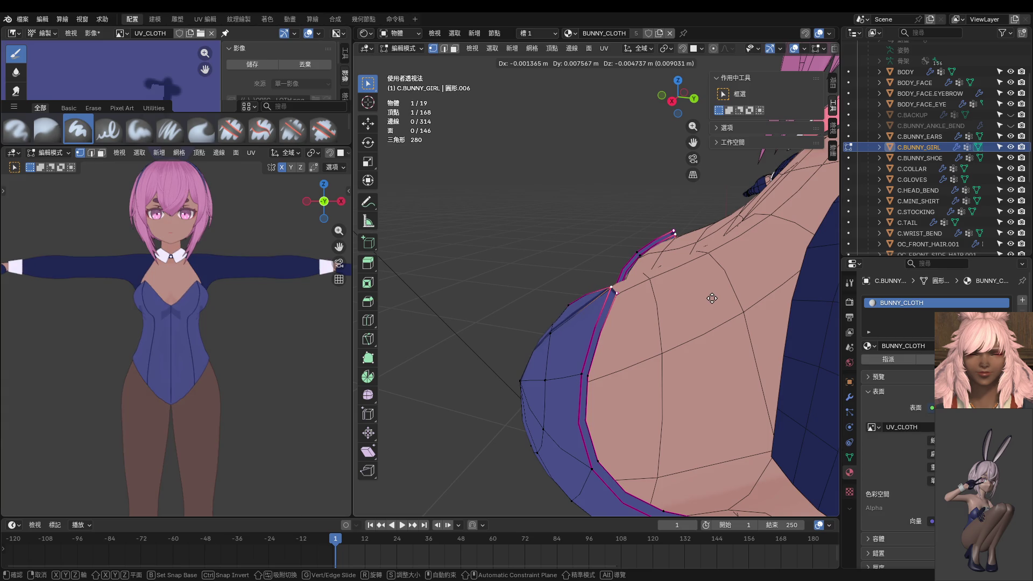
click(712, 298)
mouse_move(712, 298)
middle_down()
mouse_move(394, 373)
mouse_move(790, 302)
mouse_move(733, 348)
middle_up()
click(721, 356)
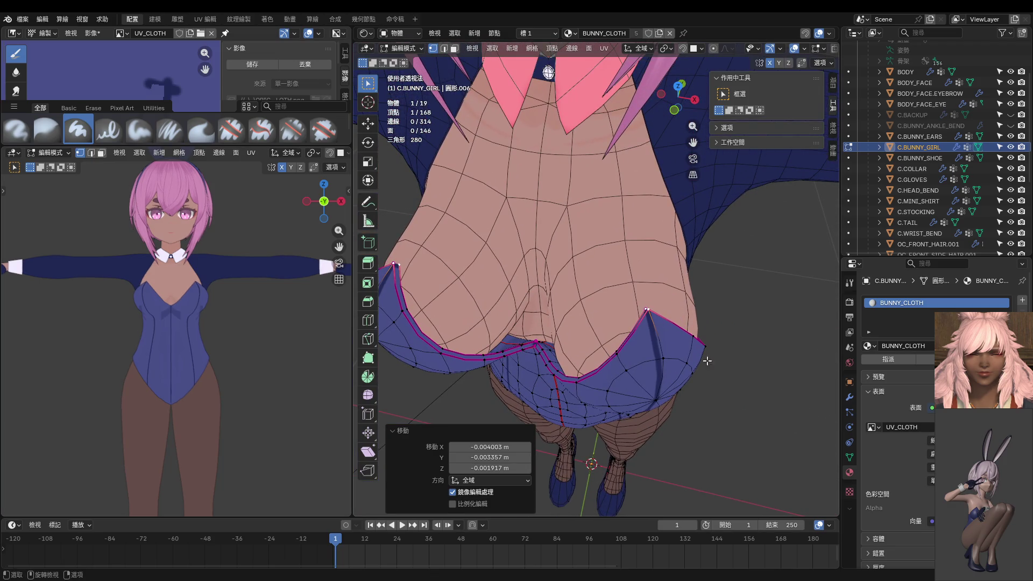
Nudge further chest-edge and neckline vertices with G, orbiting to inspect each move.
middle_drag(700, 358, 360, 316)
mouse_move(502, 296)
middle_down()
mouse_move(622, 302)
mouse_move(523, 323)
middle_up()
key(g)
click(619, 304)
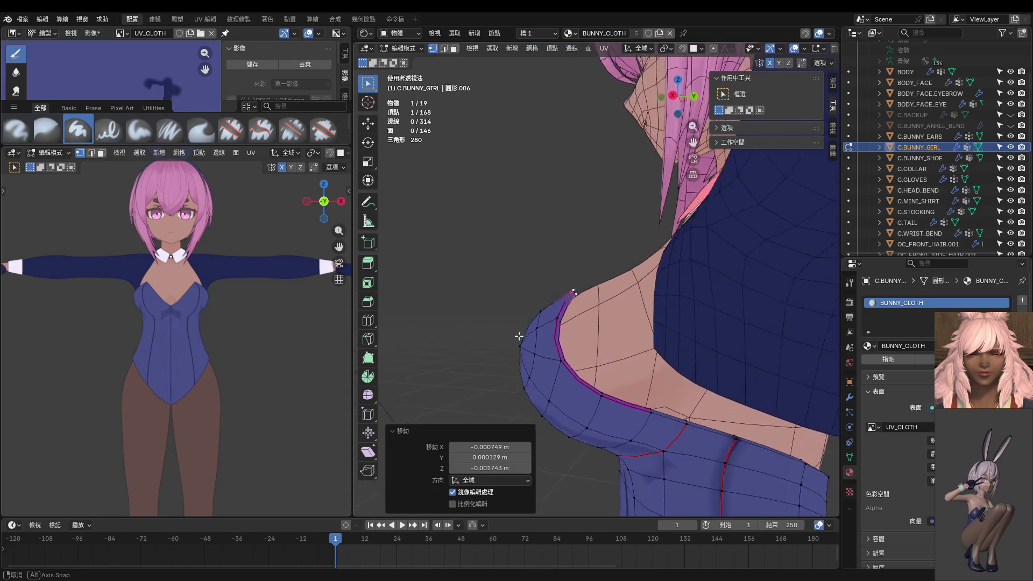
mouse_move(523, 324)
middle_down()
mouse_move(500, 332)
mouse_move(548, 312)
mouse_move(547, 299)
middle_up()
key(g)
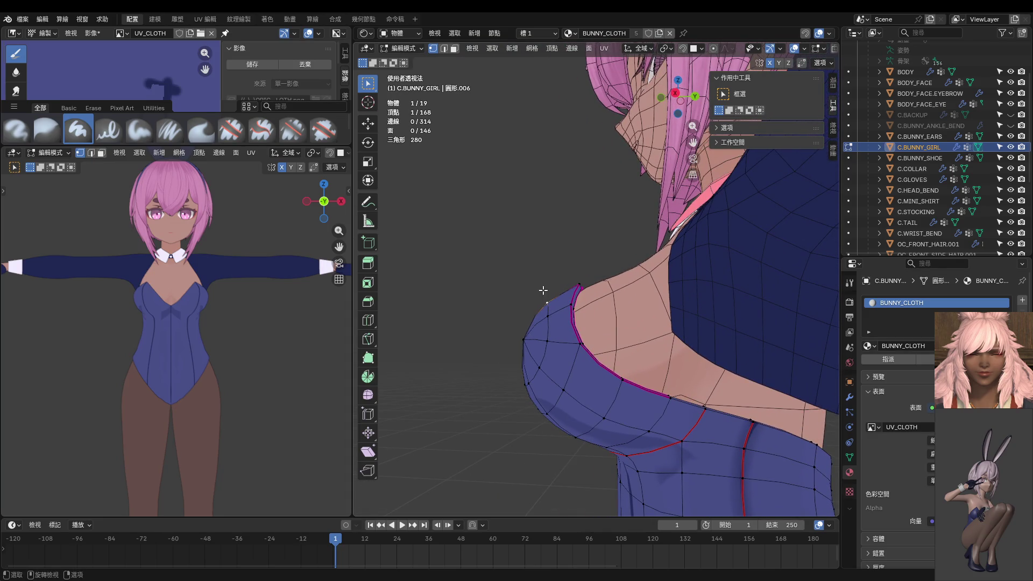
click(542, 287)
mouse_move(549, 291)
middle_down()
mouse_move(522, 300)
mouse_move(686, 328)
middle_up()
key(g)
click(548, 290)
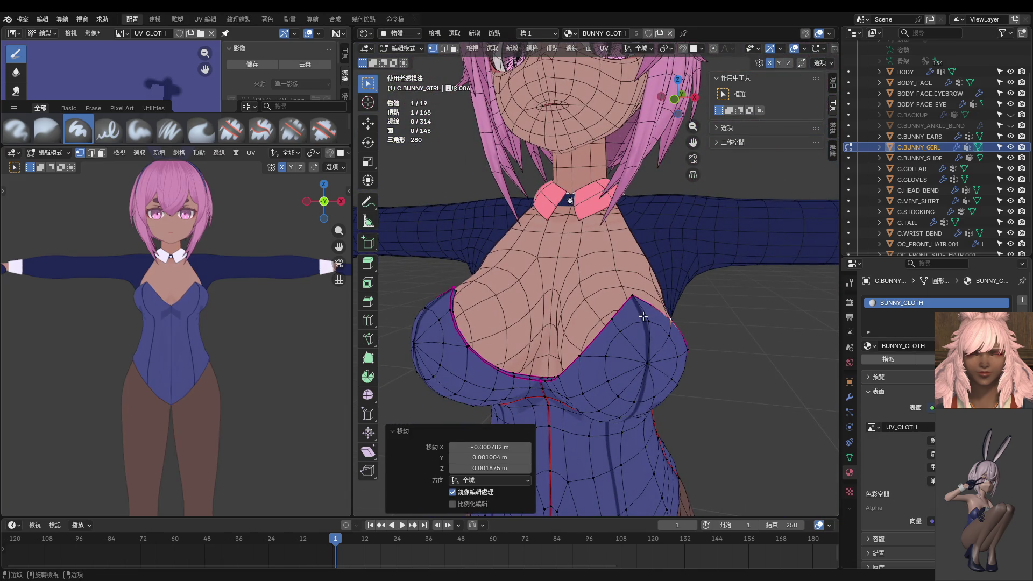
scroll(643, 317, up, 1)
scroll(638, 316, up, 1)
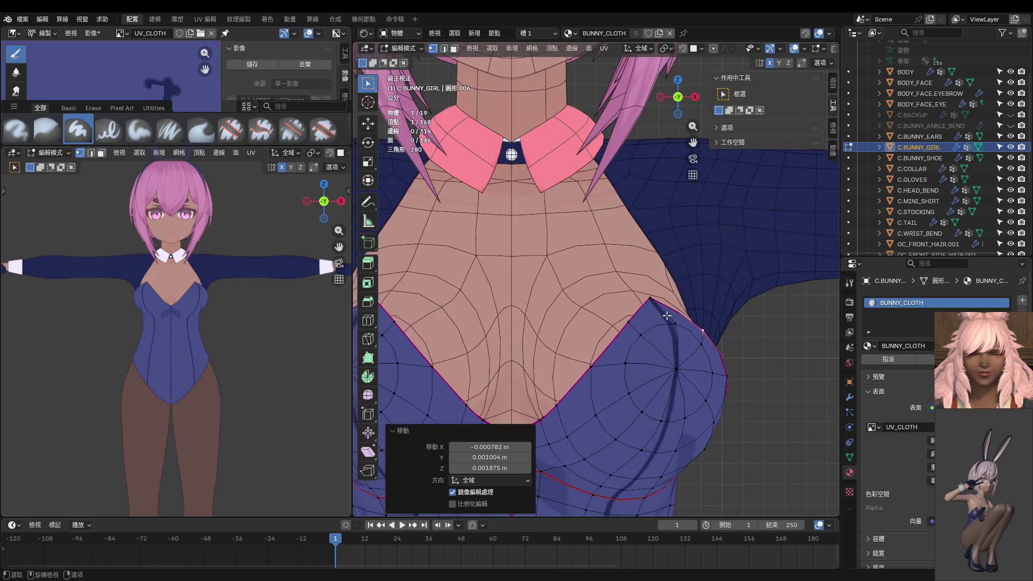
scroll(638, 314, up, 2)
scroll(614, 307, up, 2)
Adjust the remaining neckline and edge vertices so the cup outline fits the body.
key(g)
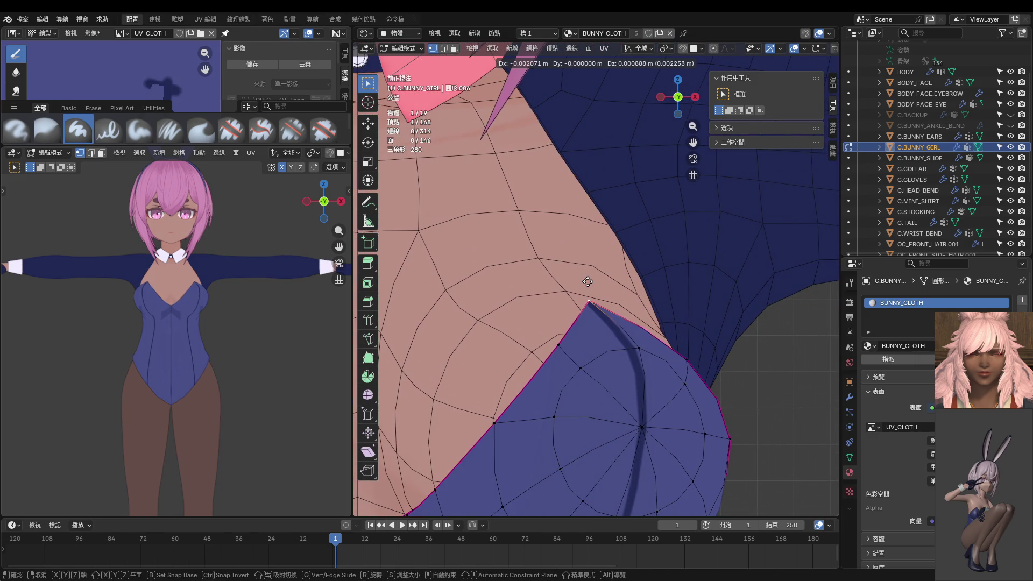
click(703, 358)
shift+middle_drag(703, 357, 605, 326)
key(g)
click(627, 324)
key(g)
click(657, 385)
mouse_move(653, 380)
middle_down()
mouse_move(422, 353)
mouse_move(562, 365)
mouse_move(562, 391)
mouse_move(597, 347)
middle_up()
Move the bust edge vertex lower along the edge, orbiting to check from shoulder angles.
key(g)
click(597, 347)
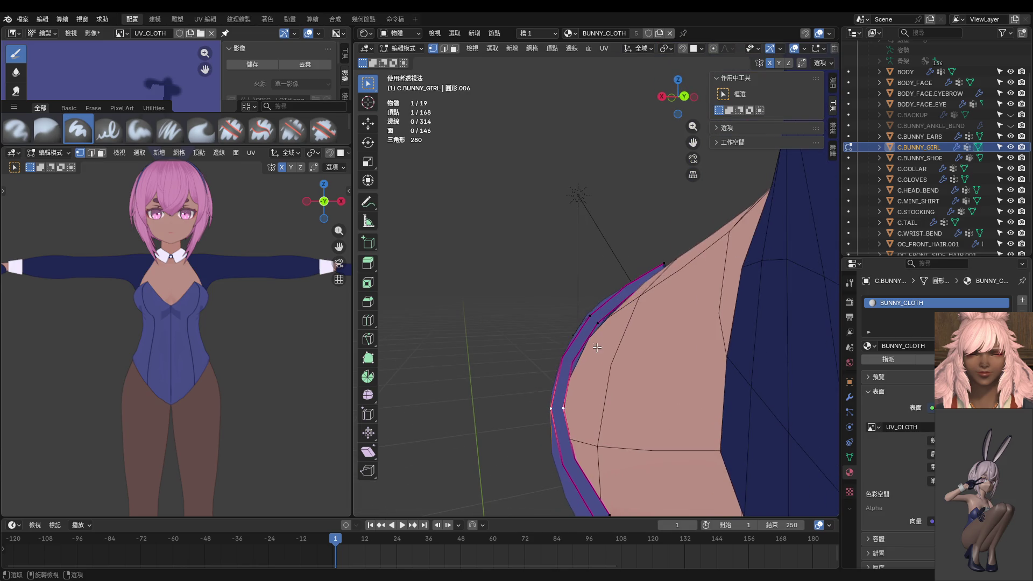
key(g)
click(586, 328)
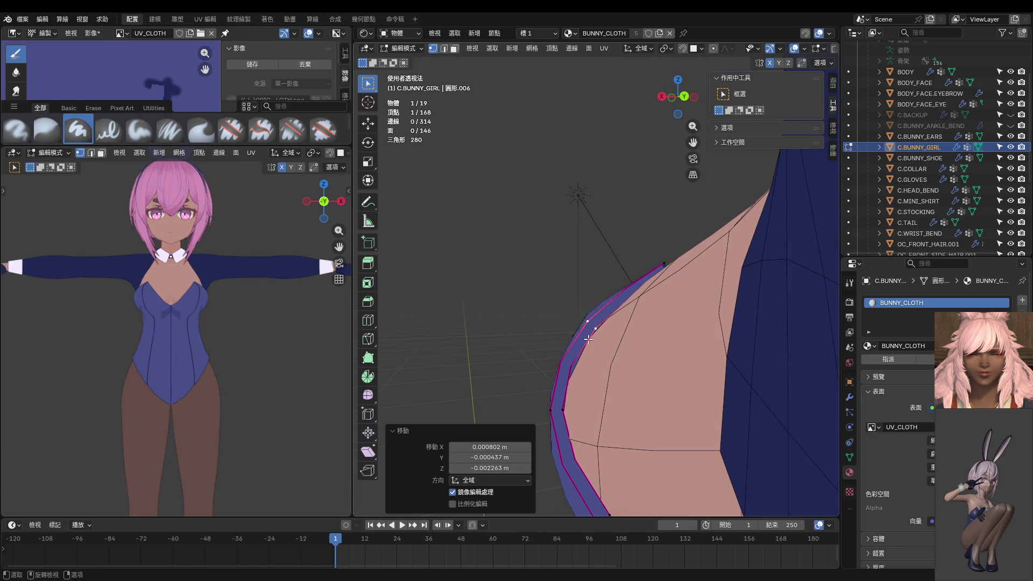
middle_drag(585, 327, 563, 419)
key(g)
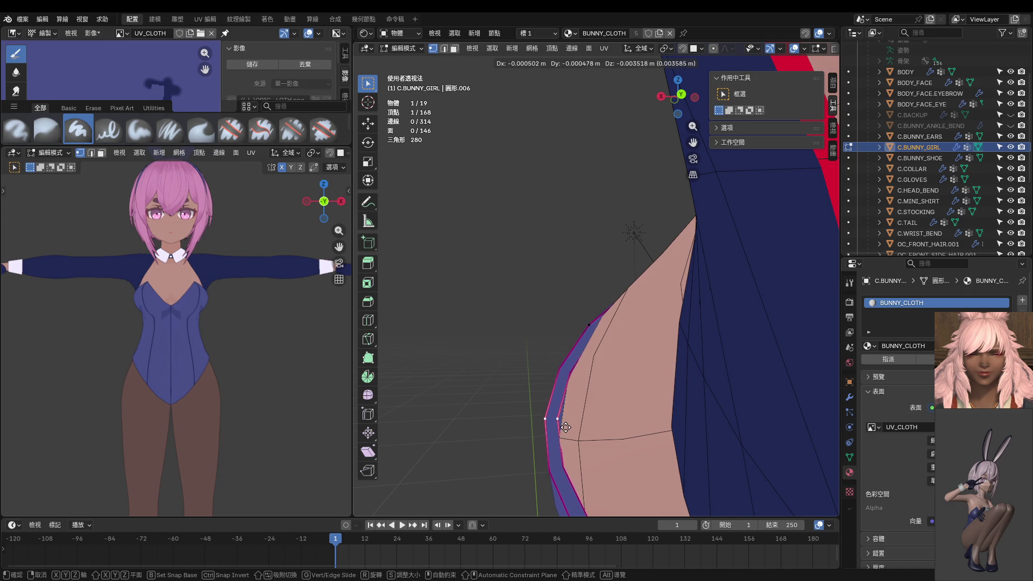
click(568, 433)
mouse_move(567, 433)
middle_down()
mouse_move(604, 394)
mouse_move(641, 382)
middle_up()
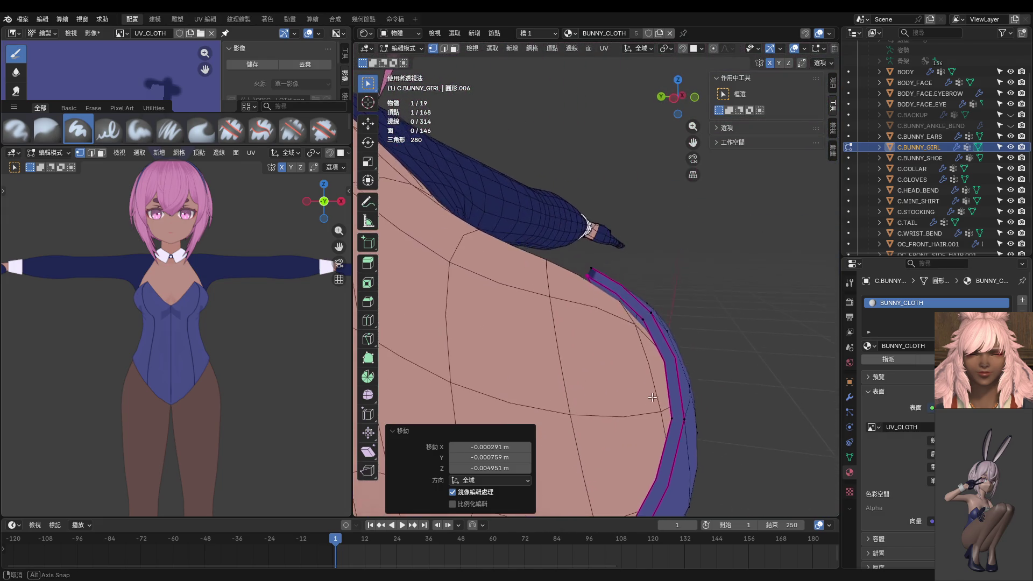
mouse_move(640, 382)
middle_down()
mouse_move(580, 368)
mouse_move(556, 341)
middle_up()
Nudge several bust and underbust vertices outward so the suit hugs the body.
drag(583, 357, 496, 413)
click(535, 374)
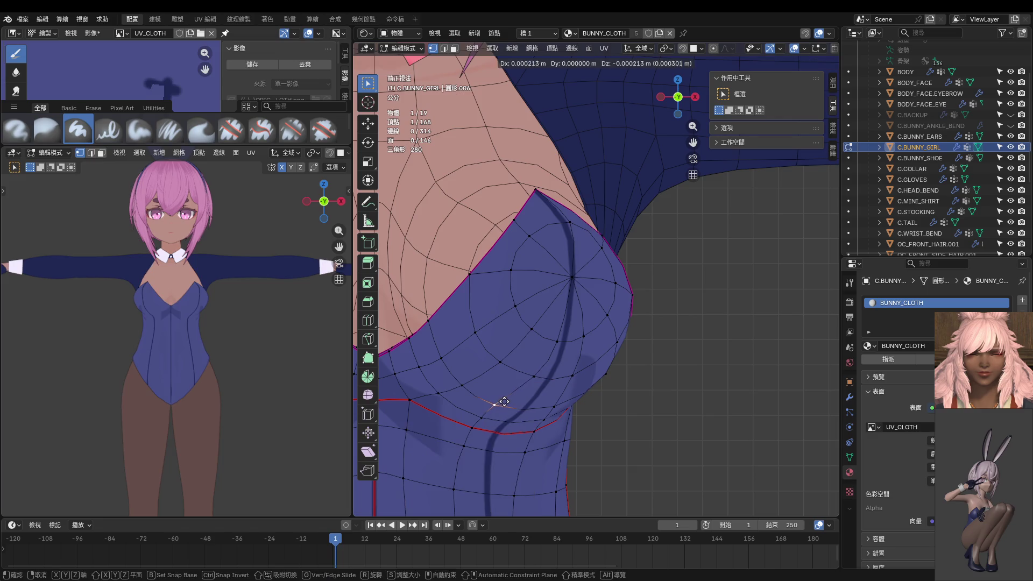
mouse_move(501, 414)
middle_down()
mouse_move(546, 287)
mouse_move(532, 310)
middle_up()
drag(534, 293, 521, 312)
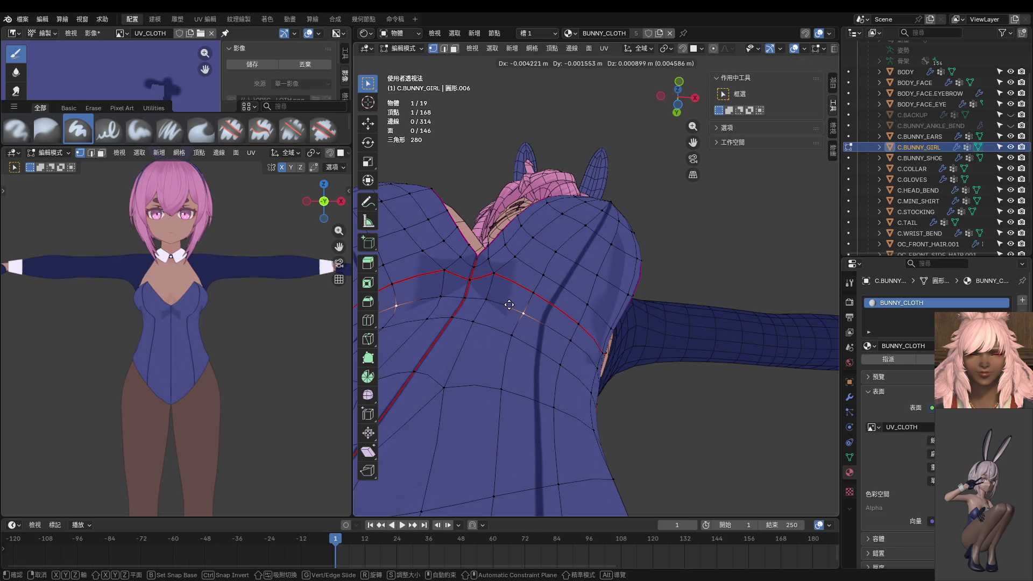
drag(536, 276, 571, 258)
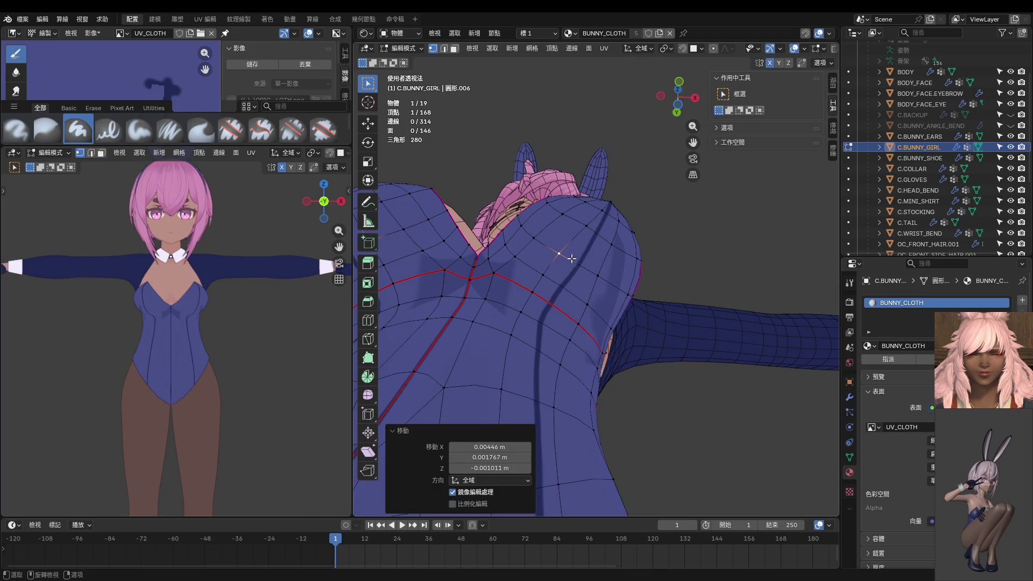
drag(593, 303, 605, 279)
drag(615, 245, 619, 249)
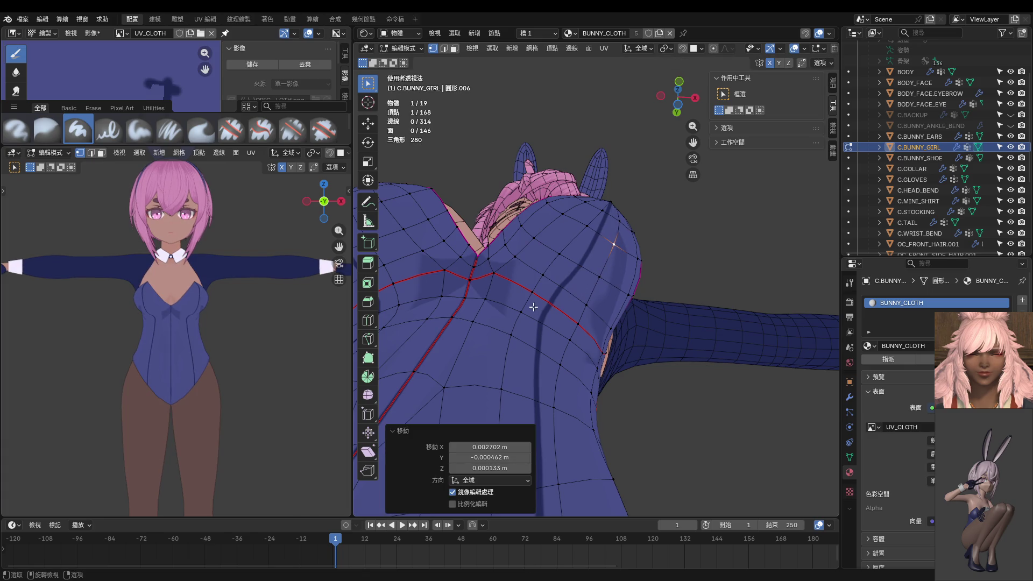
middle_drag(528, 309, 556, 368)
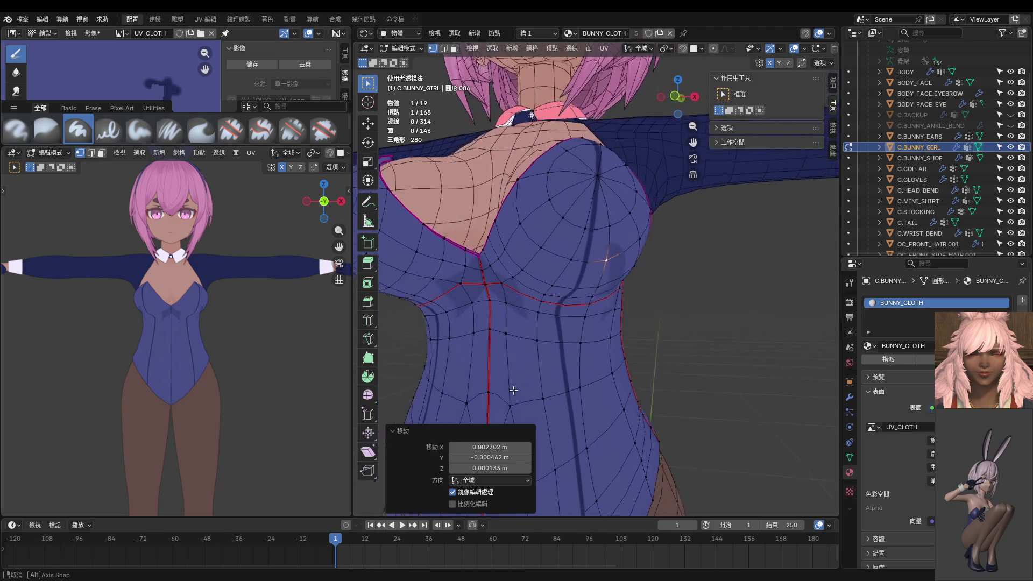
scroll(557, 368, down, 3)
Return the suit to Object Mode via the Ctrl+Tab pie menu.
key(ctrl+Tab)
click(583, 283)
mouse_move(584, 282)
middle_down()
mouse_move(584, 248)
mouse_move(574, 247)
middle_up()
key(ctrl+Tab)
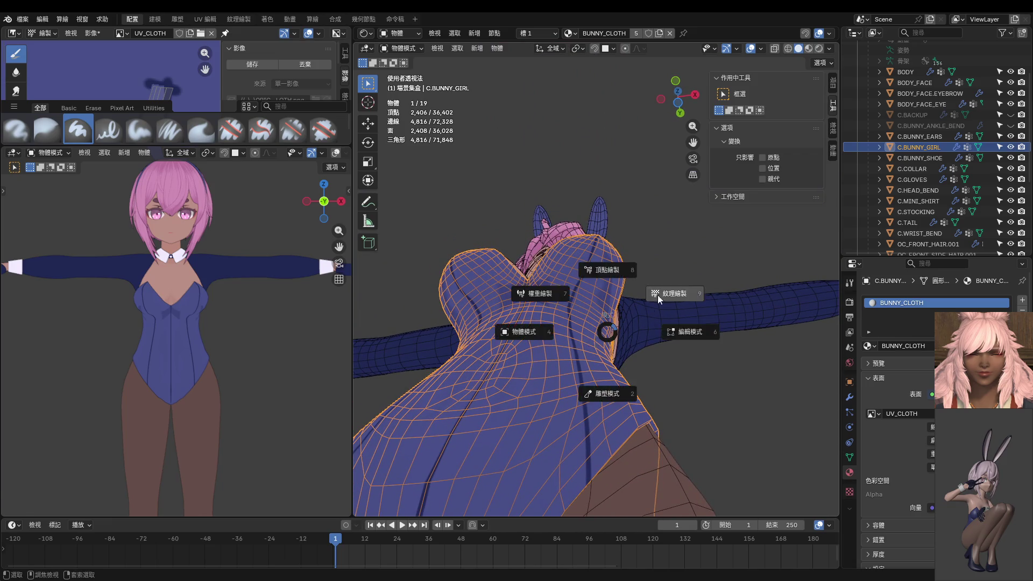
In Edit Mode select the suit's connected lower-body and bust regions, then return to Texture Paint.
click(658, 295)
middle_drag(658, 294, 655, 361)
key(KP_1)
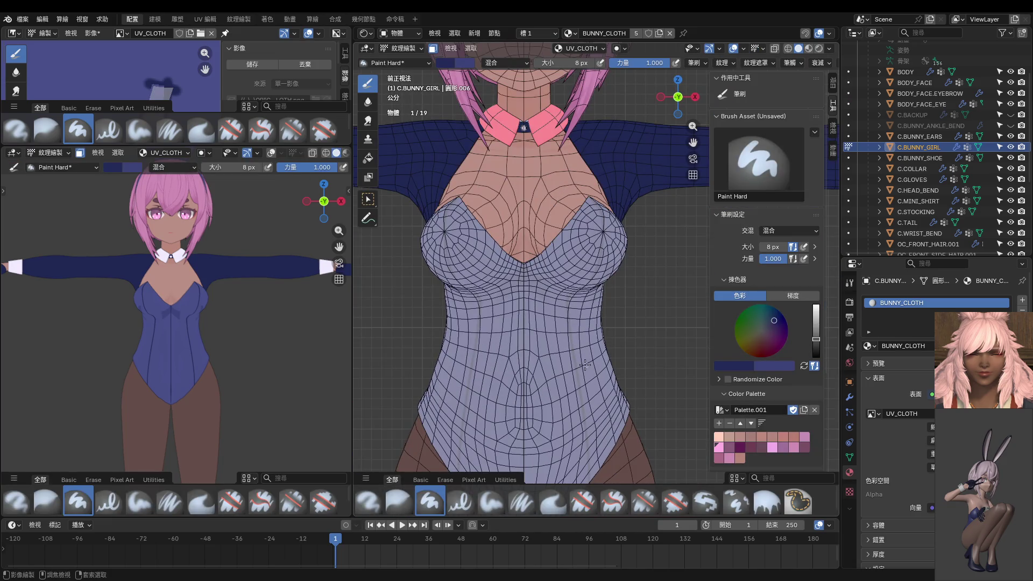
key(ctrl+Tab)
click(571, 361)
key(l)
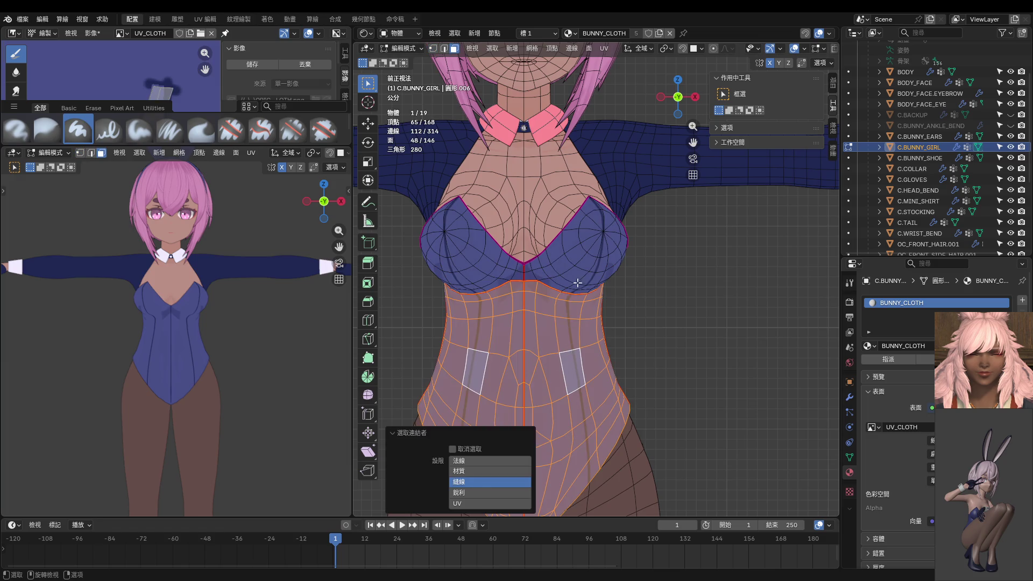
key(l)
key(ctrl+Tab)
click(646, 291)
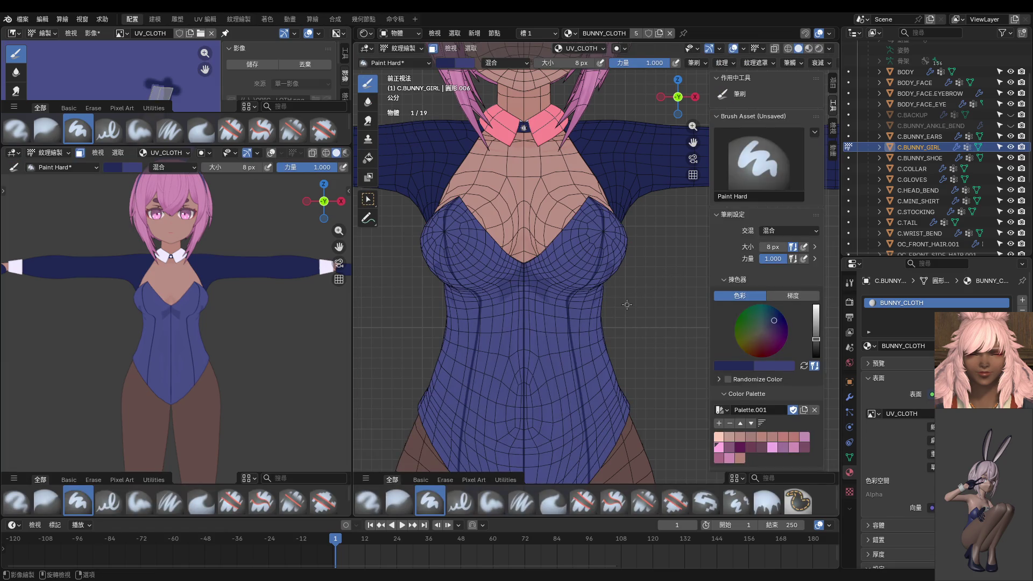
Cover the old centre stroke with bodysuit blue using a 48 px brush.
mouse_move(625, 304)
middle_down()
mouse_move(583, 219)
mouse_move(569, 308)
middle_up()
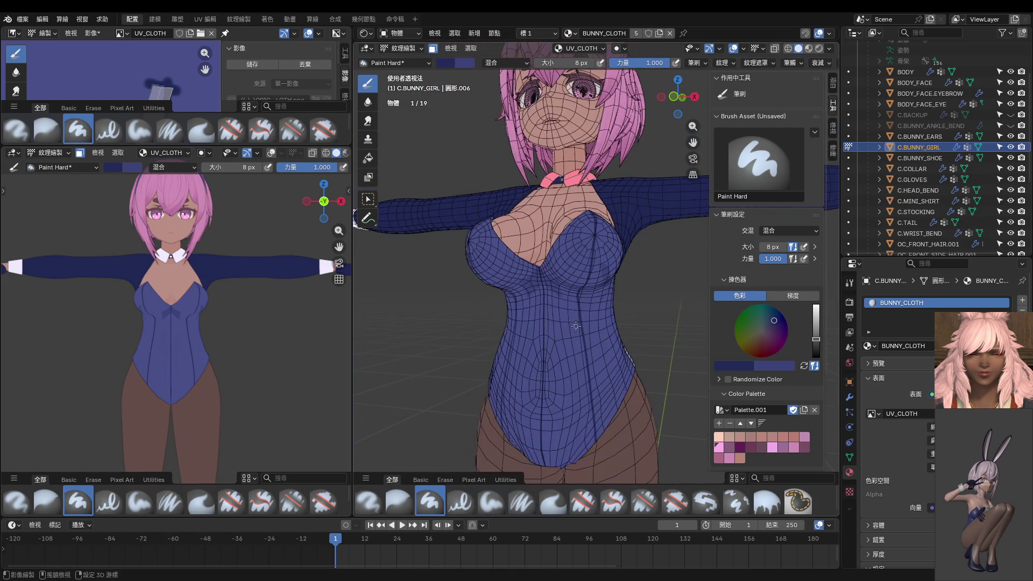
key(s)
key(f)
click(579, 311)
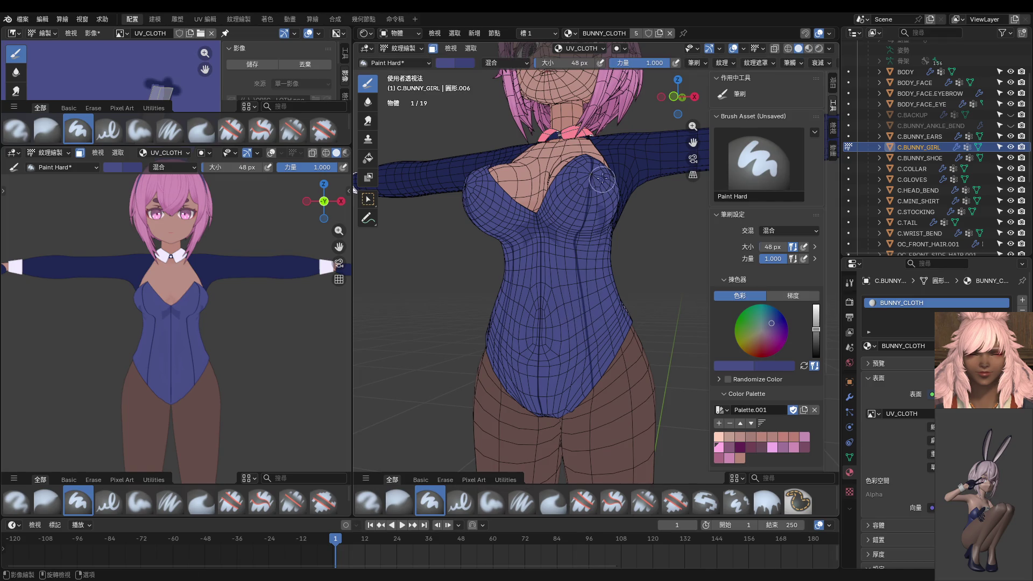
drag(585, 144, 595, 428)
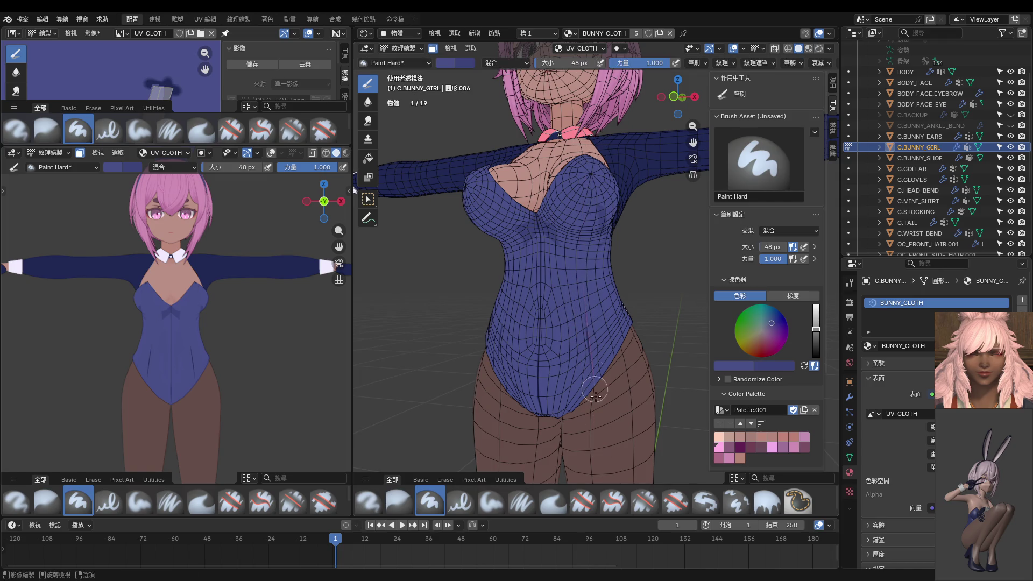
mouse_move(598, 273)
middle_down()
mouse_move(585, 248)
mouse_move(589, 339)
middle_up()
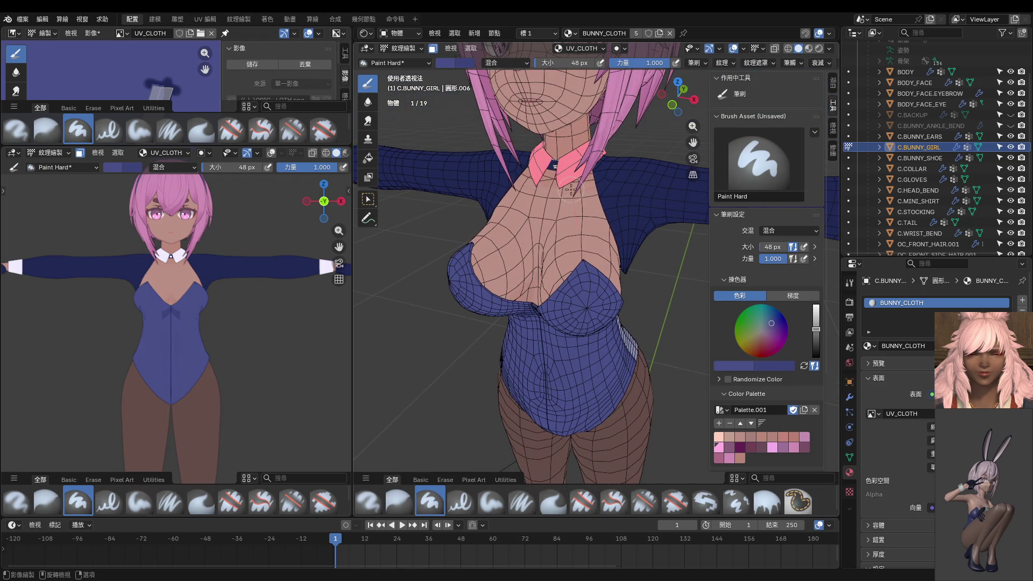
scroll(578, 255, up, 2)
scroll(584, 272, up, 1)
Sample the dark seam colour, shrink the brush, and paint the centre seam down to the crotch.
mouse_move(580, 304)
middle_down()
mouse_move(589, 315)
mouse_move(603, 246)
middle_up()
key(s)
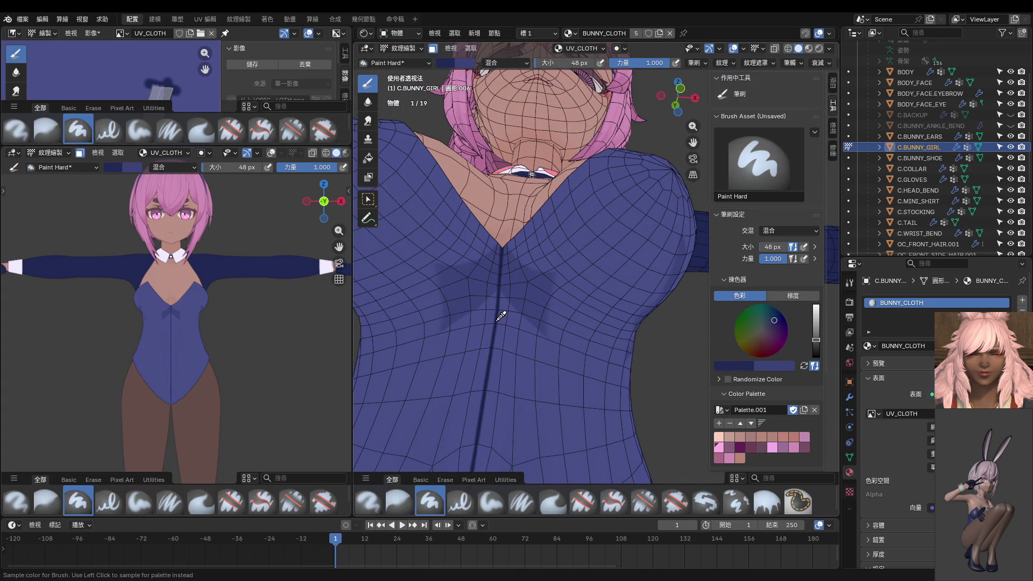
middle_drag(656, 300, 581, 298)
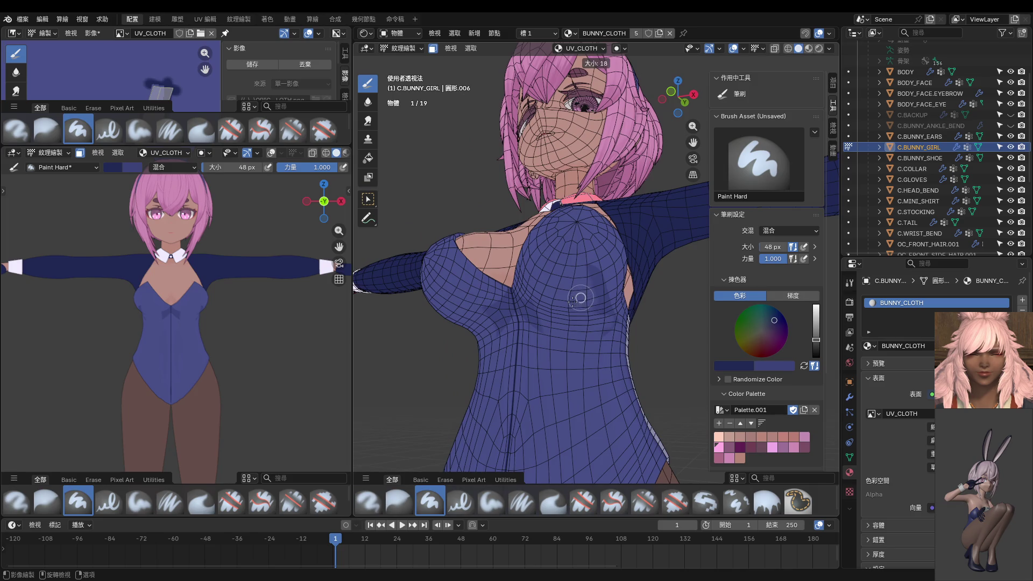
key(bracketleft)
key(bracketleft)
key(bracketleft)
key(bracketright)
key(bracketright)
key(bracketright)
mouse_move(577, 299)
middle_down()
mouse_move(583, 353)
mouse_move(578, 323)
middle_up()
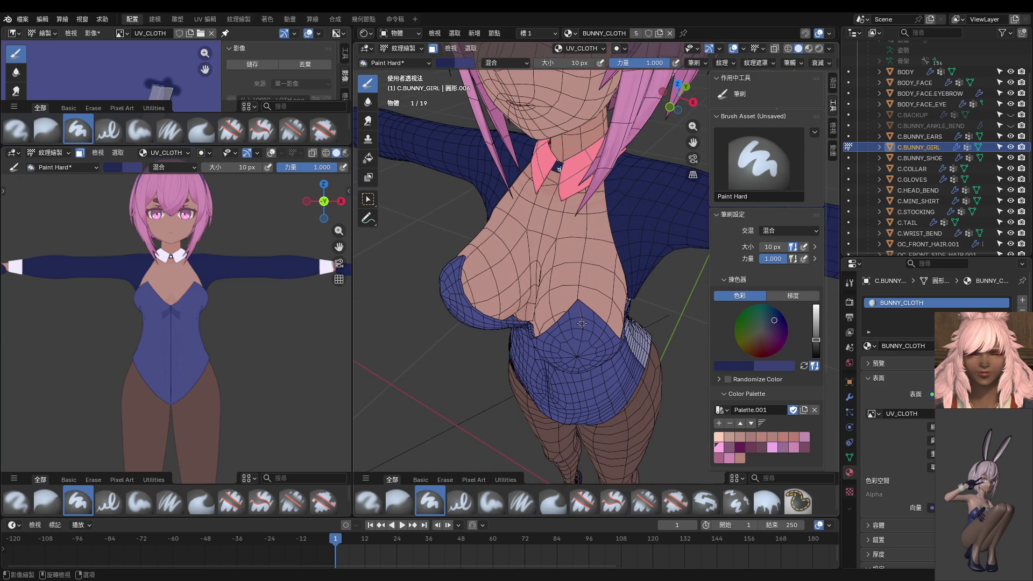
drag(581, 352, 574, 382)
middle_drag(582, 377, 590, 245)
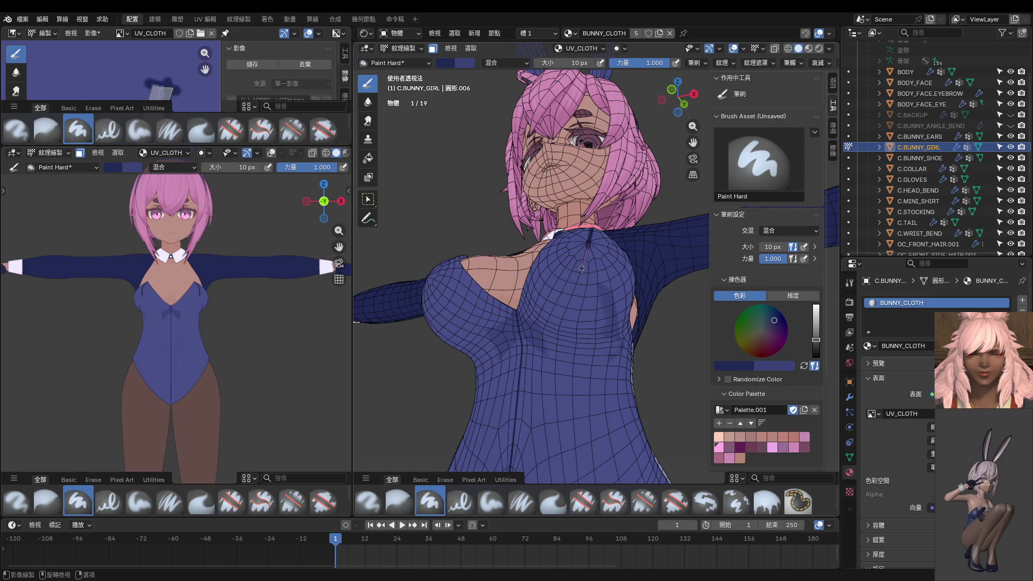
mouse_move(572, 296)
mouse_down()
mouse_move(565, 348)
mouse_move(581, 478)
mouse_up()
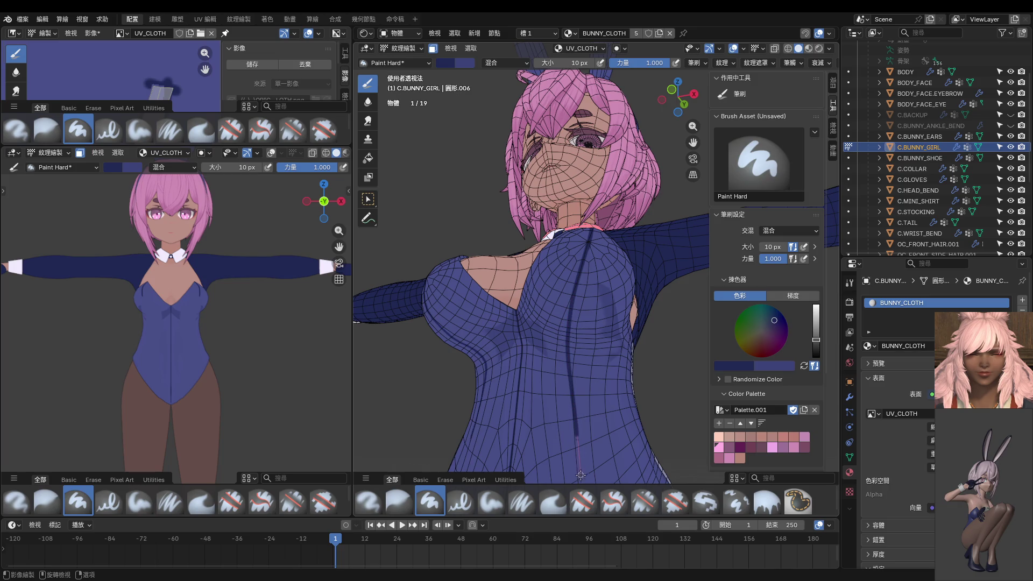
shift+middle_drag(581, 478, 583, 286)
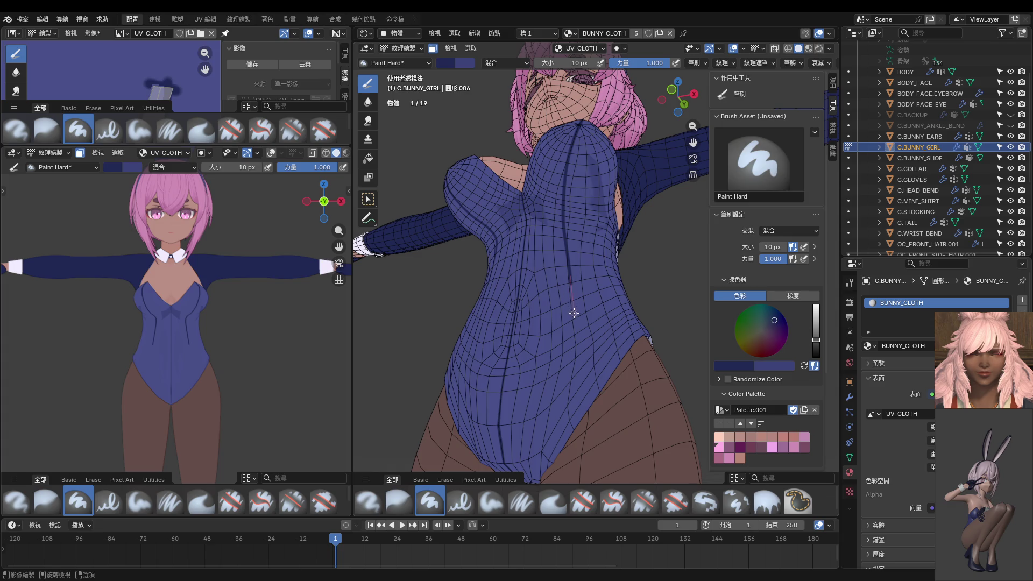
drag(575, 328, 583, 494)
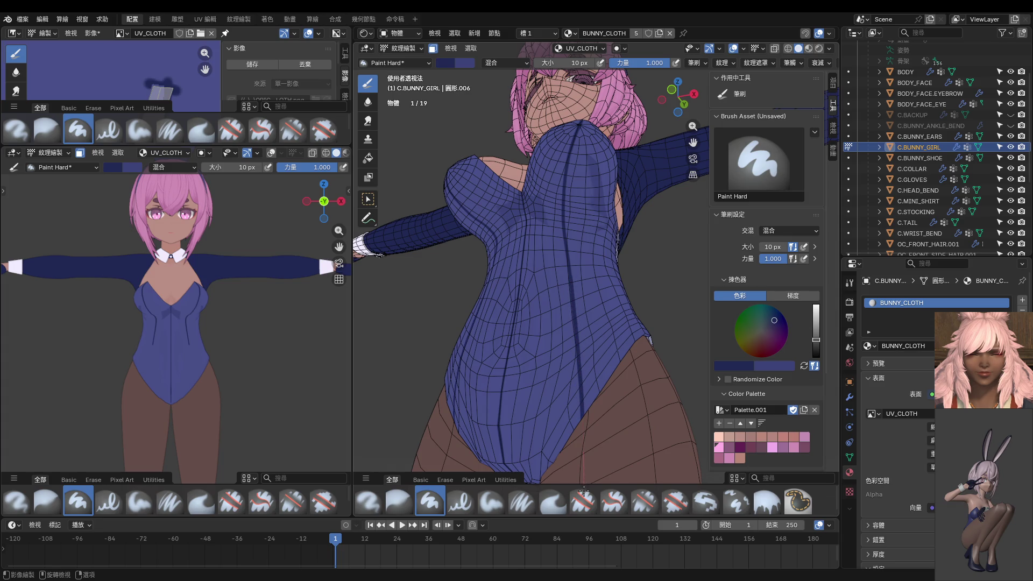
Draw the two mirrored curved side seams down to the leg openings, undoing and redrawing until clean.
middle_drag(242, 379, 267, 386)
mouse_move(561, 389)
middle_down()
mouse_move(575, 401)
mouse_move(586, 305)
middle_up()
scroll(581, 347, up, 3)
key(ctrl+z)
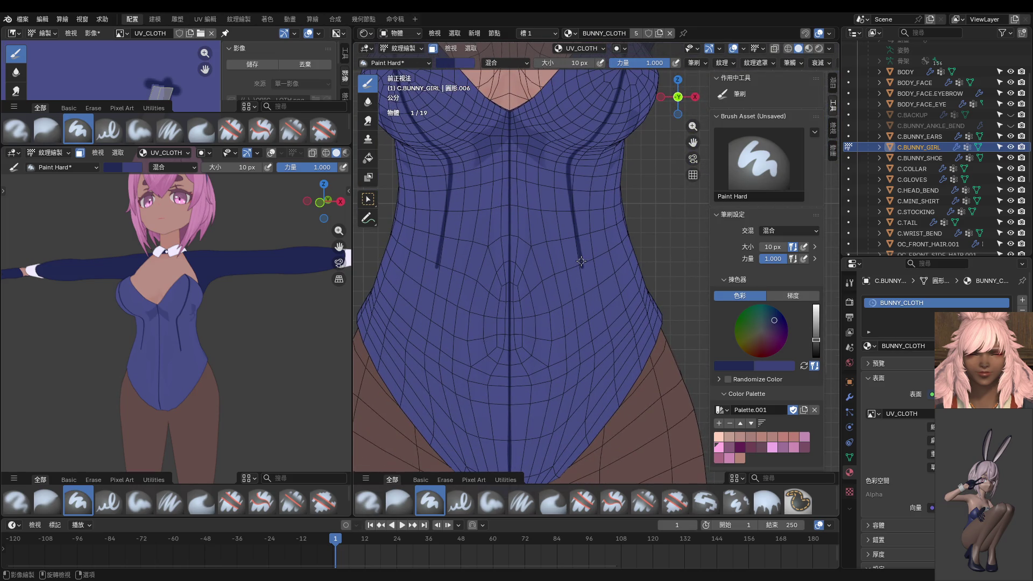
drag(583, 271, 607, 474)
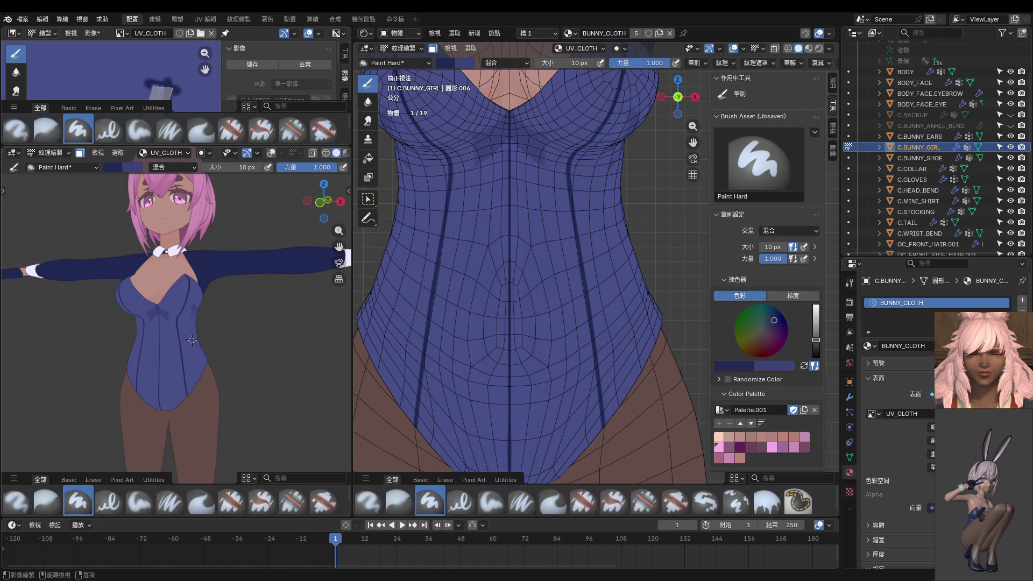
key(KP_1)
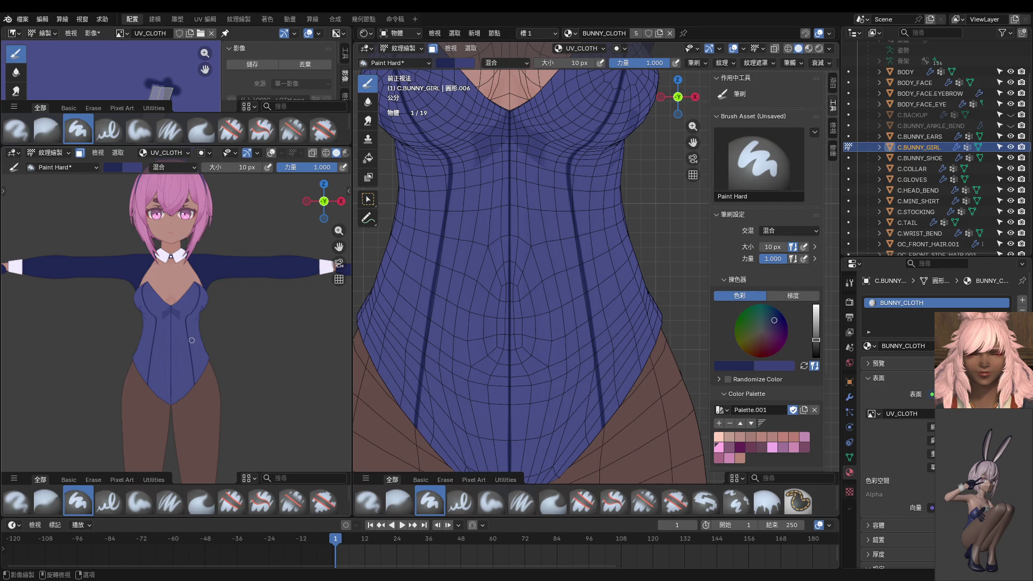
key(ctrl+z)
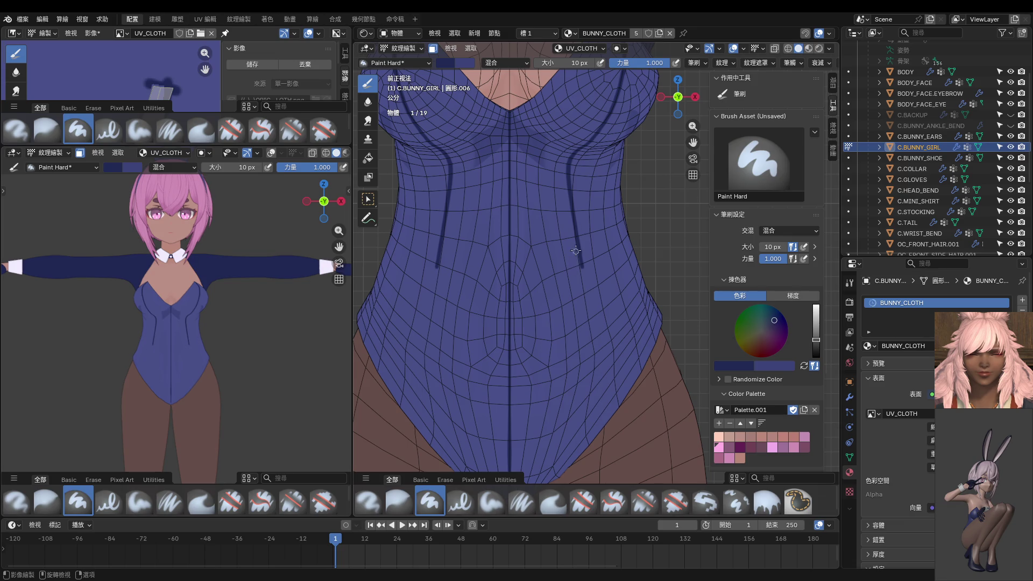
mouse_move(583, 273)
mouse_down()
mouse_move(592, 370)
mouse_move(637, 463)
mouse_up()
key(ctrl+z)
drag(590, 299, 661, 447)
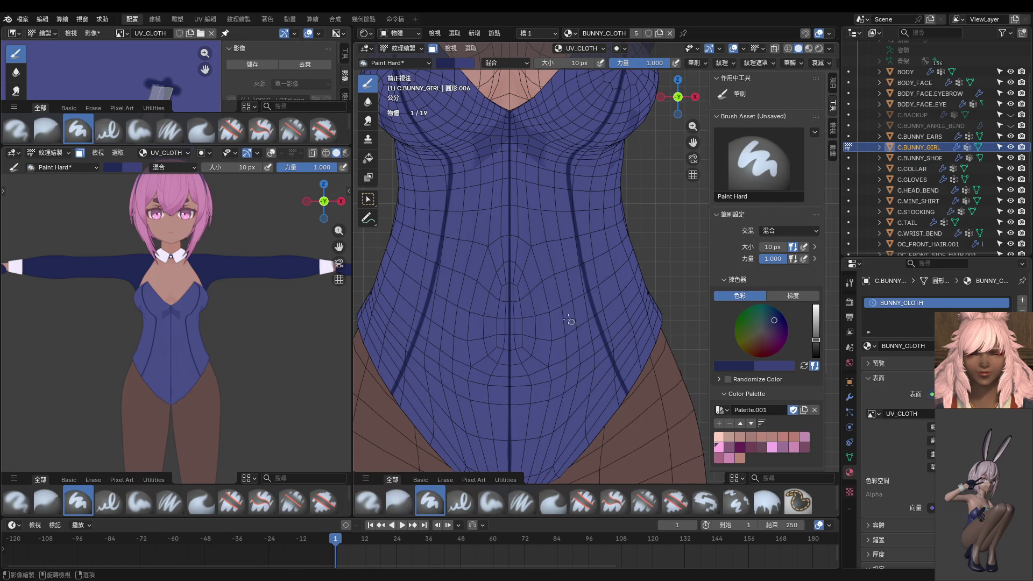
key(ctrl+z)
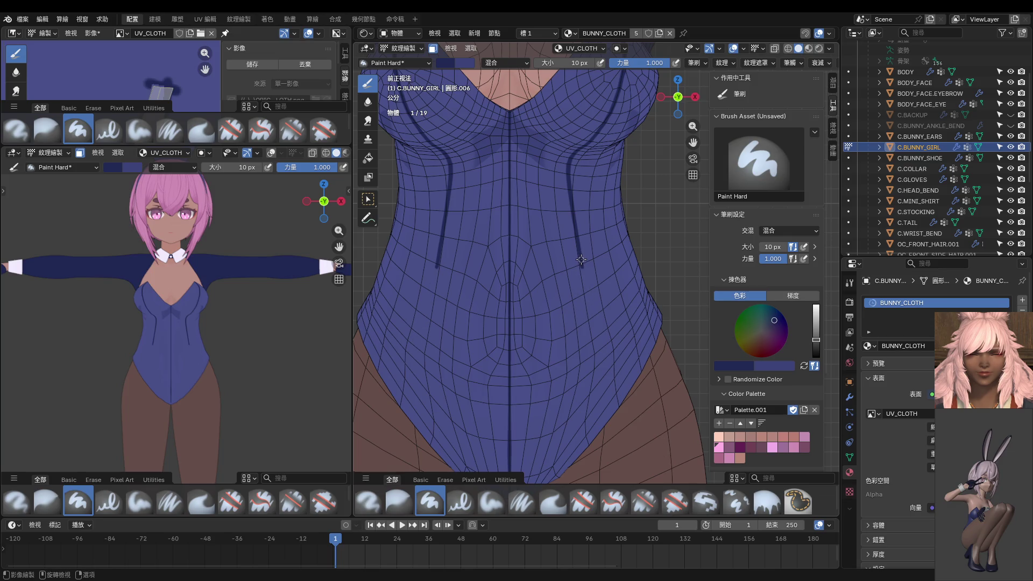
drag(587, 299, 652, 438)
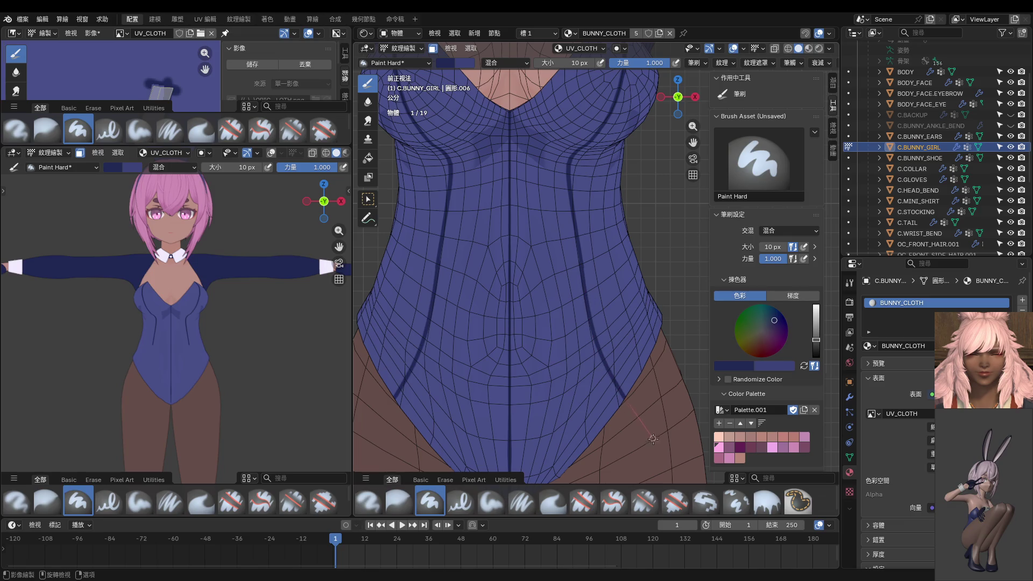
Undo the right side seam's lower end and redraw it smoothly down to the leg opening.
drag(658, 443, 658, 441)
scroll(582, 337, up, 6)
key(ctrl+z)
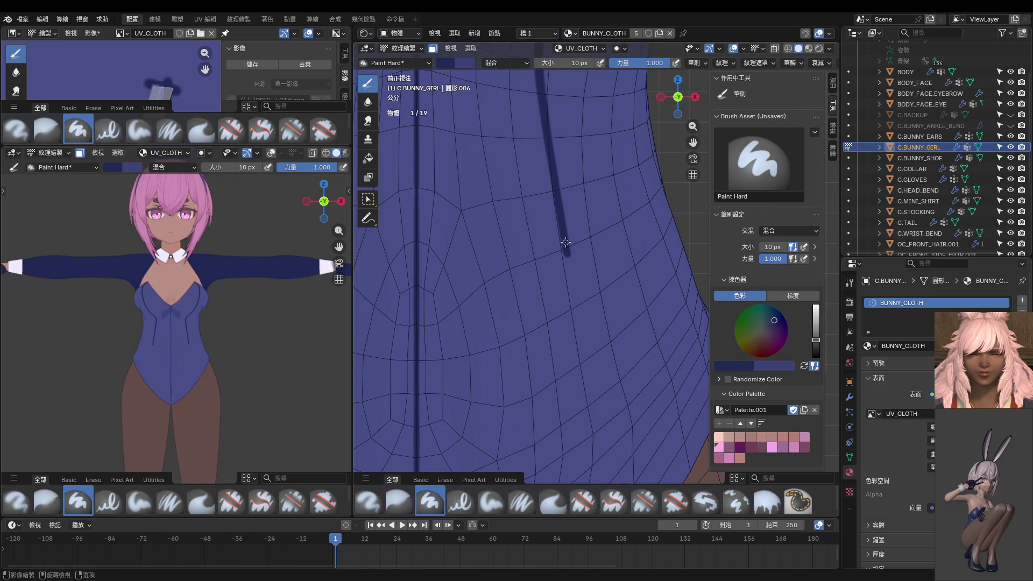
scroll(571, 257, down, 2)
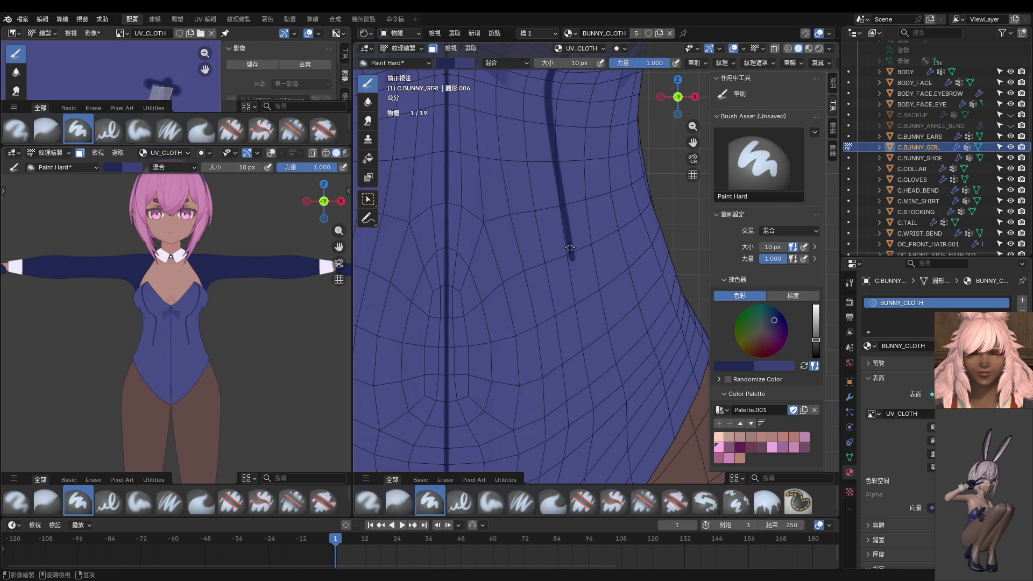
scroll(572, 246, down, 1)
drag(575, 258, 583, 307)
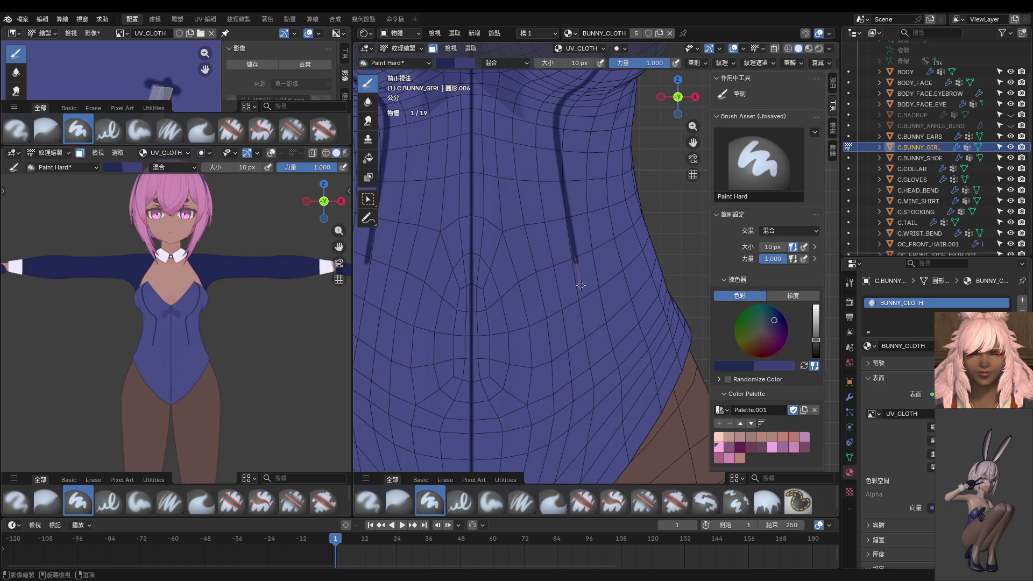
scroll(581, 296, down, 1)
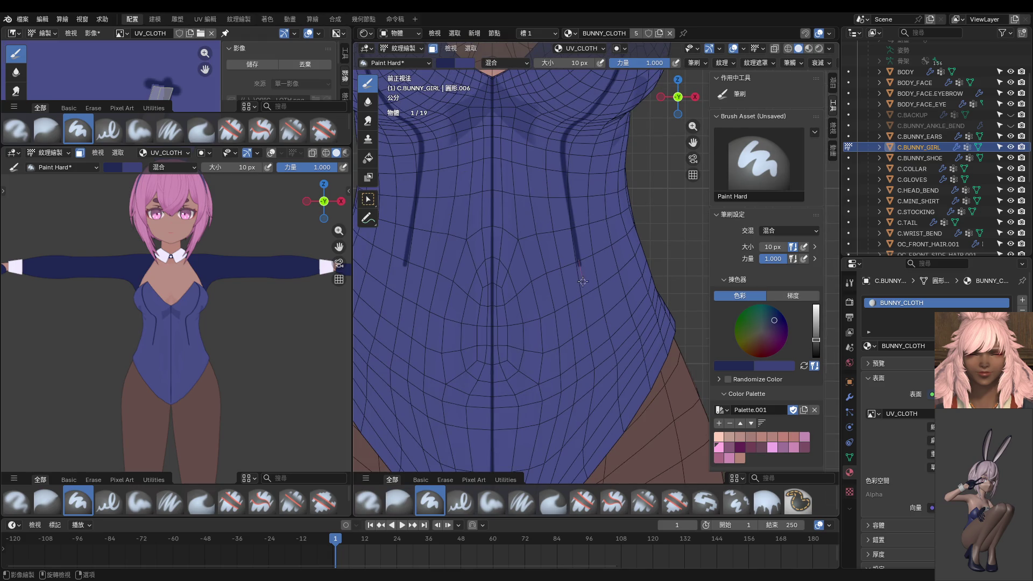
drag(589, 311, 641, 470)
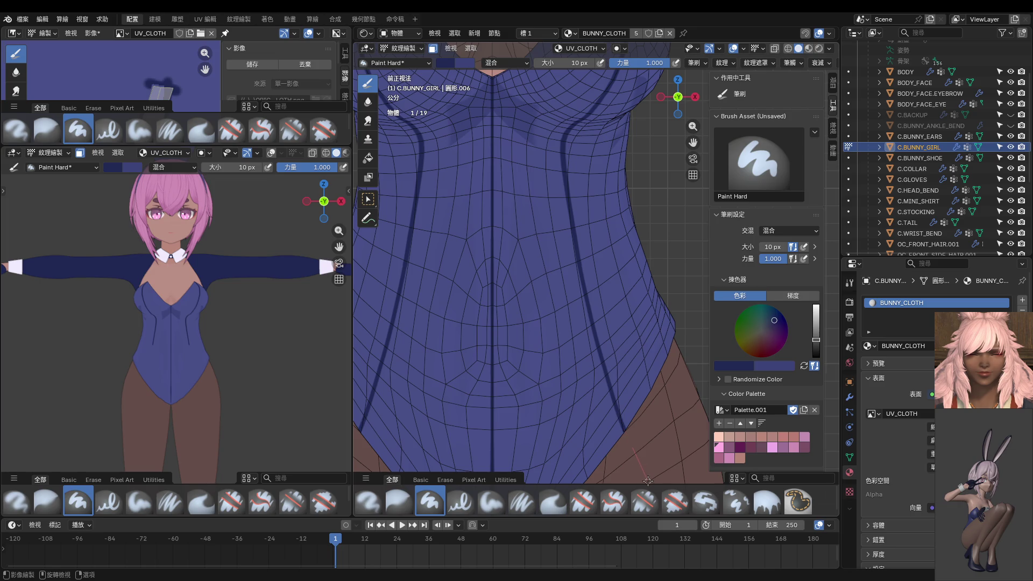
scroll(216, 352, down, 4)
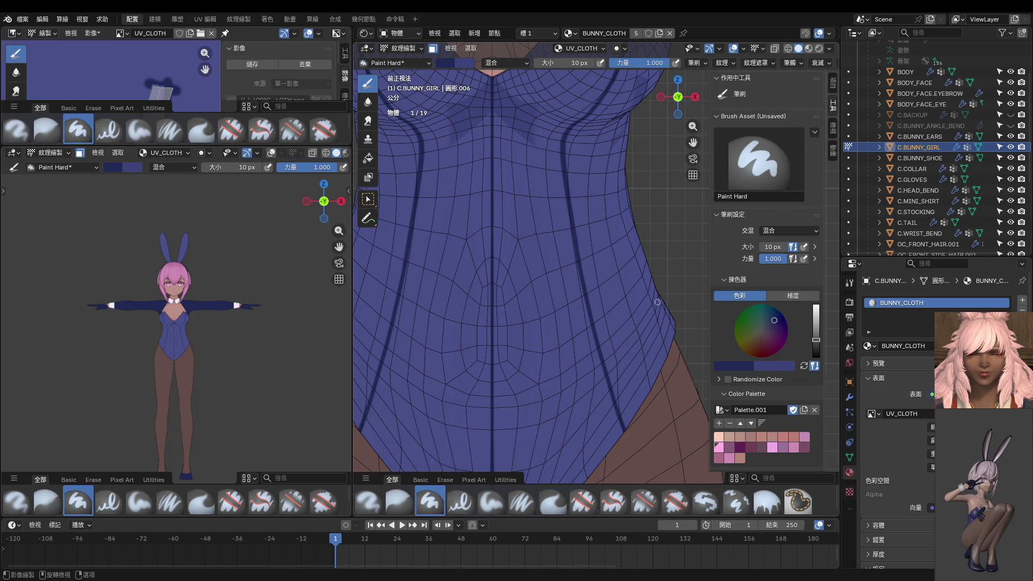
scroll(629, 287, down, 2)
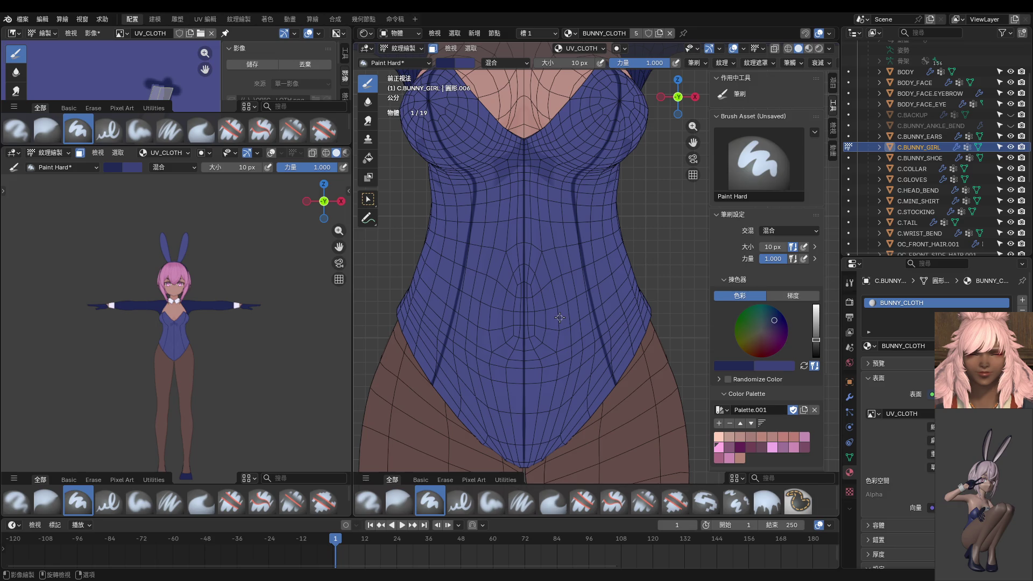
shift+middle_drag(592, 176, 564, 121)
scroll(565, 121, up, 1)
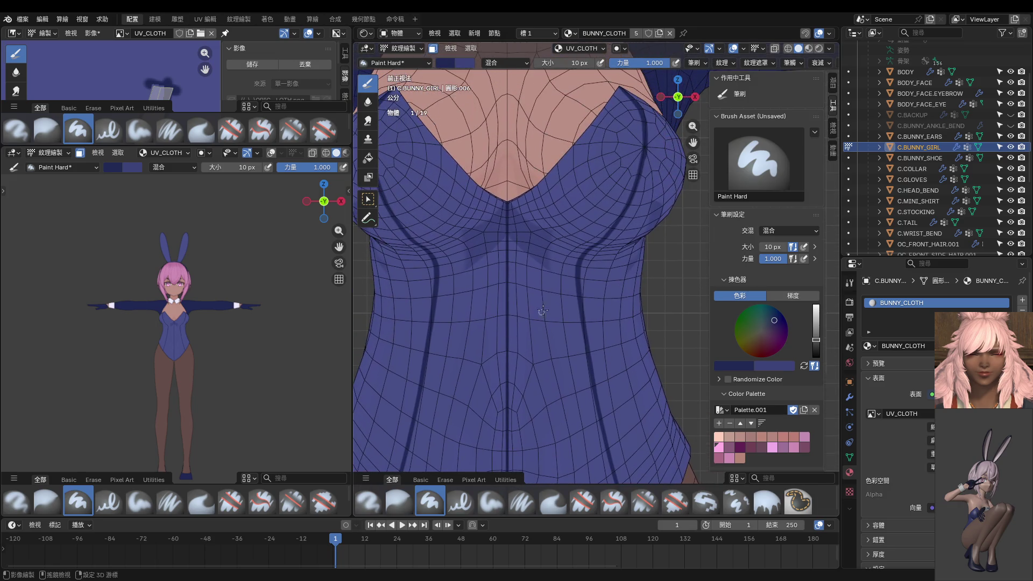
mouse_move(517, 178)
shift+middle_down()
mouse_move(490, 261)
mouse_move(468, 262)
shift+middle_up()
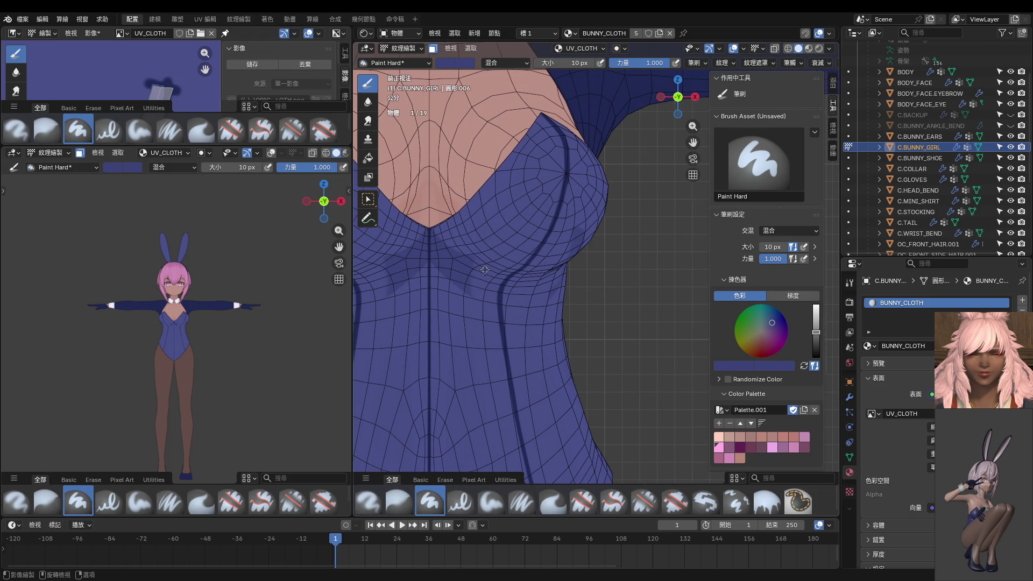
key(f)
With the brush at 34 px, lay a straight soft shading stroke under the bust.
click(467, 266)
key(f)
click(449, 259)
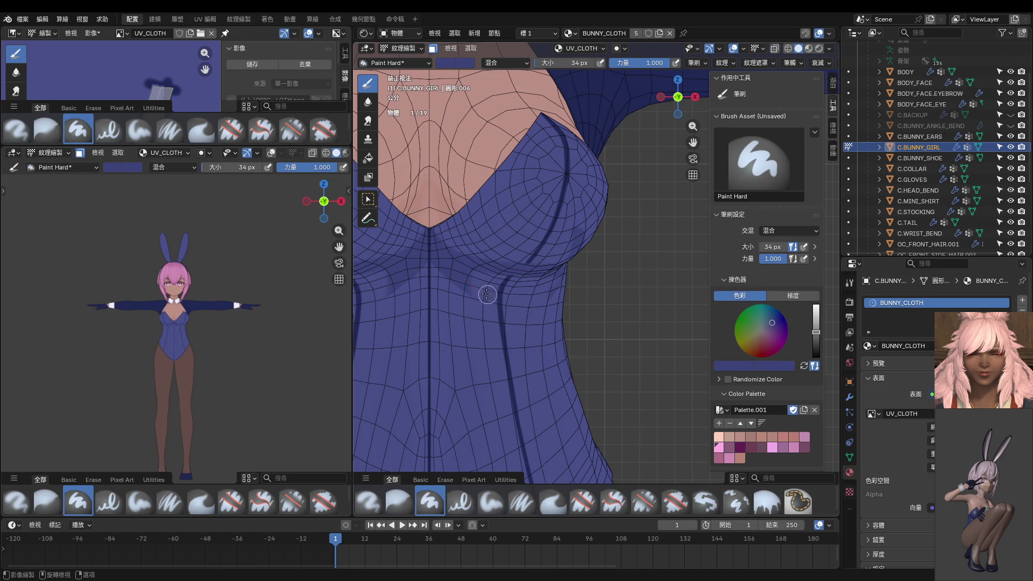
drag(482, 292, 516, 310)
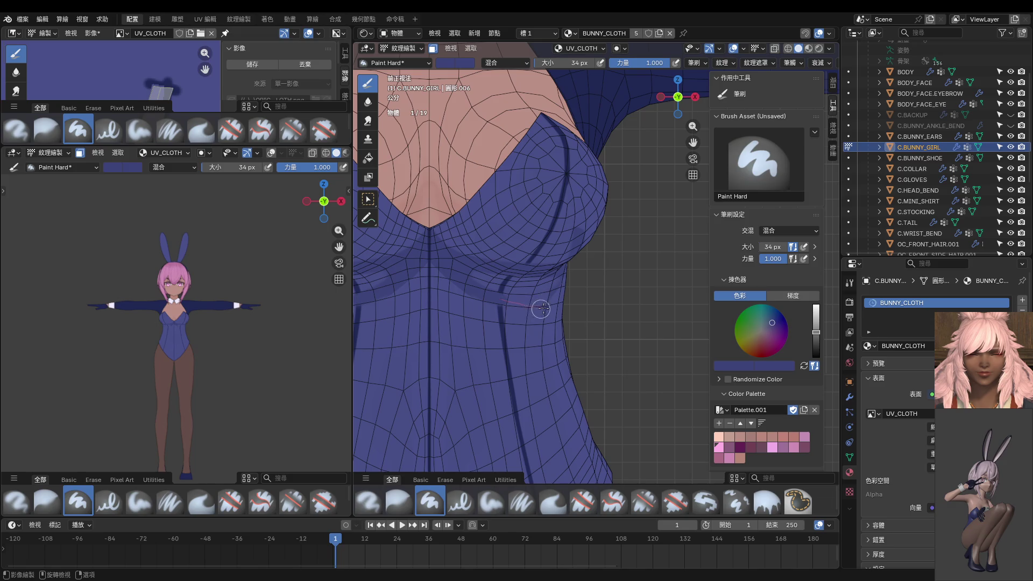
middle_drag(607, 278, 486, 282)
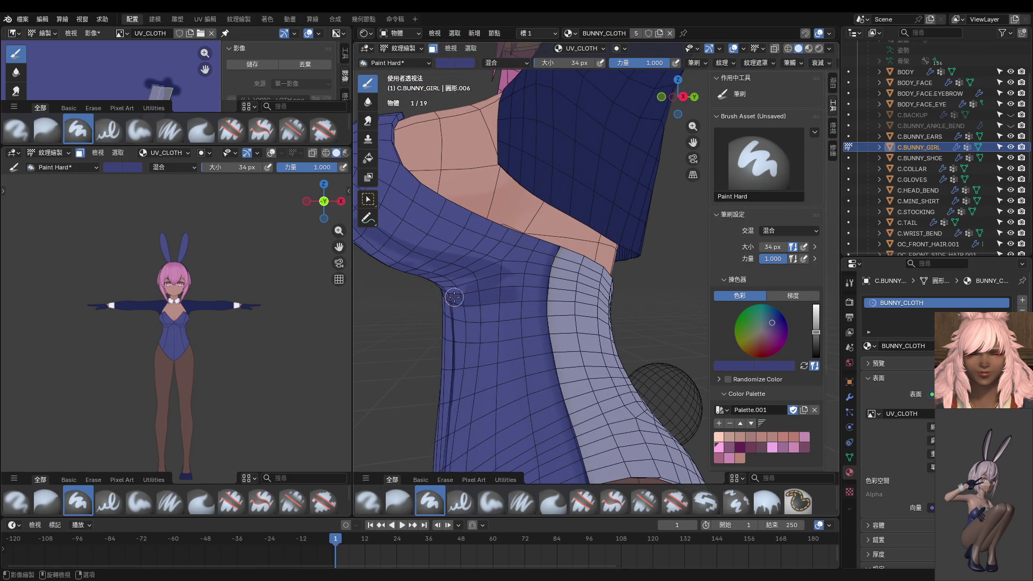
scroll(455, 300, up, 2)
scroll(455, 293, up, 2)
middle_drag(454, 293, 496, 293)
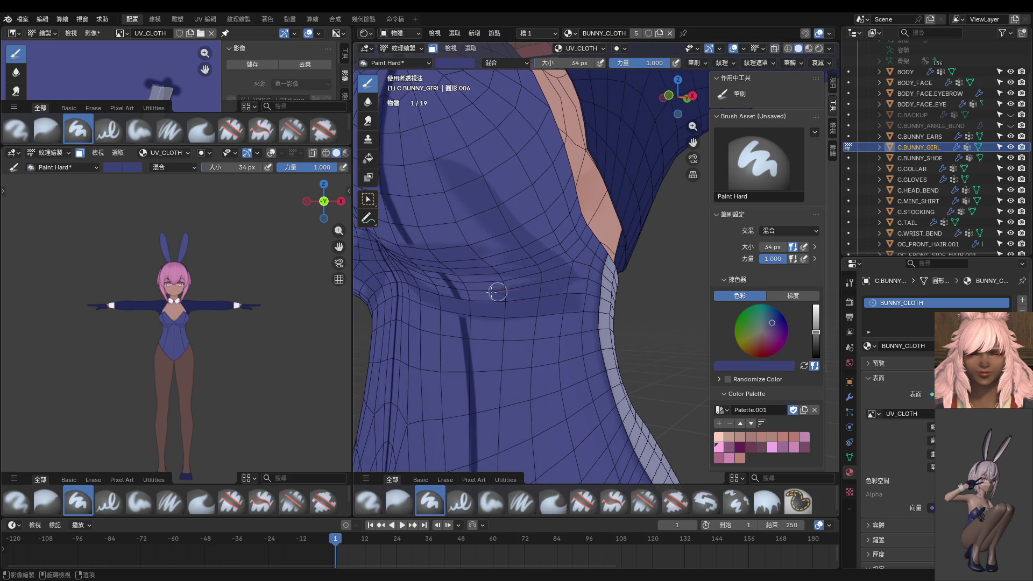
middle_drag(422, 286, 507, 286)
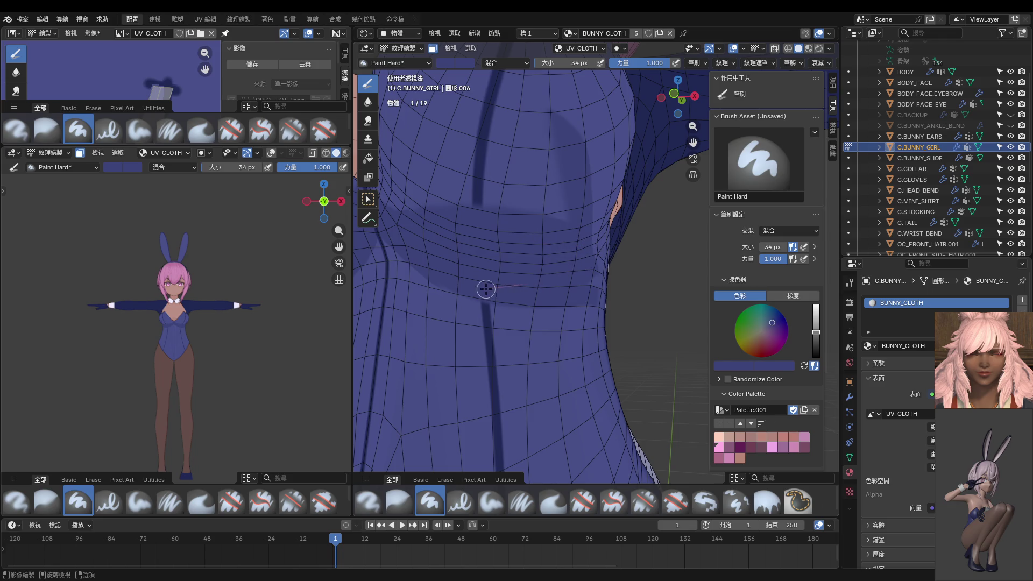
scroll(193, 327, up, 2)
scroll(229, 315, up, 3)
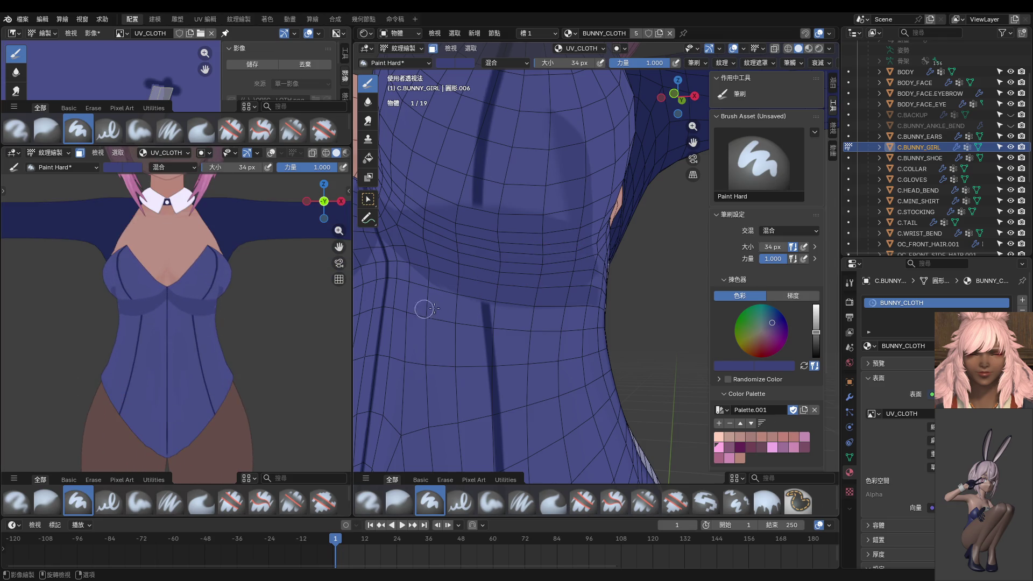
From front ortho view, paint several shading strokes across the underside of the bust.
key(KP_1)
scroll(457, 300, up, 1)
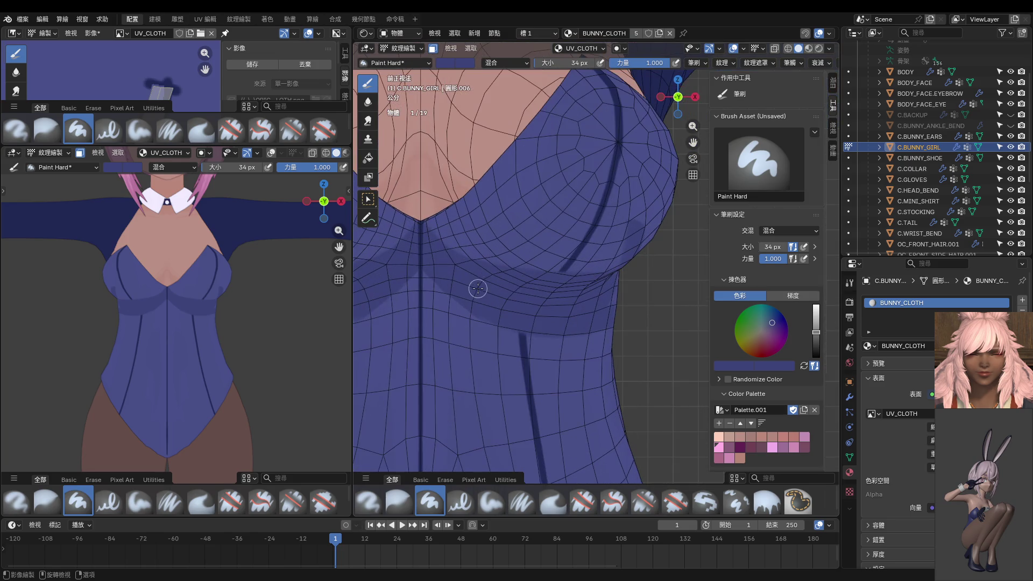
scroll(509, 287, up, 1)
drag(558, 286, 365, 281)
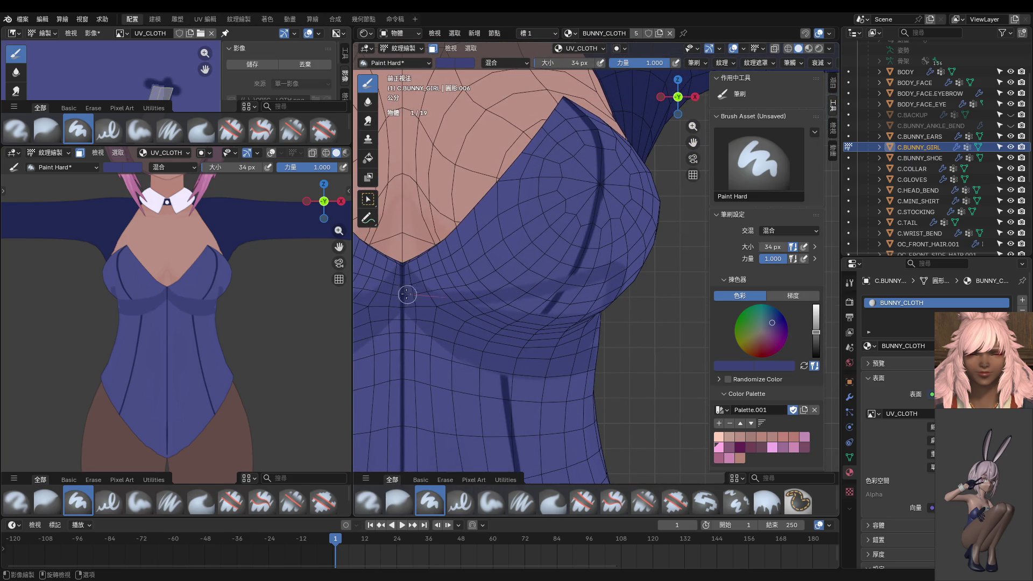
drag(613, 270, 404, 282)
mouse_move(633, 293)
mouse_down()
mouse_move(588, 270)
mouse_move(393, 290)
mouse_up()
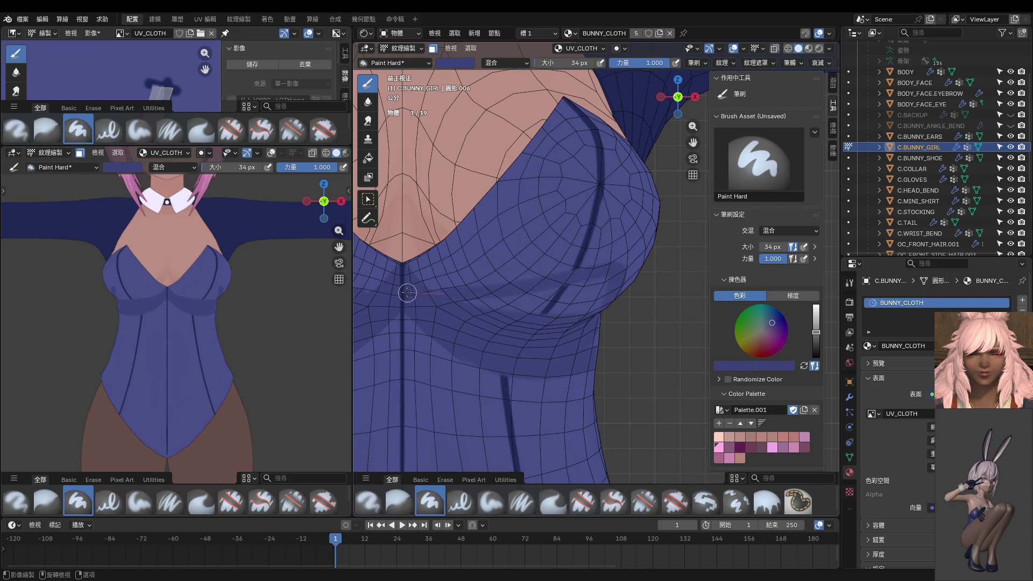
drag(388, 290, 387, 290)
mouse_move(594, 308)
mouse_down()
mouse_move(605, 251)
mouse_move(438, 302)
mouse_move(634, 288)
mouse_move(611, 305)
mouse_move(596, 338)
mouse_move(627, 266)
mouse_move(567, 358)
mouse_move(570, 370)
mouse_up()
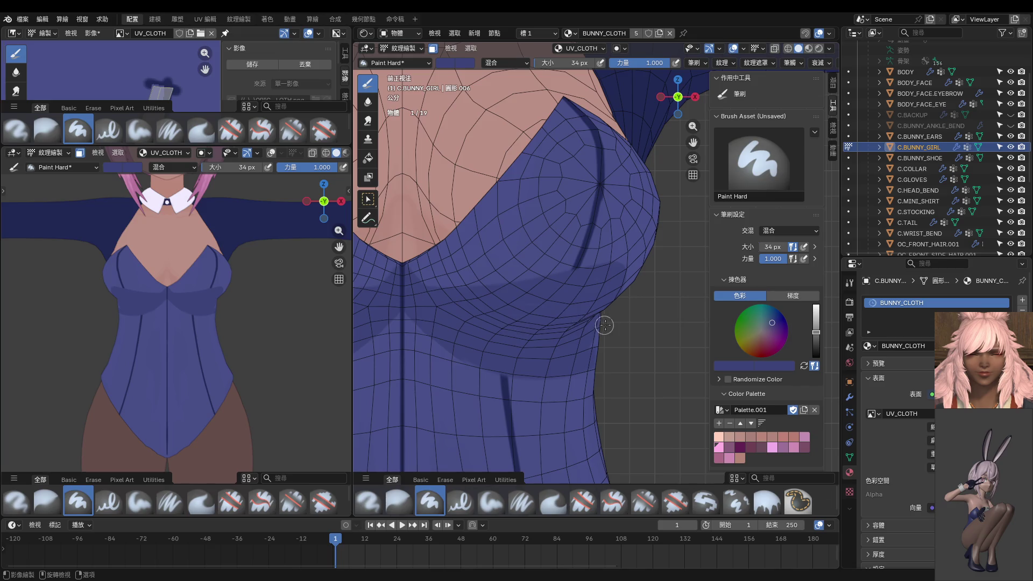
scroll(605, 326, up, 3)
Shade the side of the bodysuit, then with a slightly darker colour stroke across the chest.
middle_drag(605, 325, 511, 319)
mouse_move(507, 309)
mouse_down()
mouse_move(535, 335)
mouse_move(457, 415)
mouse_up()
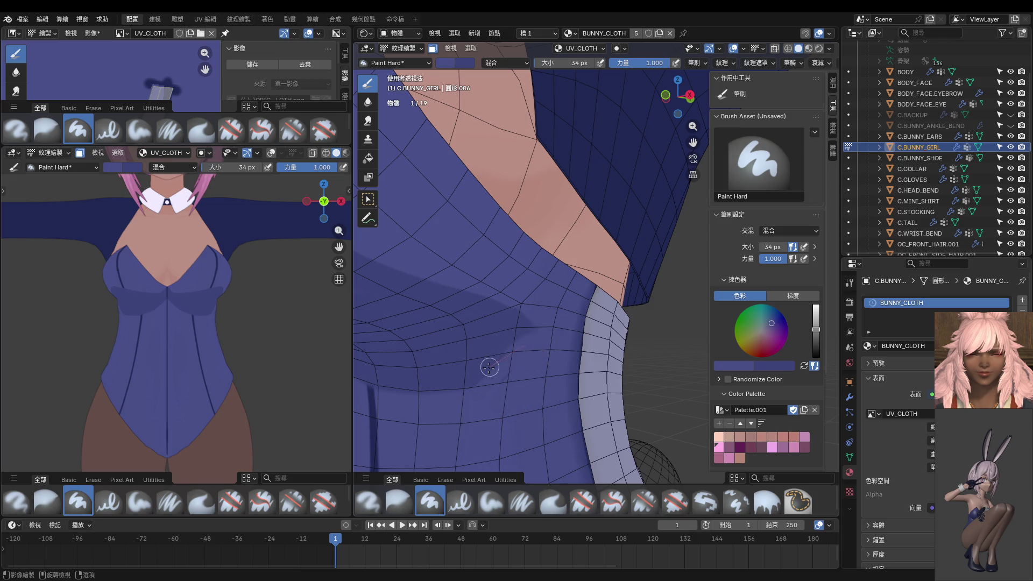
mouse_move(525, 351)
mouse_down()
mouse_move(456, 434)
mouse_move(478, 385)
mouse_move(460, 438)
mouse_move(511, 410)
mouse_up()
scroll(515, 404, down, 3)
scroll(539, 355, up, 3)
middle_drag(541, 334, 469, 325)
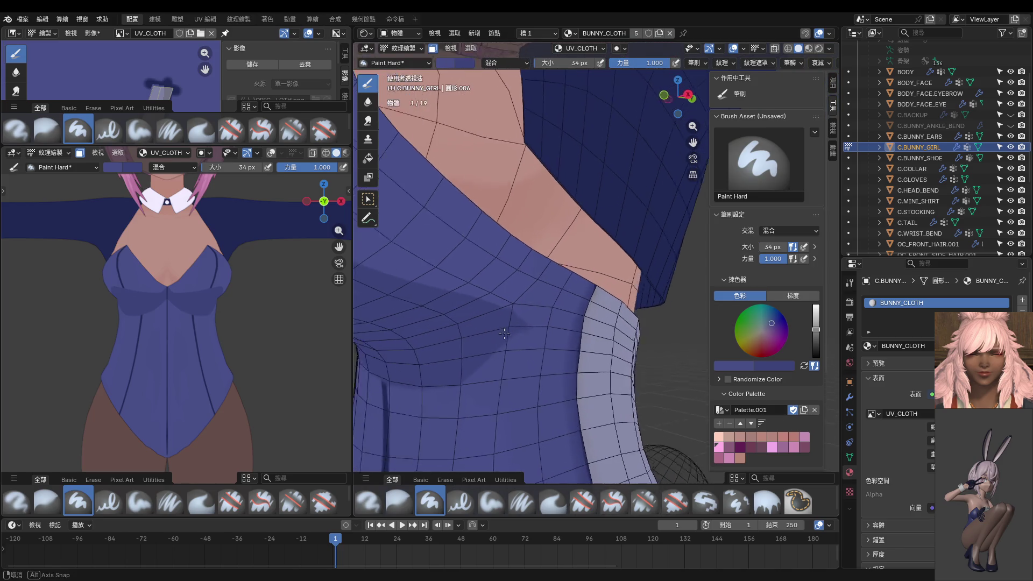
key(KP_3)
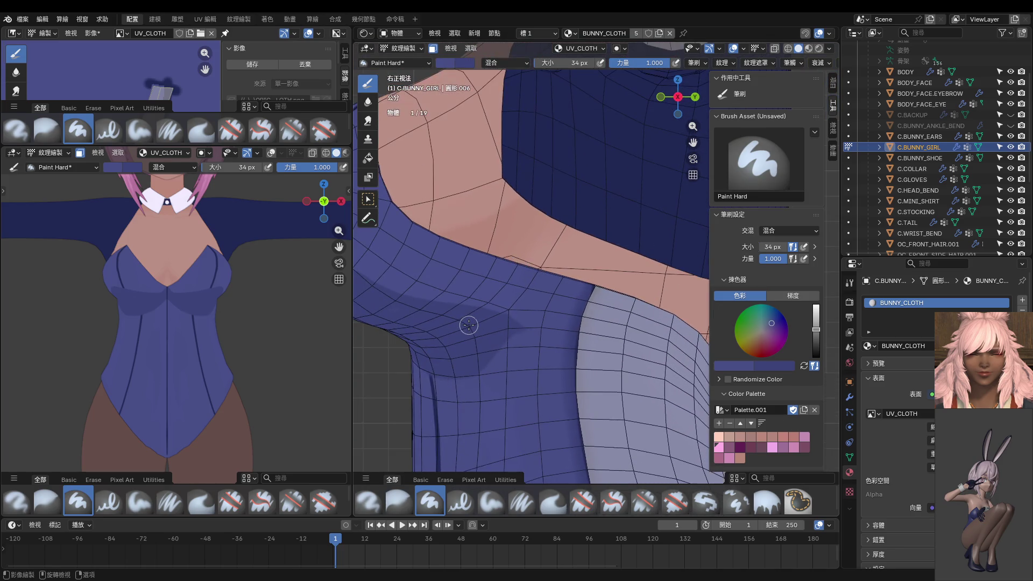
key(KP_3)
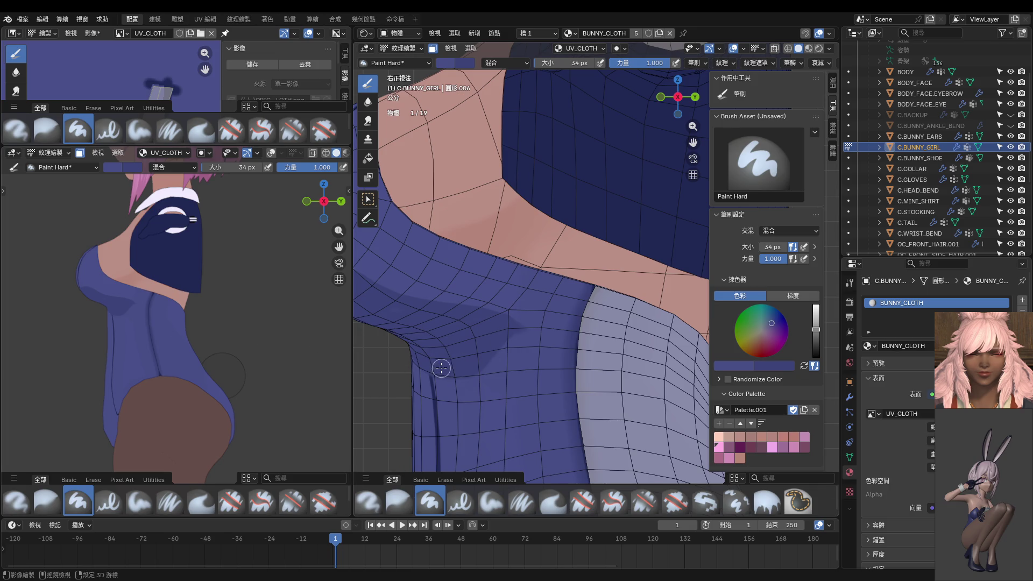
middle_drag(442, 363, 538, 344)
key(s)
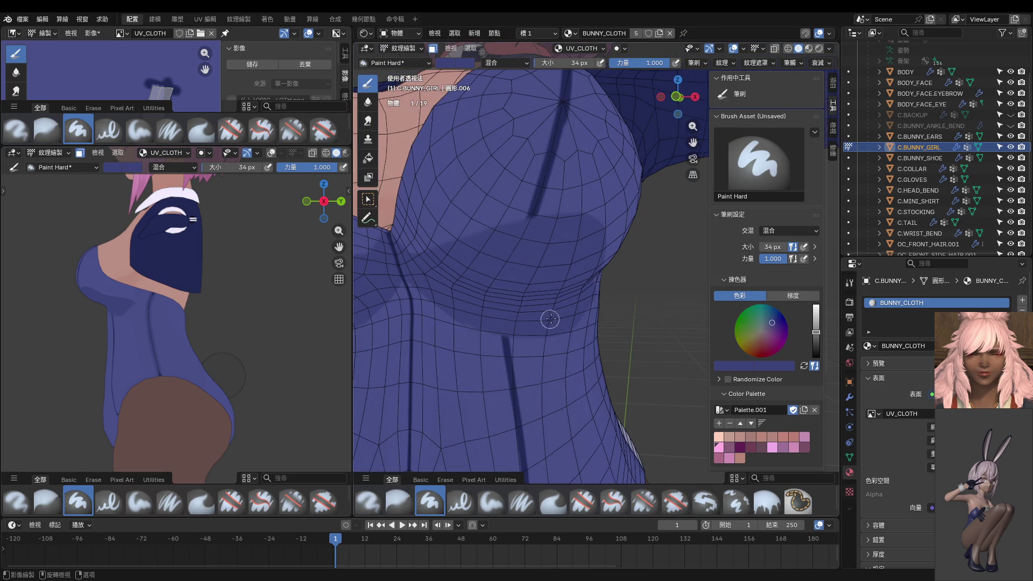
mouse_move(571, 319)
mouse_down()
mouse_move(460, 327)
mouse_move(438, 311)
mouse_move(440, 270)
mouse_up()
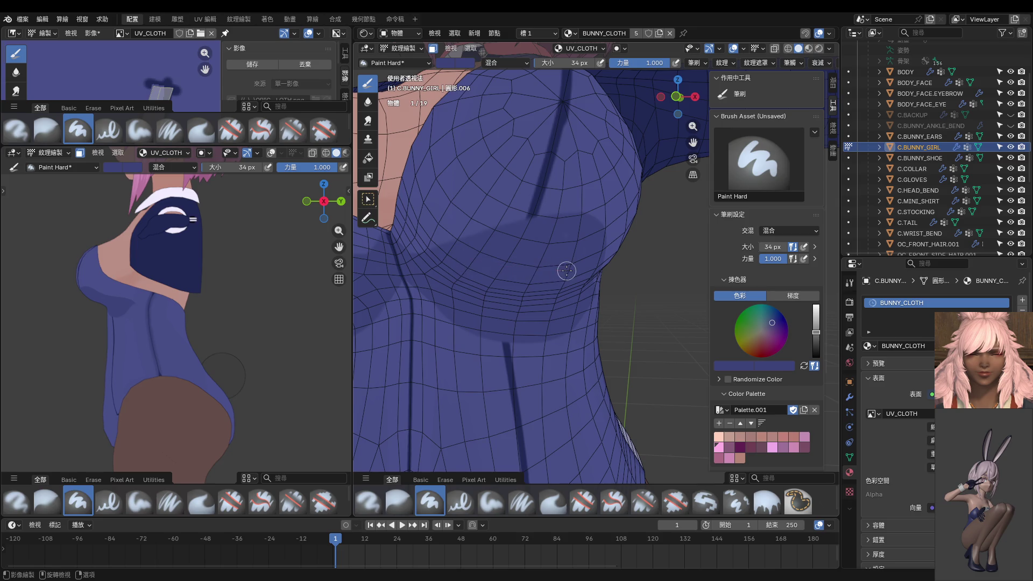
scroll(533, 303, down, 3)
scroll(533, 303, up, 1)
scroll(557, 287, up, 3)
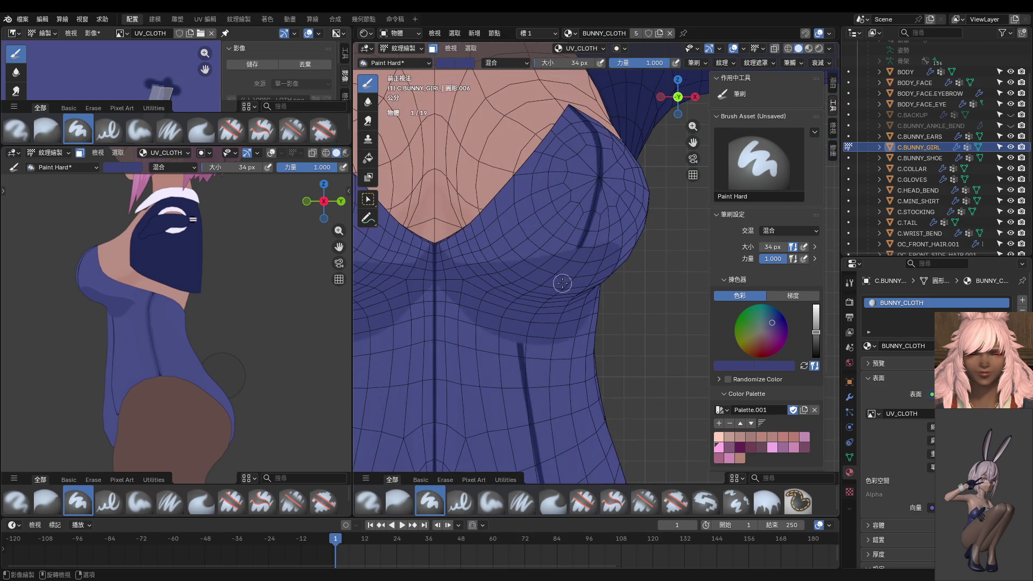
Sample the dark seam colour from the model and drop the brush to 14 px.
key(s)
scroll(545, 304, up, 1)
key(f)
click(591, 222)
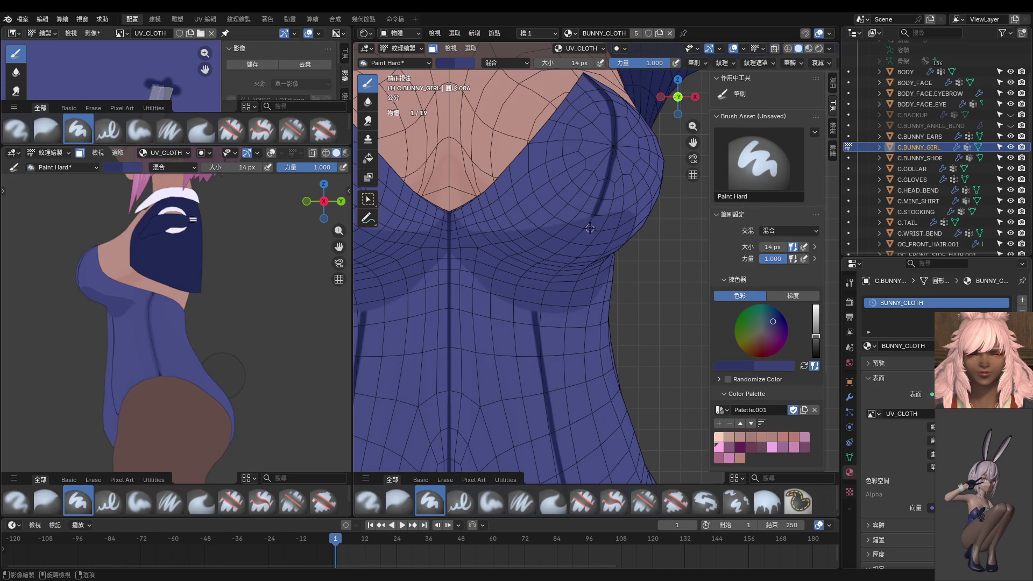
scroll(590, 229, up, 1)
scroll(590, 229, up, 1)
With the sampled seam colour, draw the seam from the bust down the torso, then enlarge the brush to 18 px.
key(s)
click(613, 177)
drag(590, 201, 610, 177)
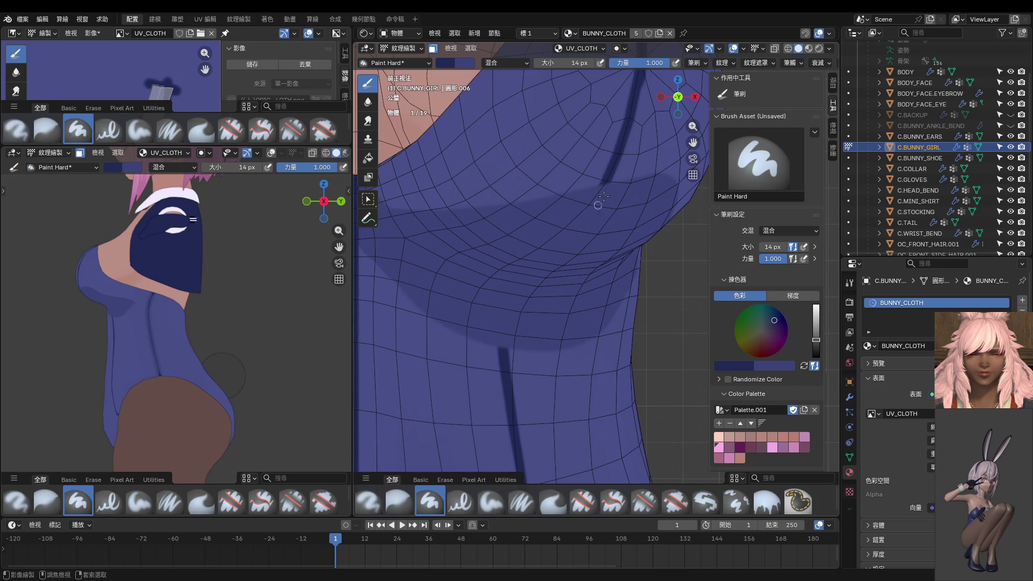
drag(575, 223, 556, 242)
drag(518, 286, 494, 351)
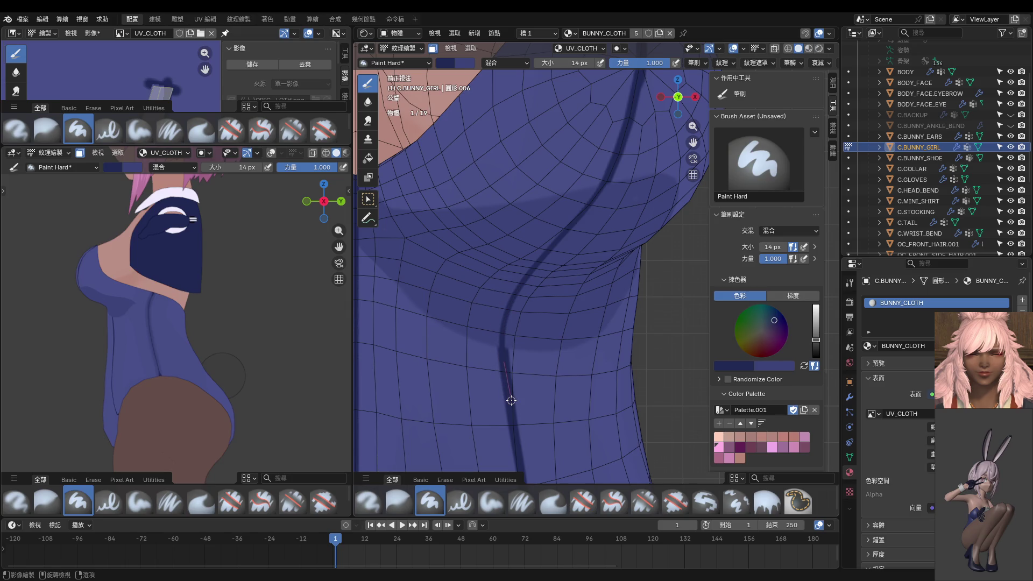
key(KP_1)
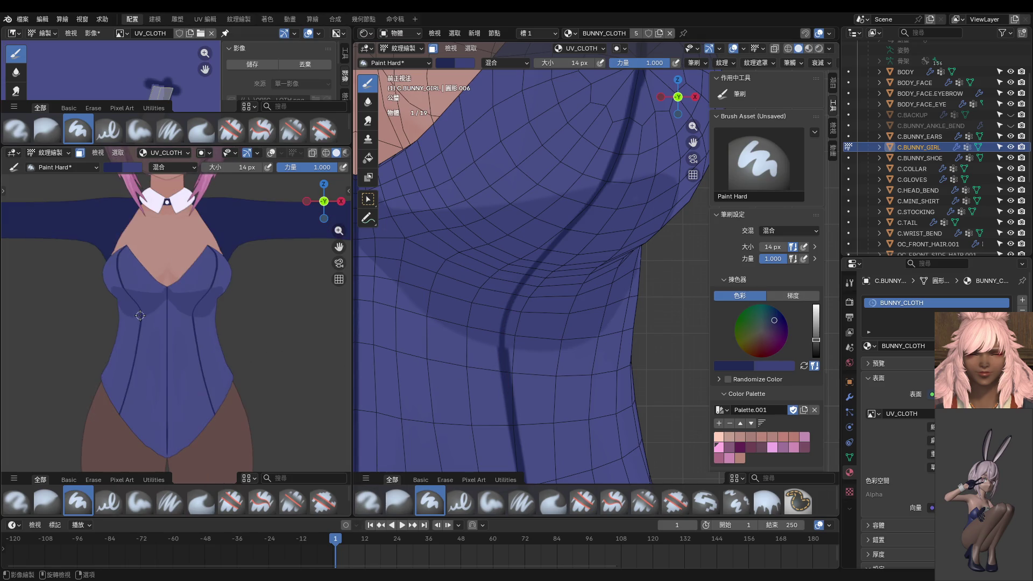
middle_drag(213, 340, 179, 316)
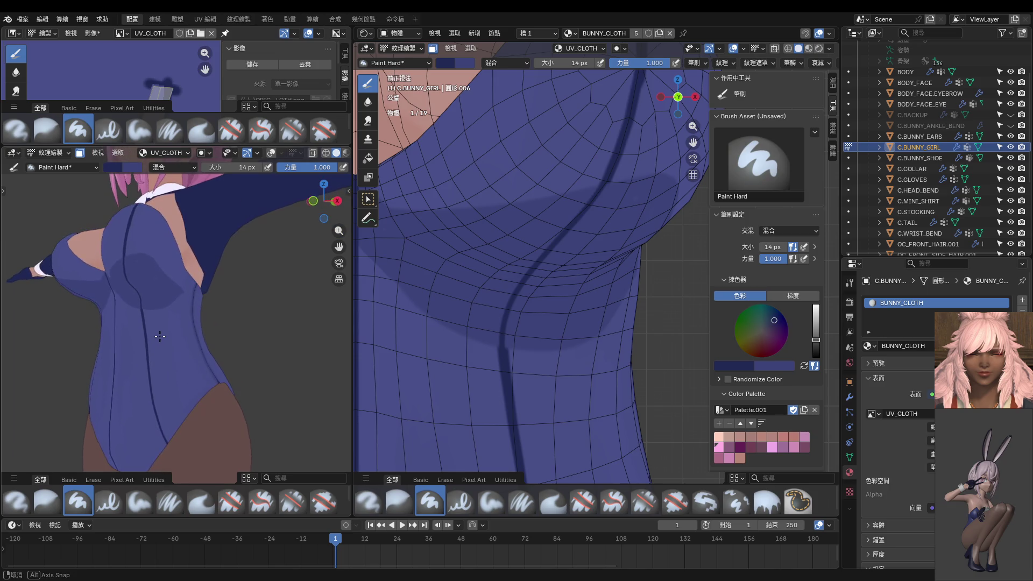
mouse_move(468, 300)
middle_down()
mouse_move(458, 328)
mouse_move(555, 187)
middle_up()
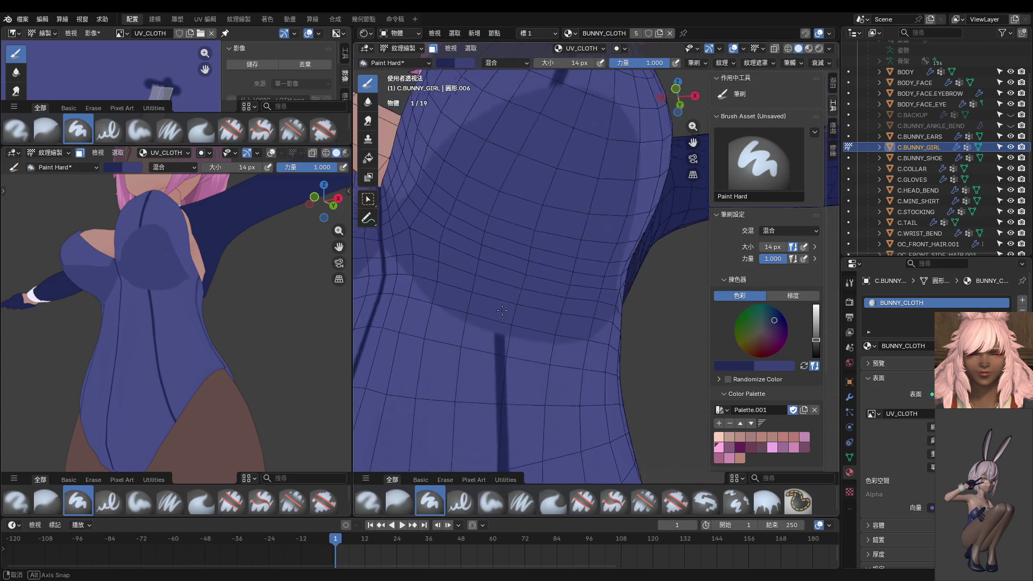
key(bracketright)
key(bracketright)
key(bracketright)
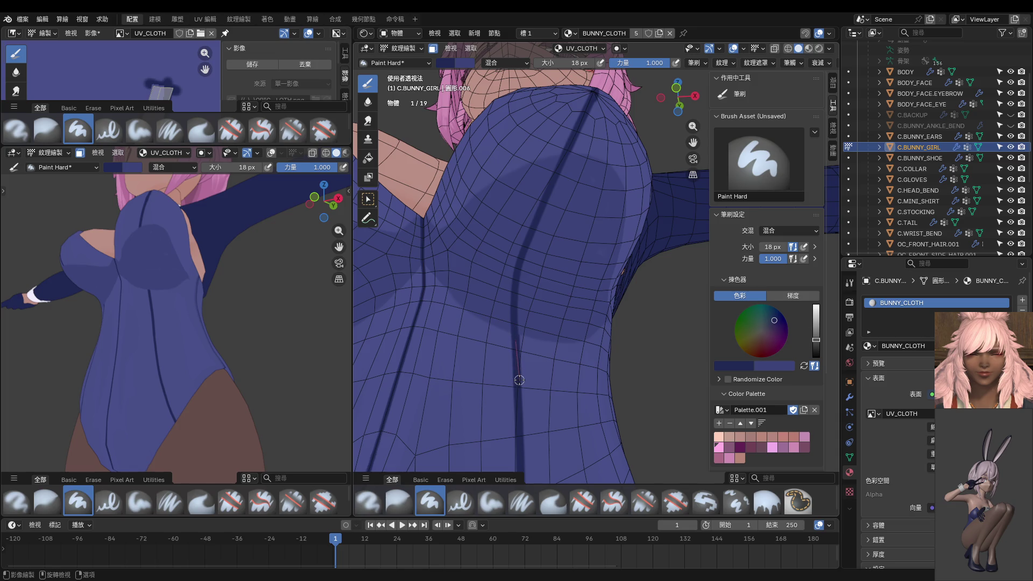
Undo the last seam stroke and extend the dark seam down and along the bodysuit's side.
middle_drag(201, 323, 216, 337)
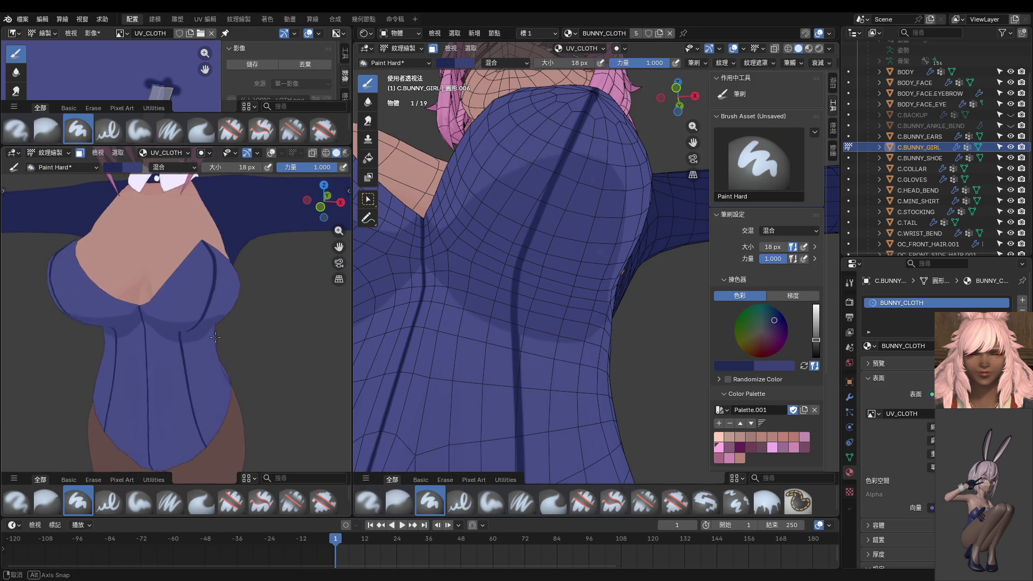
mouse_move(216, 337)
middle_down()
mouse_move(233, 242)
mouse_move(209, 329)
middle_up()
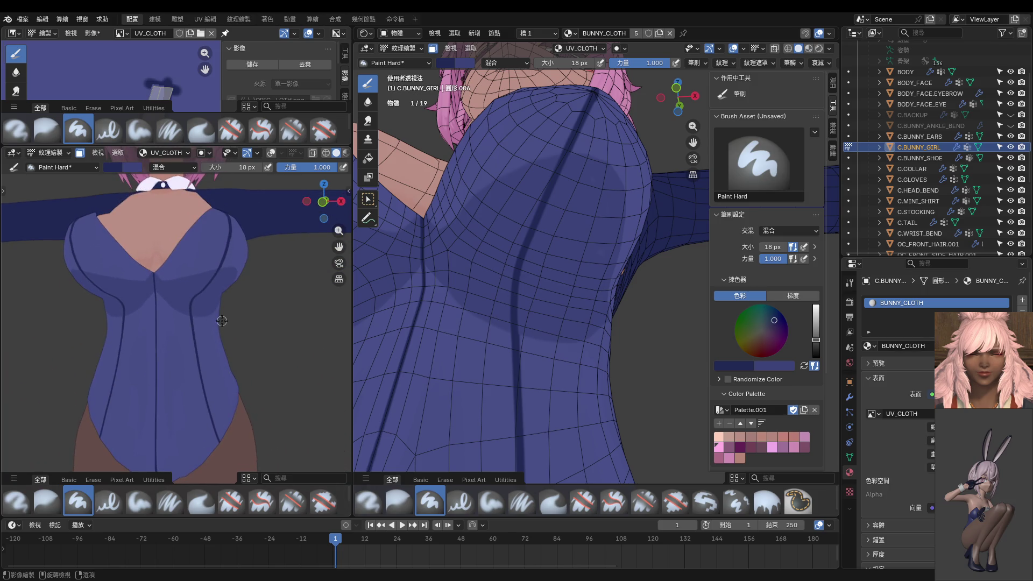
scroll(222, 320, down, 2)
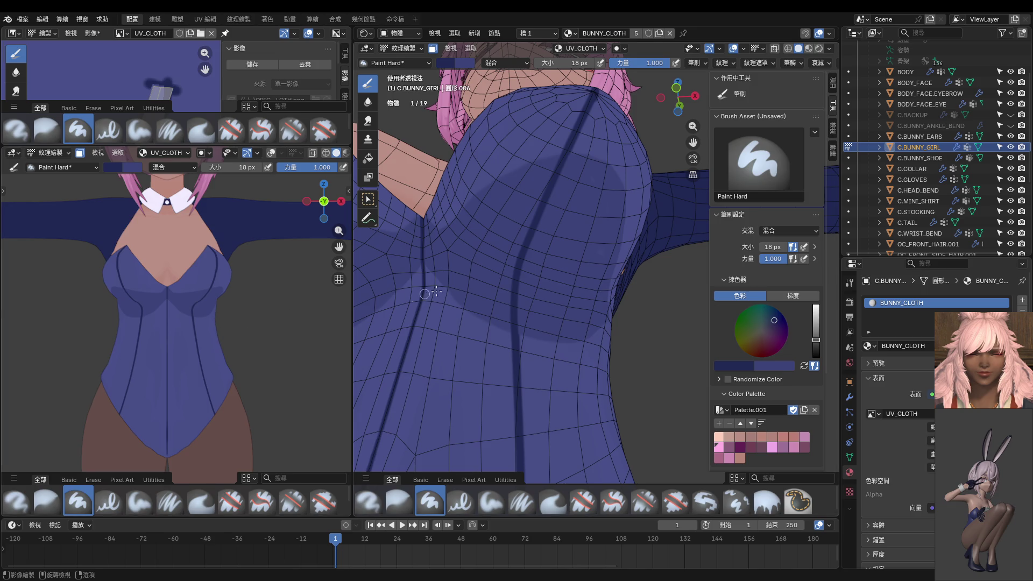
key(ctrl+z)
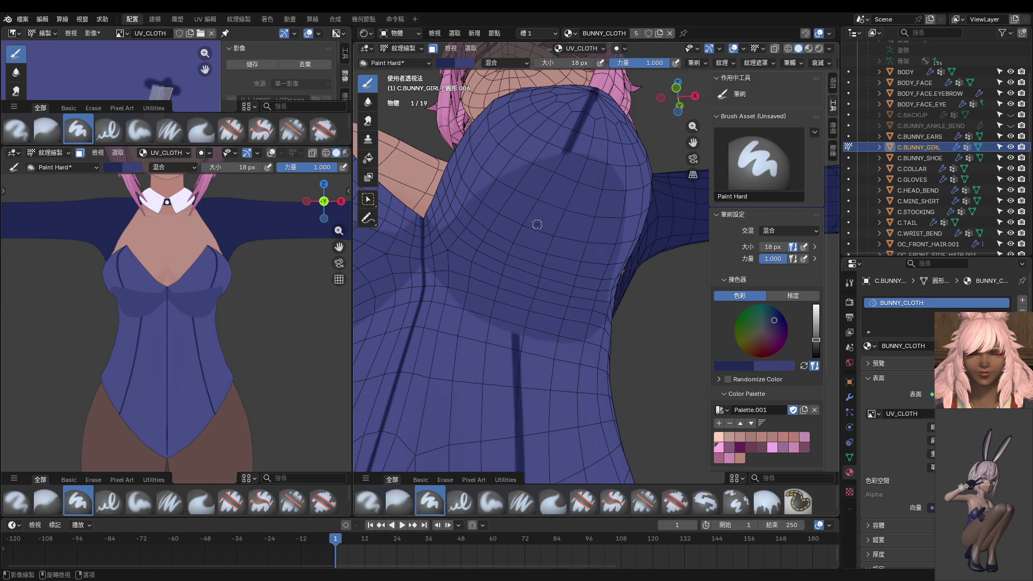
middle_drag(559, 164, 539, 120)
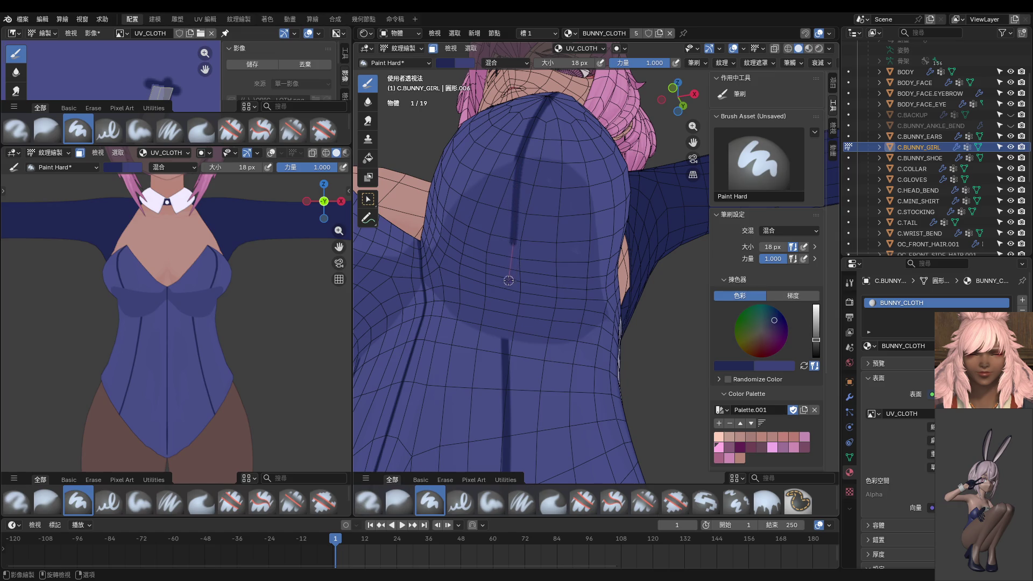
drag(501, 331, 517, 382)
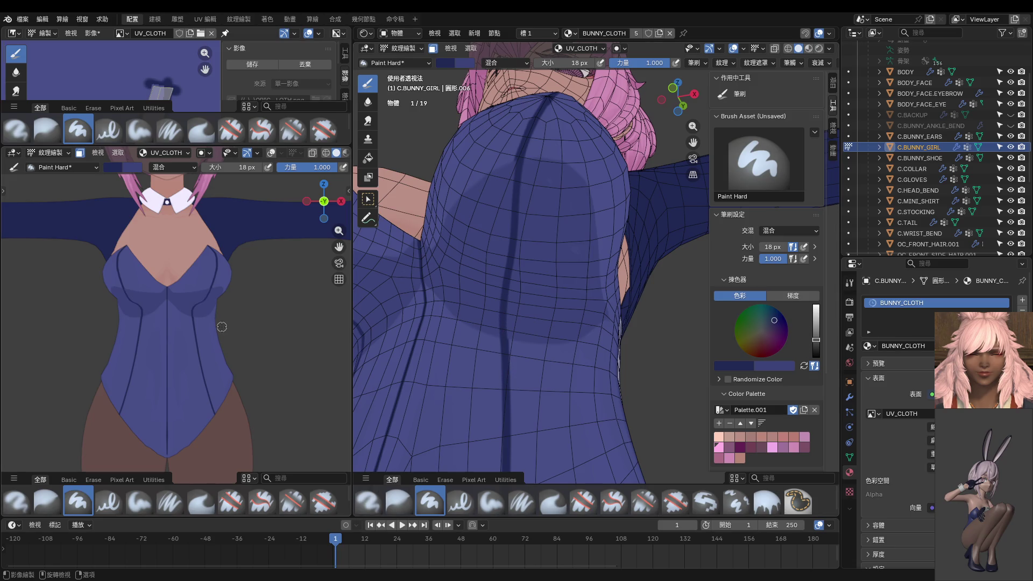
middle_drag(537, 305, 592, 212)
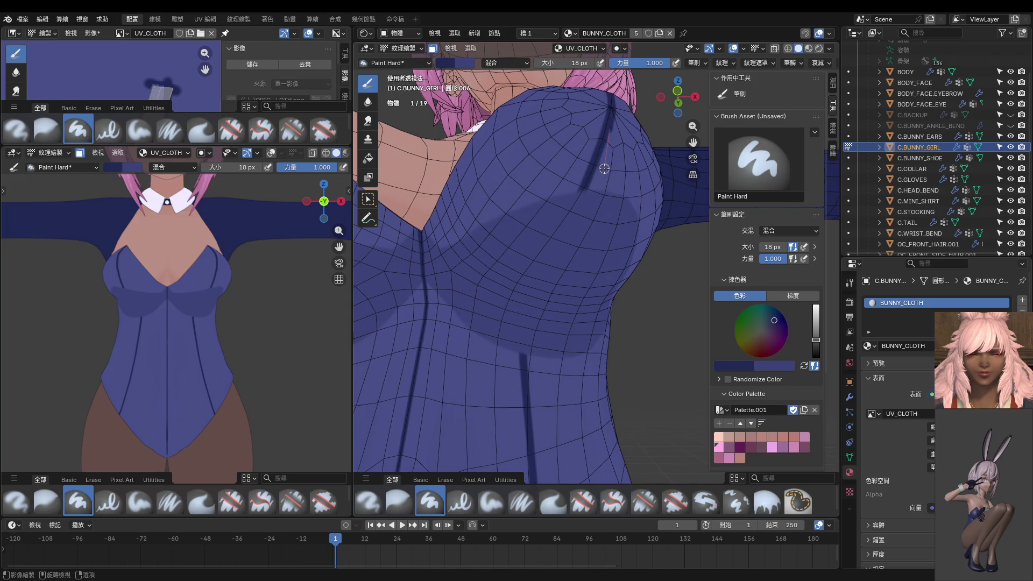
drag(597, 193, 572, 244)
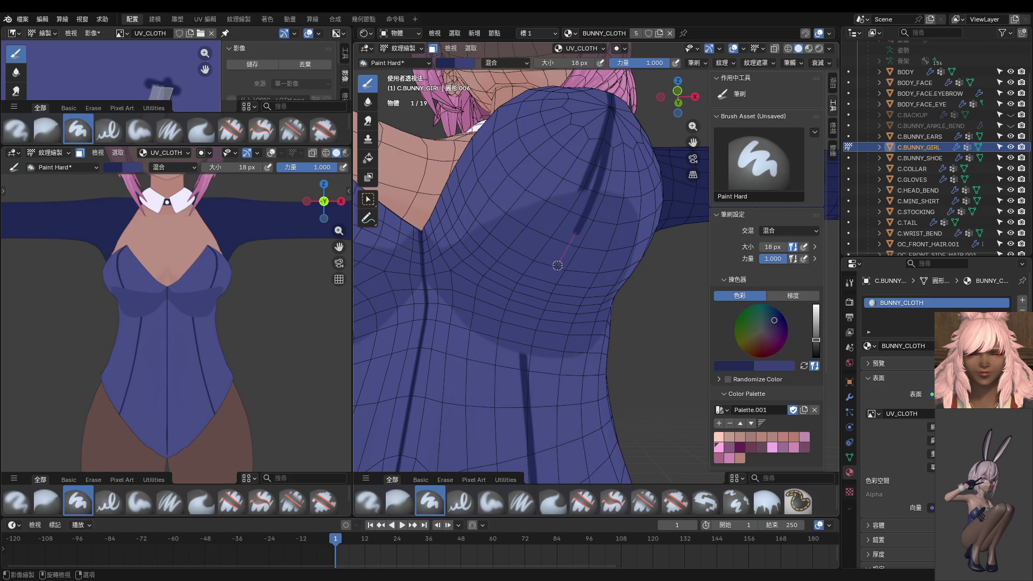
mouse_move(543, 282)
mouse_down()
mouse_move(512, 353)
mouse_move(530, 420)
mouse_up()
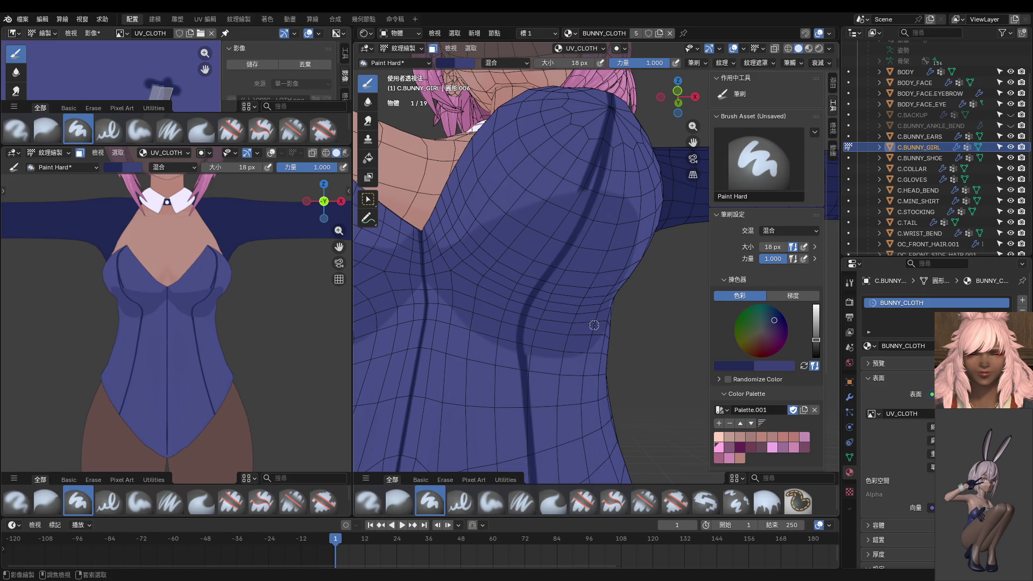
Paint a dark seam line down the chest and close the gap in the stroke.
mouse_move(214, 335)
middle_down()
mouse_move(140, 355)
mouse_move(98, 348)
mouse_move(114, 345)
middle_up()
mouse_move(497, 345)
middle_down()
mouse_move(451, 375)
mouse_move(518, 350)
middle_up()
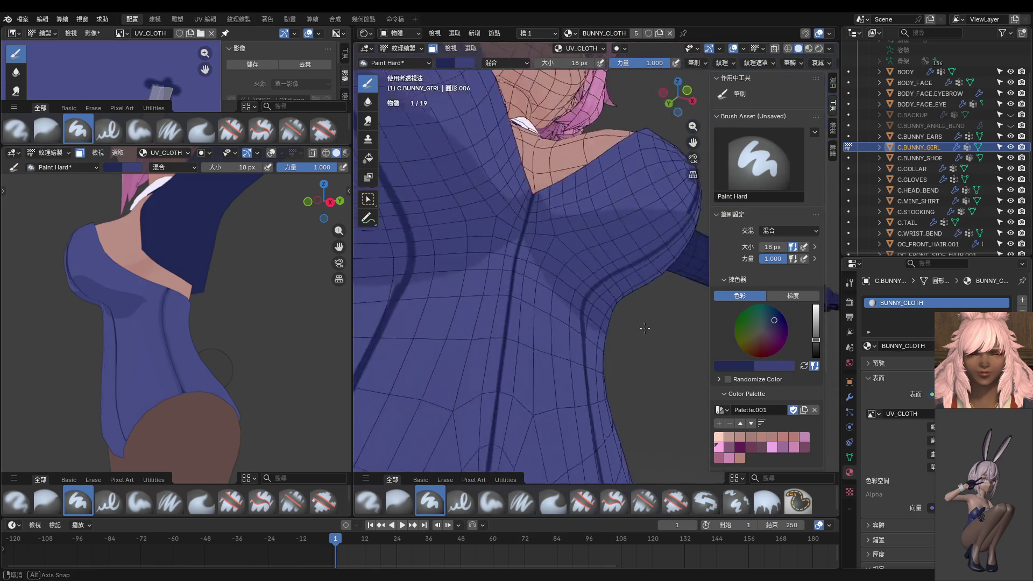
mouse_move(518, 350)
middle_down()
mouse_move(634, 357)
mouse_move(451, 365)
mouse_move(357, 347)
middle_up()
mouse_move(209, 309)
middle_down()
mouse_move(147, 328)
mouse_move(247, 346)
middle_up()
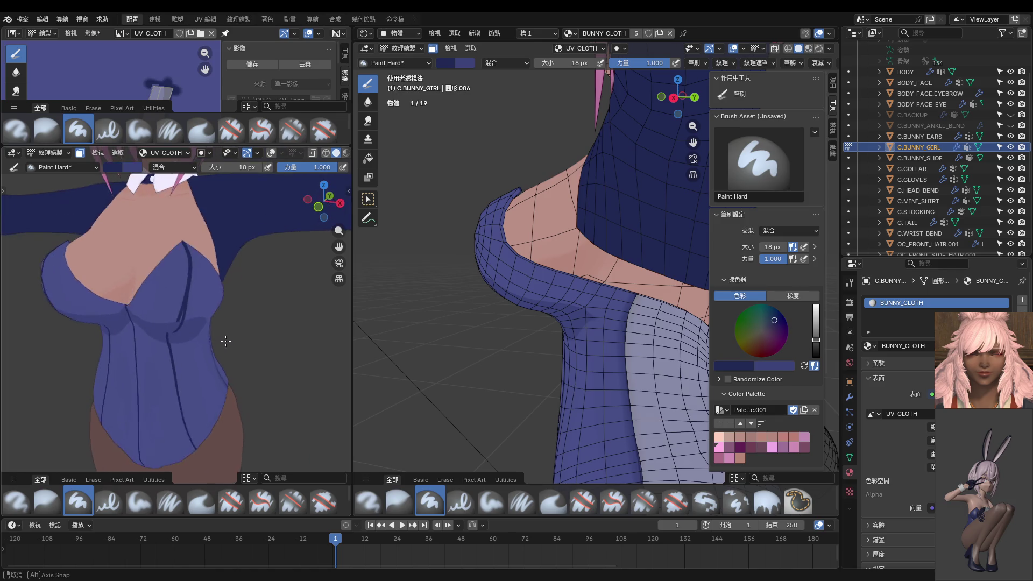
mouse_move(395, 365)
middle_down()
mouse_move(484, 368)
mouse_move(614, 436)
mouse_move(670, 355)
mouse_move(620, 334)
middle_up()
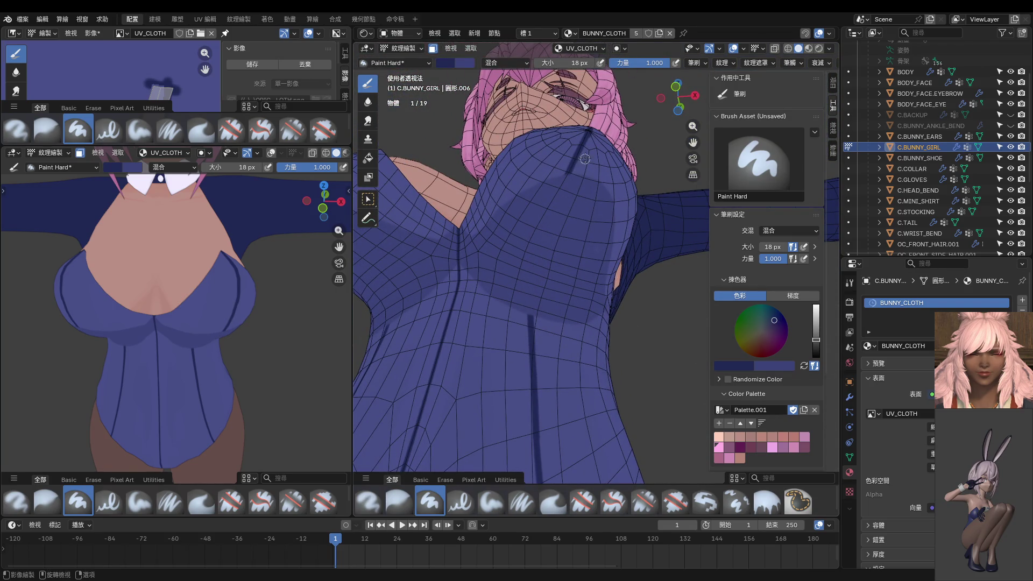
drag(588, 134, 526, 342)
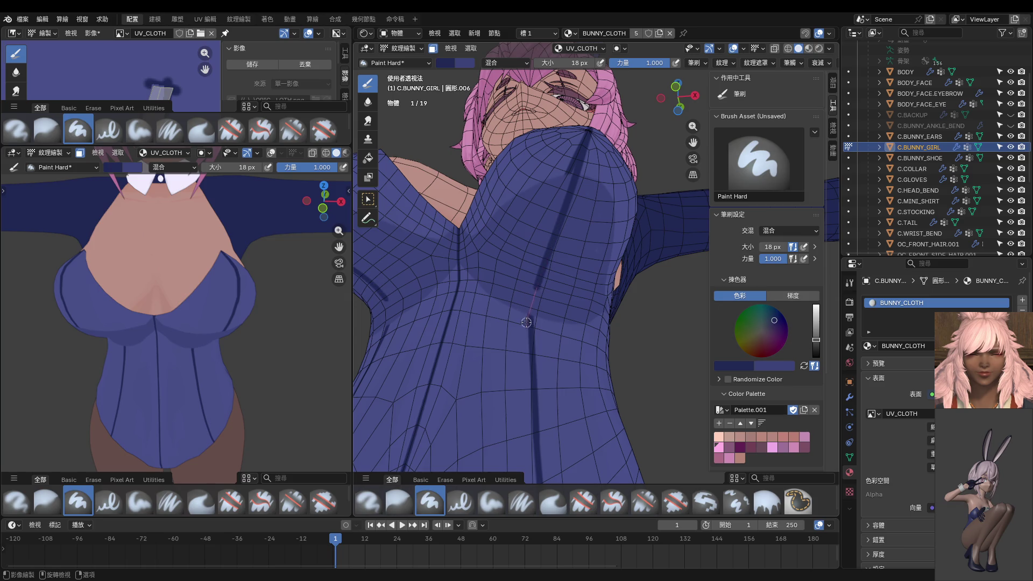
drag(529, 323, 528, 364)
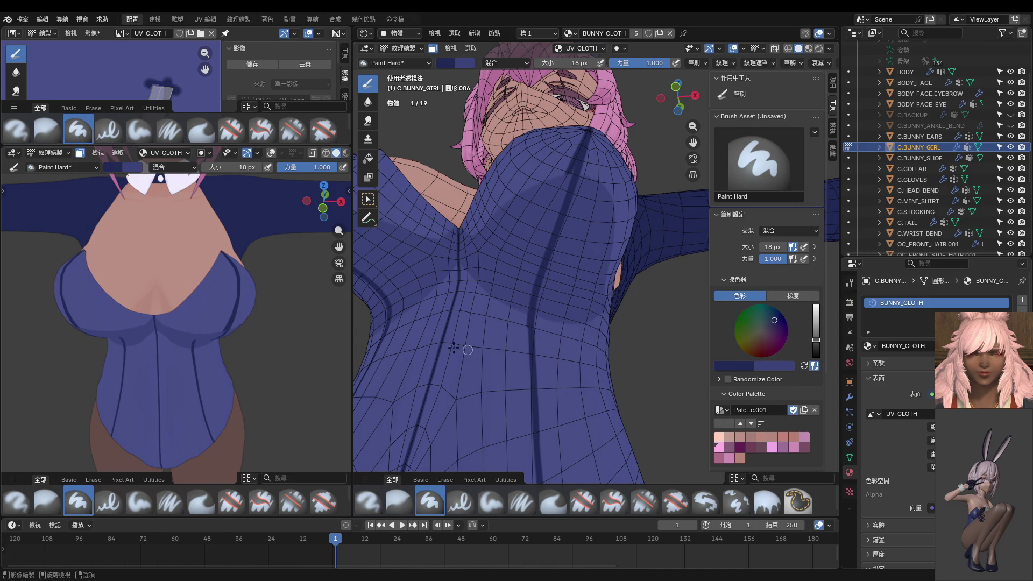
Undo the stray stripe segment, shrink the brush to 14 px, and extend the stripe down the cloth.
middle_drag(283, 344, 284, 309)
mouse_move(582, 248)
middle_down()
mouse_move(589, 265)
mouse_move(581, 236)
middle_up()
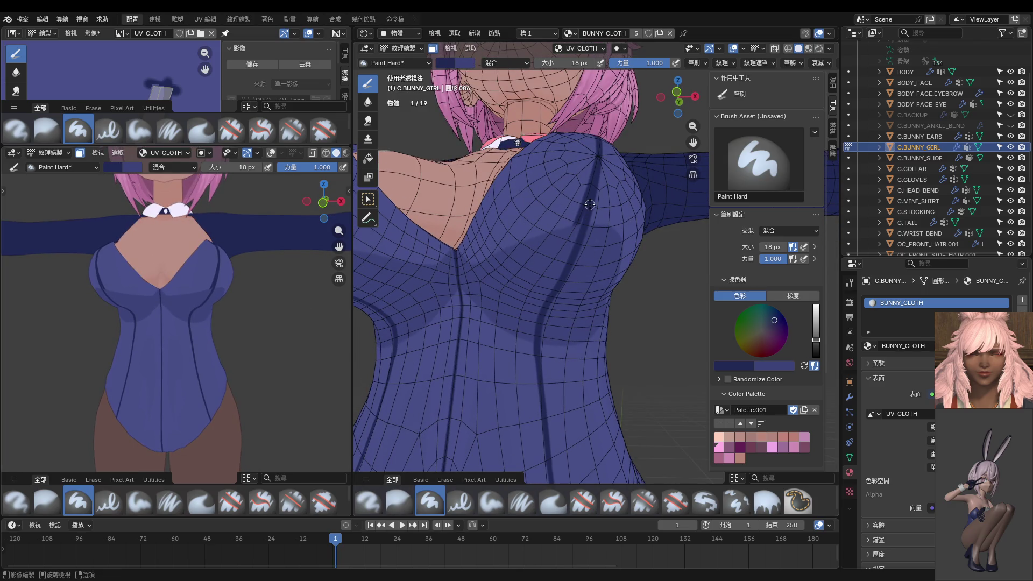
key(ctrl+z)
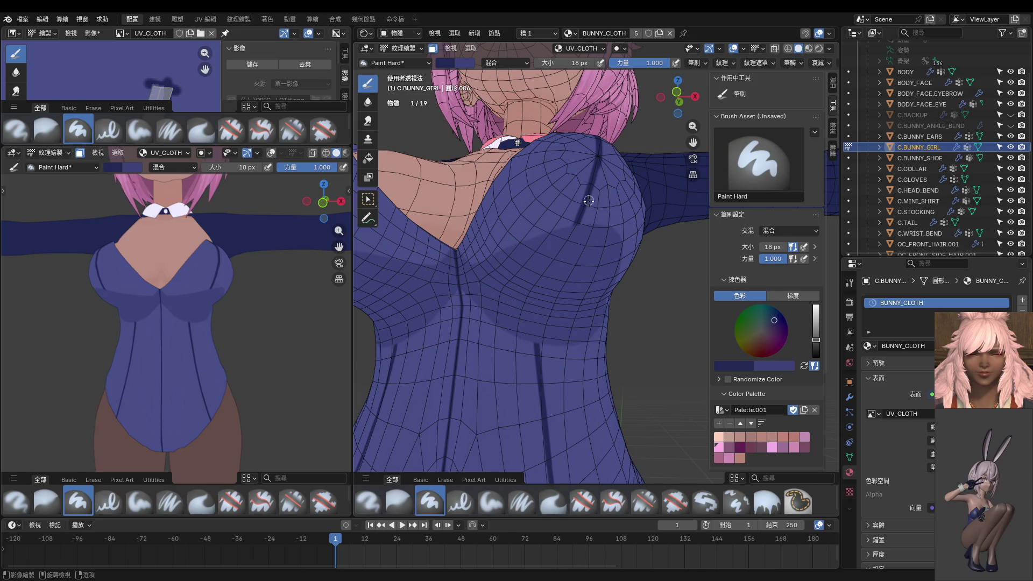
key(bracketleft)
key(bracketleft)
mouse_move(574, 229)
mouse_down()
mouse_move(537, 322)
mouse_move(537, 383)
mouse_up()
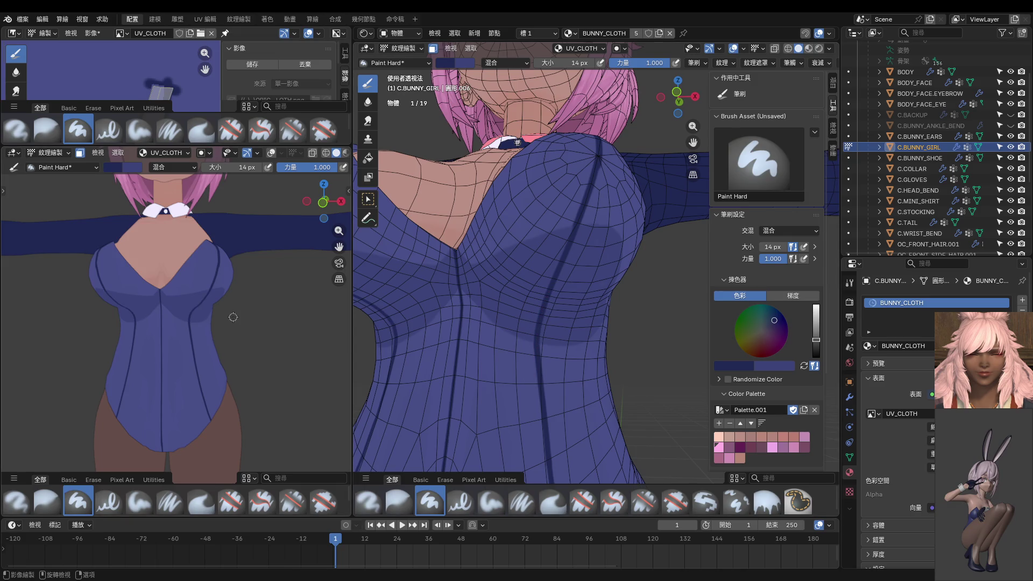
In front ortho, paint the curved seam down the front, undoing the botched middle and repainting it.
key(KP_1)
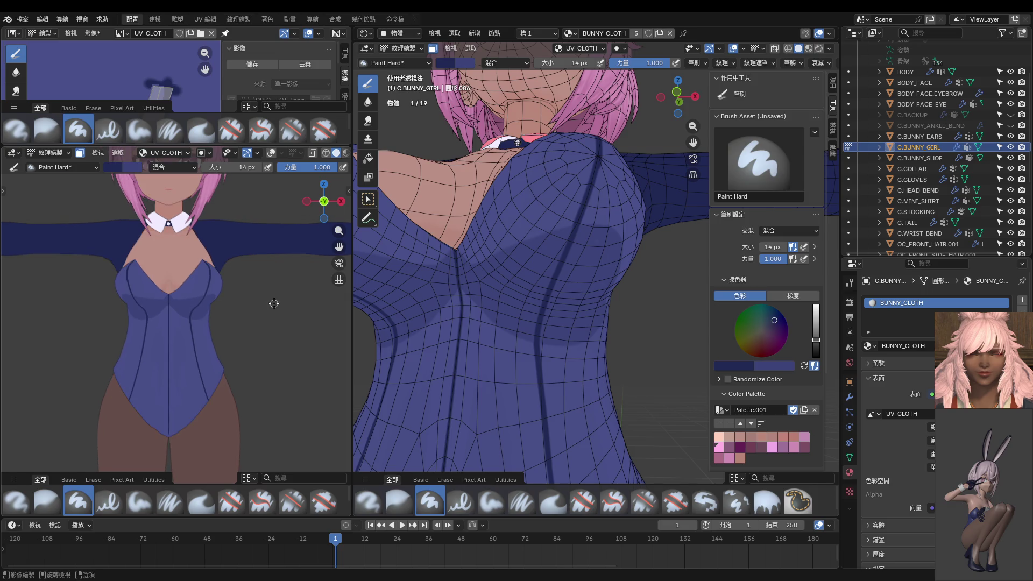
scroll(273, 303, up, 3)
key(KP_1)
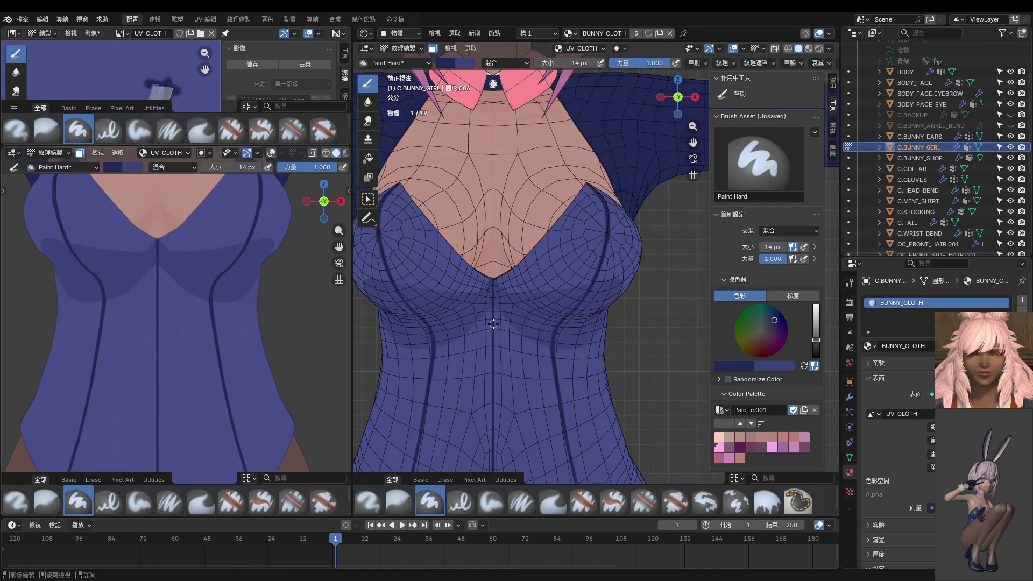
scroll(511, 319, up, 1)
scroll(549, 289, up, 1)
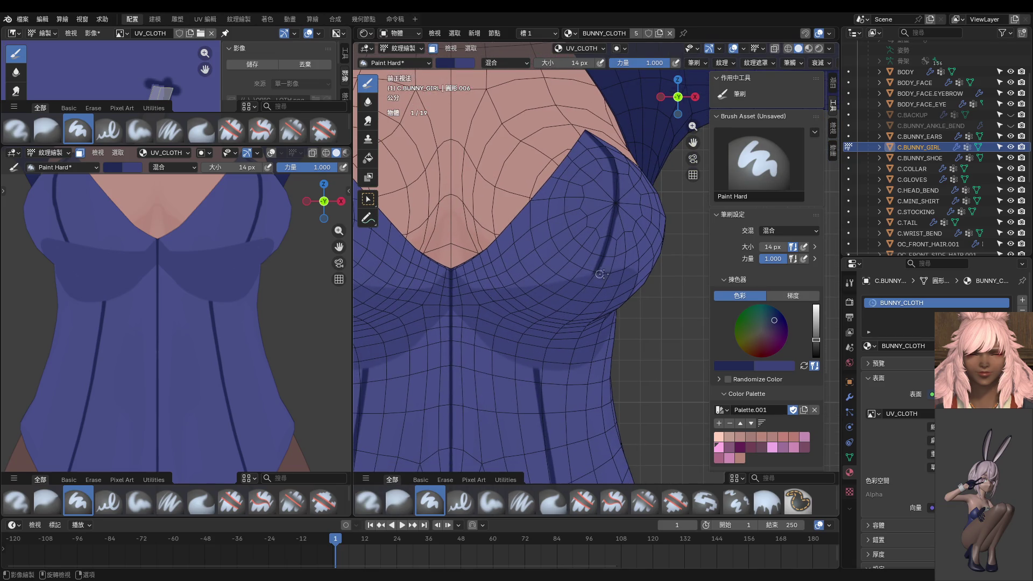
mouse_move(615, 205)
mouse_down()
mouse_move(590, 301)
mouse_move(521, 368)
mouse_move(534, 398)
mouse_up()
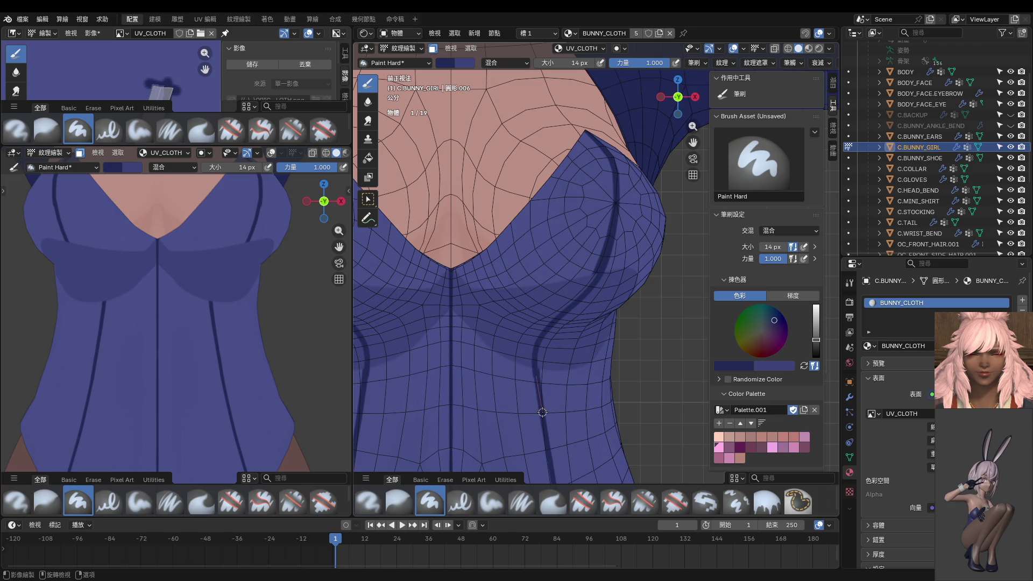
mouse_move(293, 334)
middle_down()
mouse_move(208, 299)
mouse_move(297, 307)
middle_up()
scroll(543, 343, up, 3)
scroll(549, 346, up, 1)
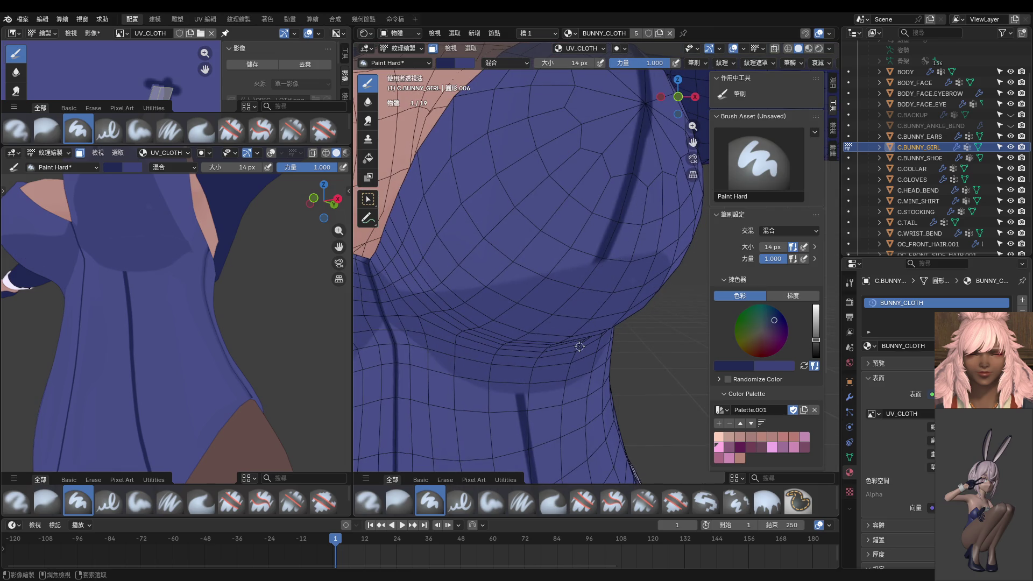
key(KP_1)
scroll(610, 300, up, 2)
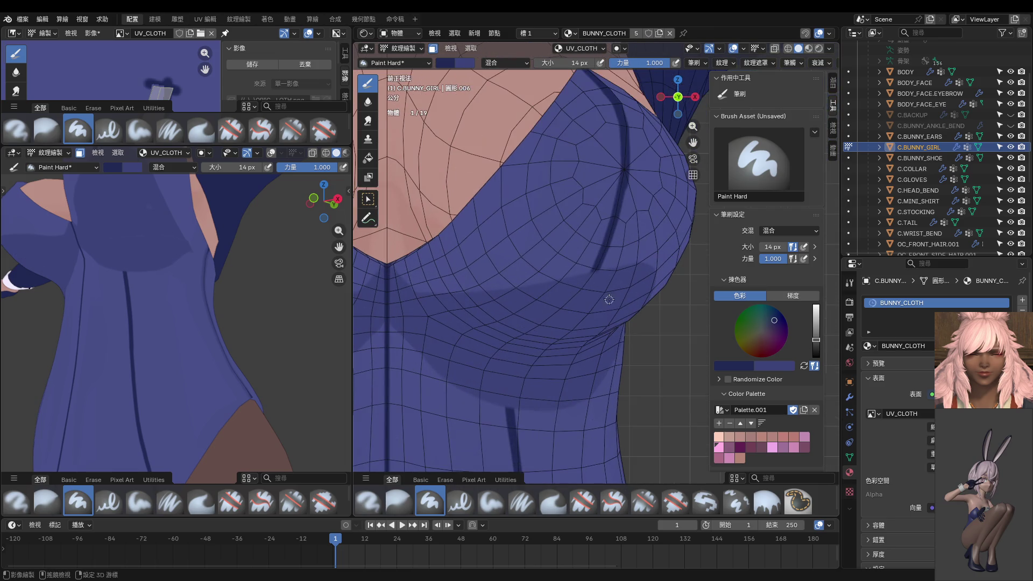
middle_drag(601, 251, 605, 248)
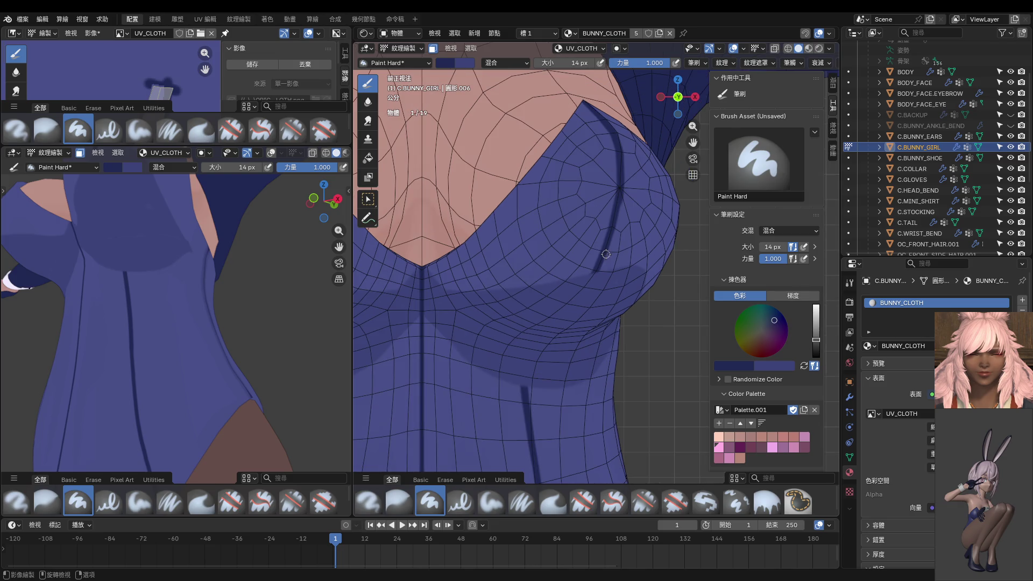
mouse_move(571, 313)
mouse_down()
mouse_move(513, 401)
mouse_move(531, 437)
mouse_up()
key(ctrl+z)
drag(596, 271, 517, 428)
Extend the dark side seam further down past the waist and check it from the front.
middle_drag(284, 321, 185, 290)
scroll(544, 234, up, 3)
middle_drag(564, 322, 545, 235)
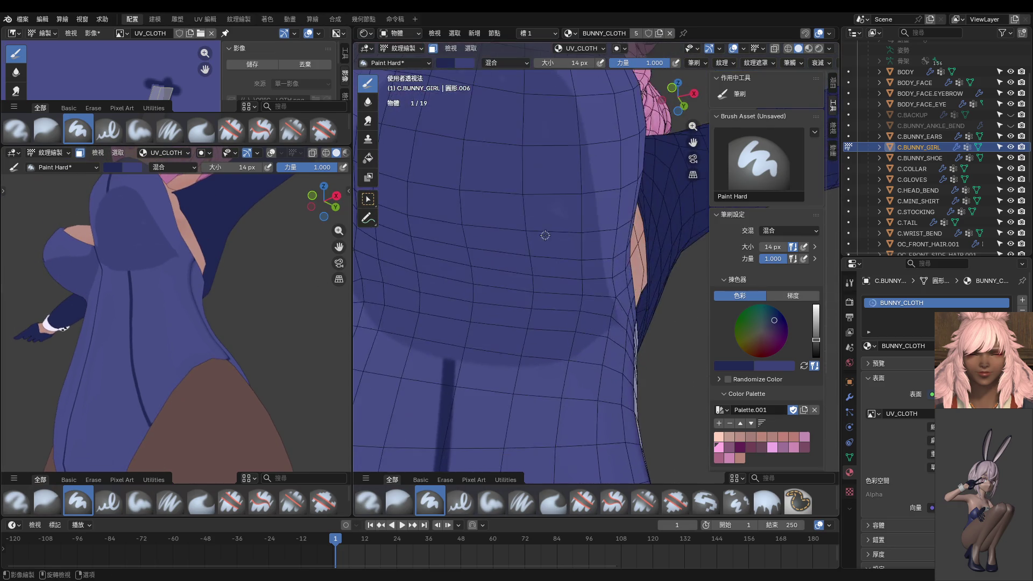
scroll(544, 235, down, 3)
mouse_move(536, 175)
mouse_down()
mouse_move(519, 290)
mouse_move(526, 339)
mouse_up()
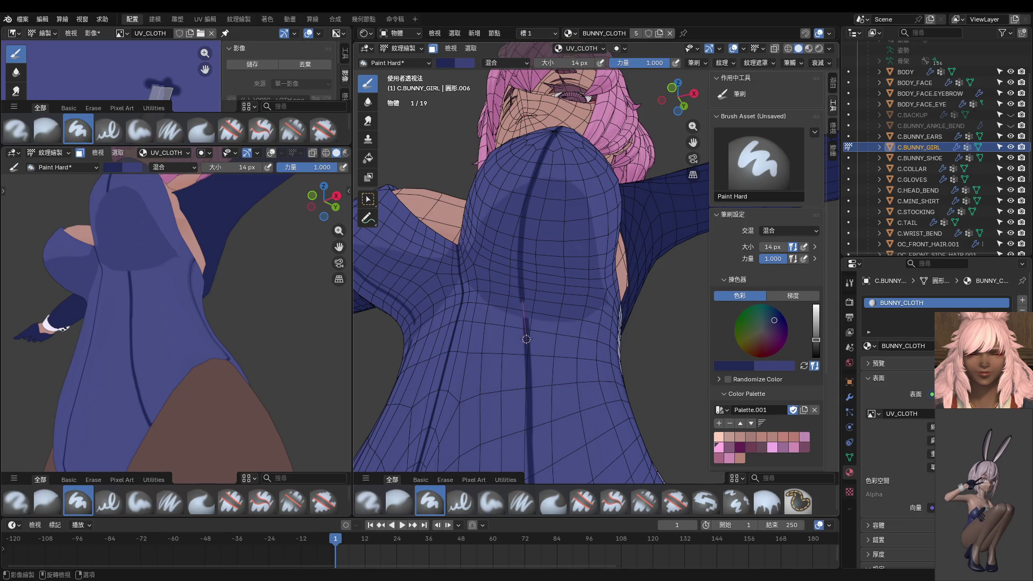
mouse_move(161, 307)
middle_down()
mouse_move(181, 339)
mouse_move(205, 316)
middle_up()
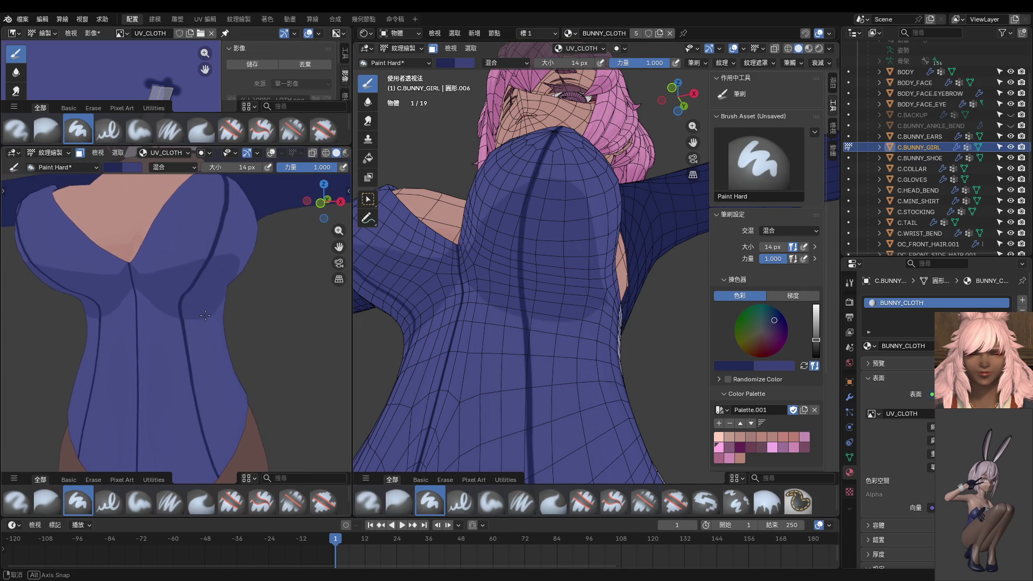
middle_drag(465, 280, 497, 344)
key(ctrl+Tab)
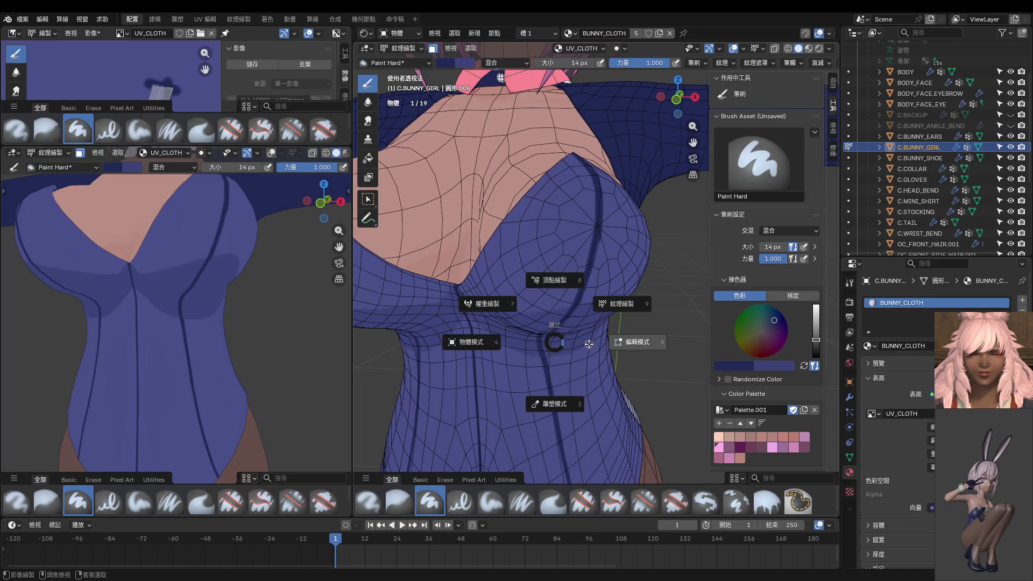
In Edit Mode, nudge several under-bust vertices with G to reshape the area.
click(573, 338)
click(547, 329)
key(g)
click(586, 317)
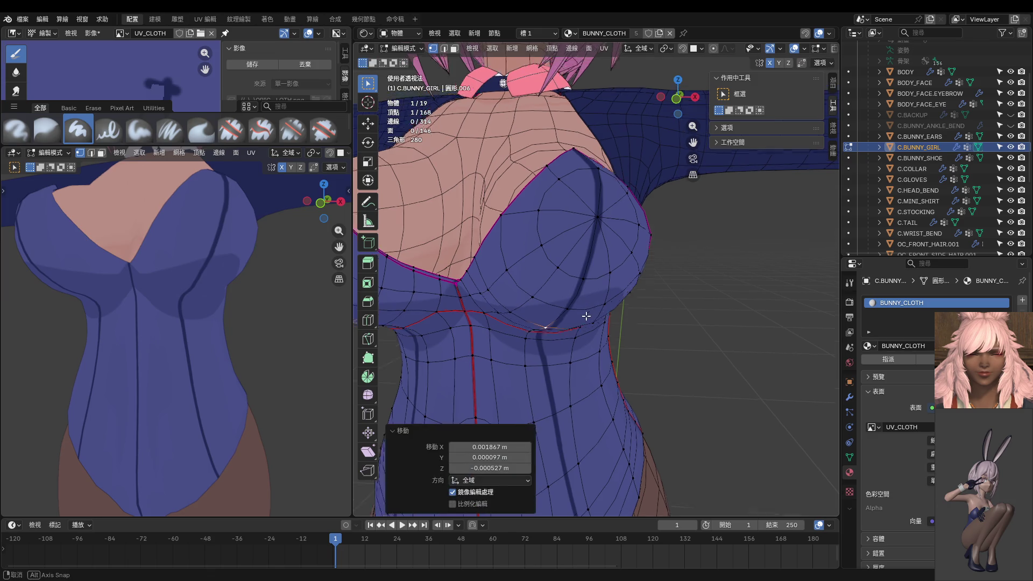
middle_drag(586, 318, 572, 271)
key(g)
click(571, 274)
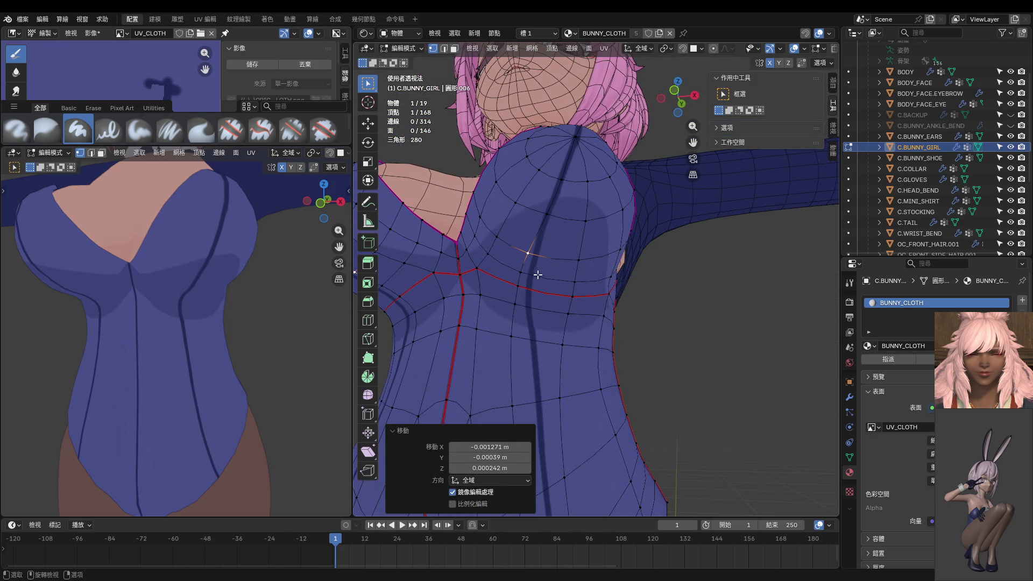
click(521, 275)
key(g)
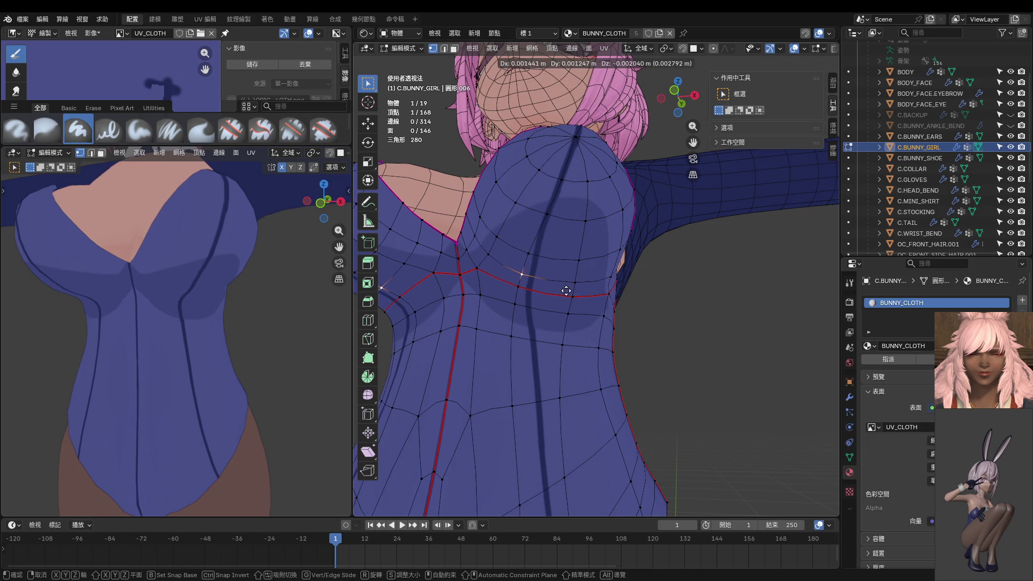
click(565, 288)
click(523, 292)
key(g)
click(521, 300)
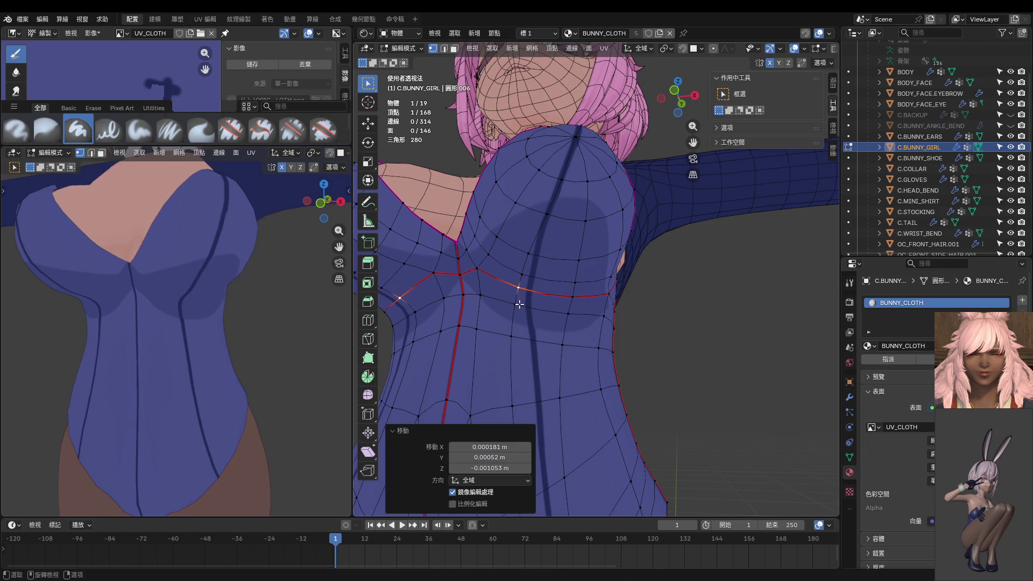
key(g)
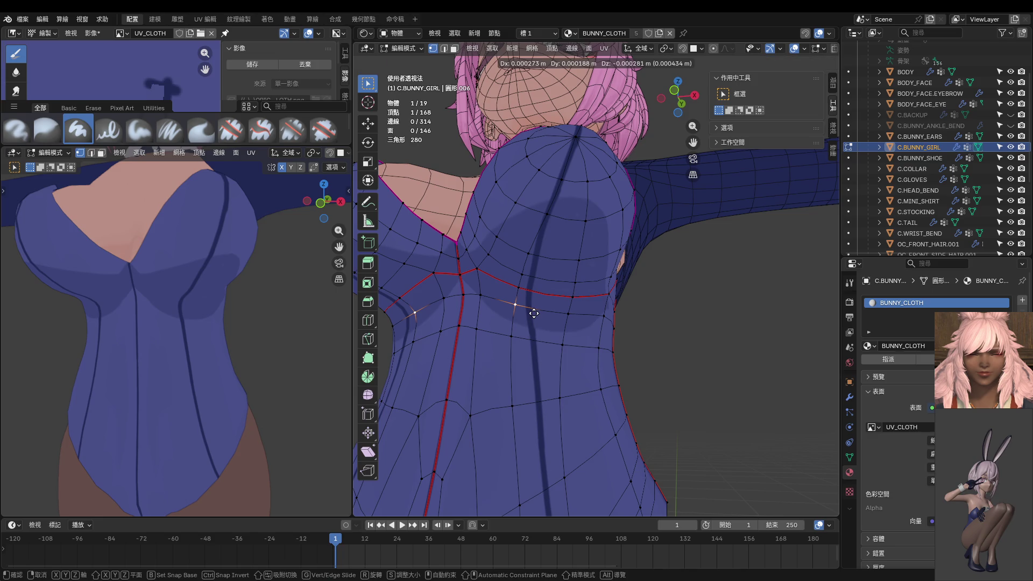
click(534, 313)
Snap both views to front, select all faces of the bodysuit, and return to Texture Paint.
mouse_move(185, 297)
middle_down()
mouse_move(122, 270)
mouse_move(168, 298)
mouse_move(149, 285)
middle_up()
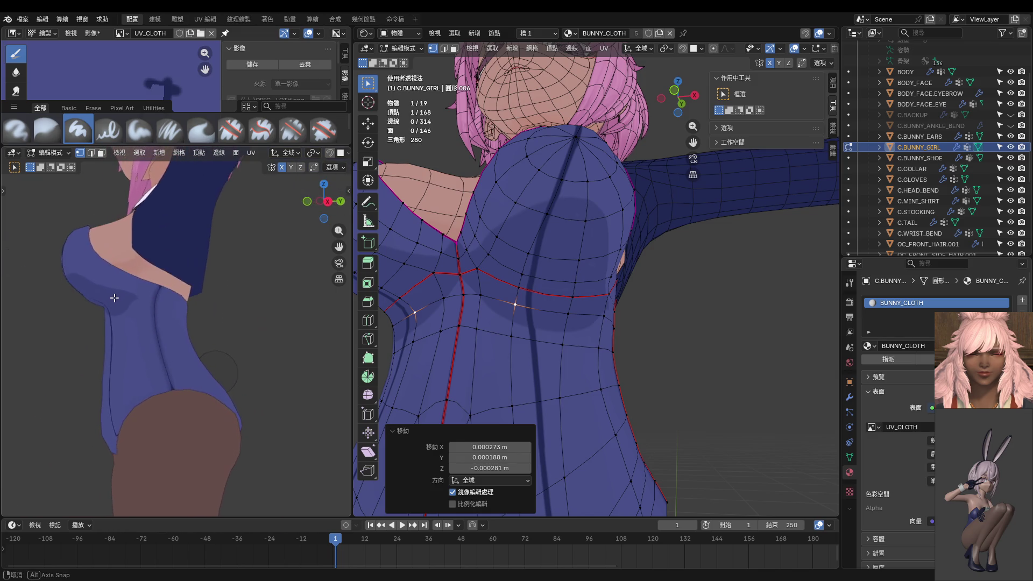
scroll(153, 285, up, 2)
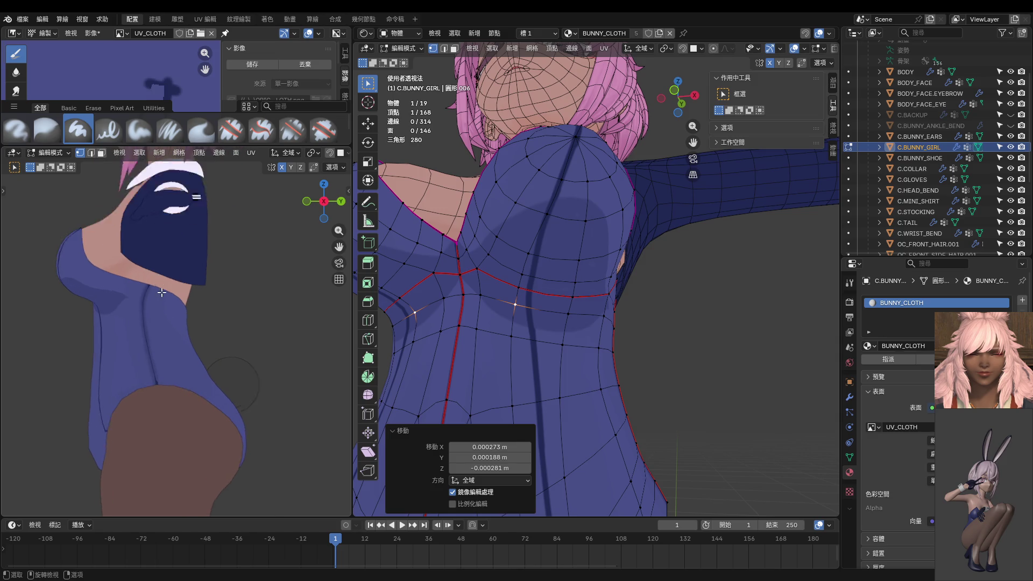
scroll(79, 293, up, 2)
key(KP_1)
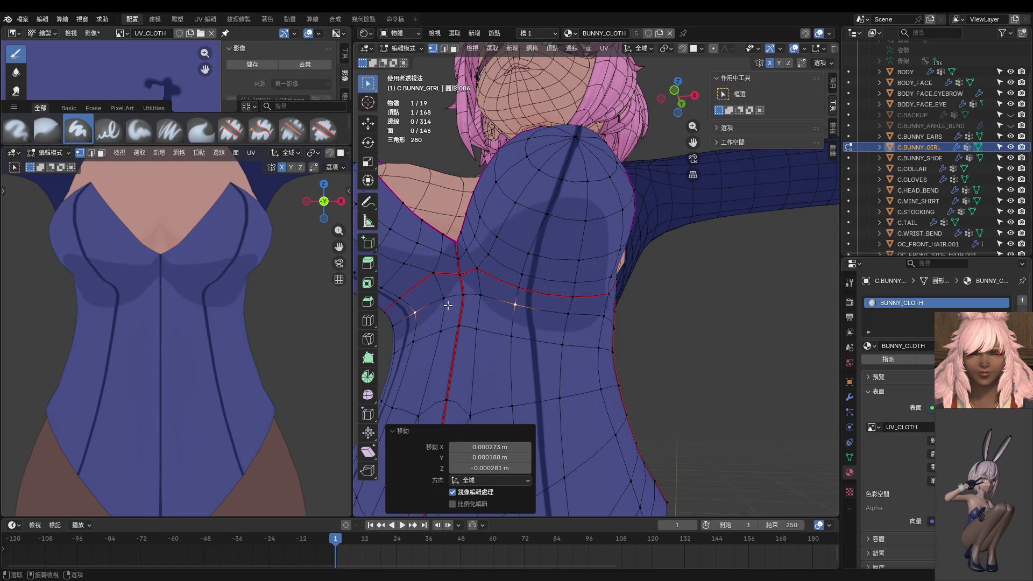
key(KP_1)
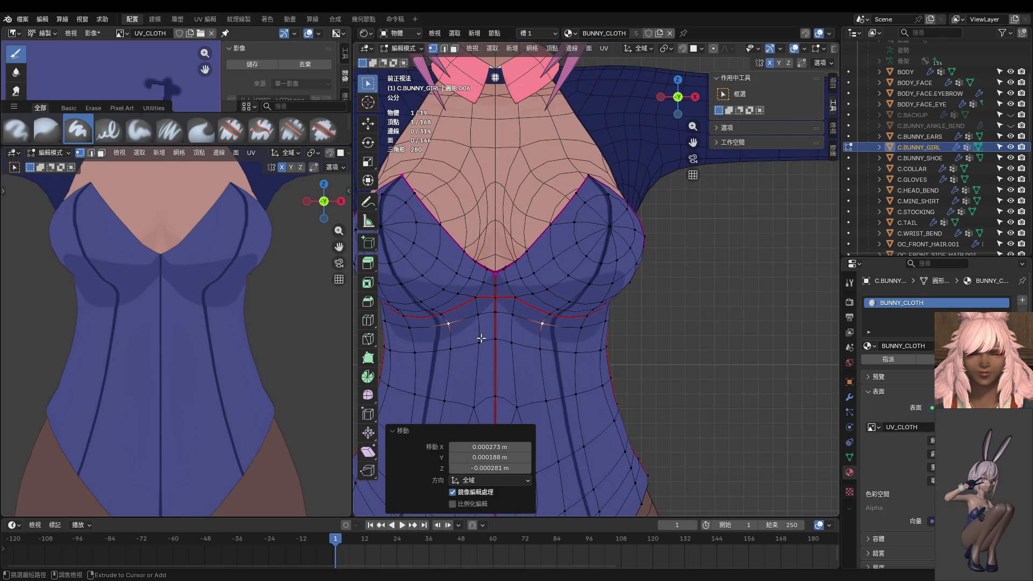
key(3)
key(a)
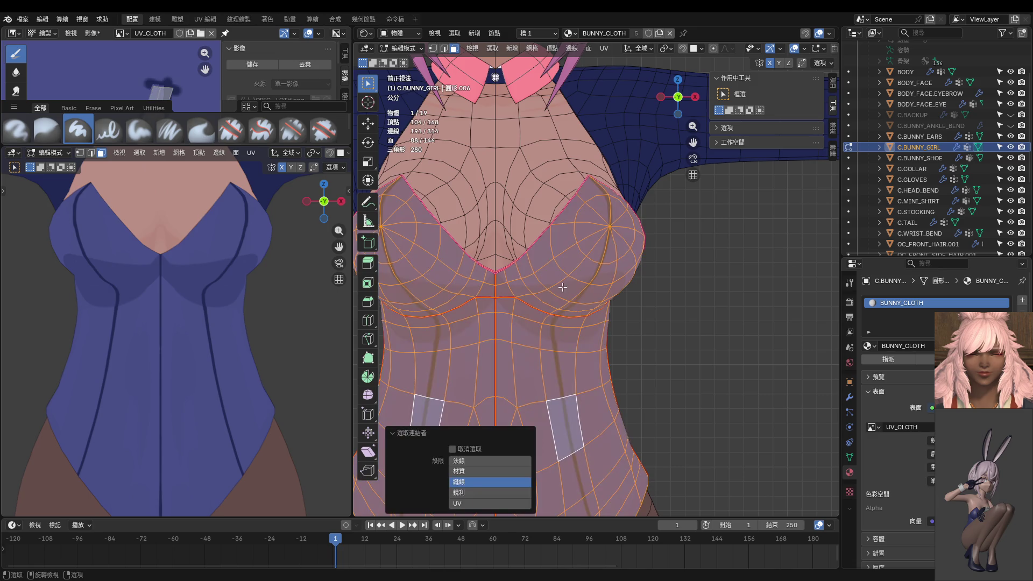
key(ctrl+Tab)
middle_drag(560, 278, 508, 303)
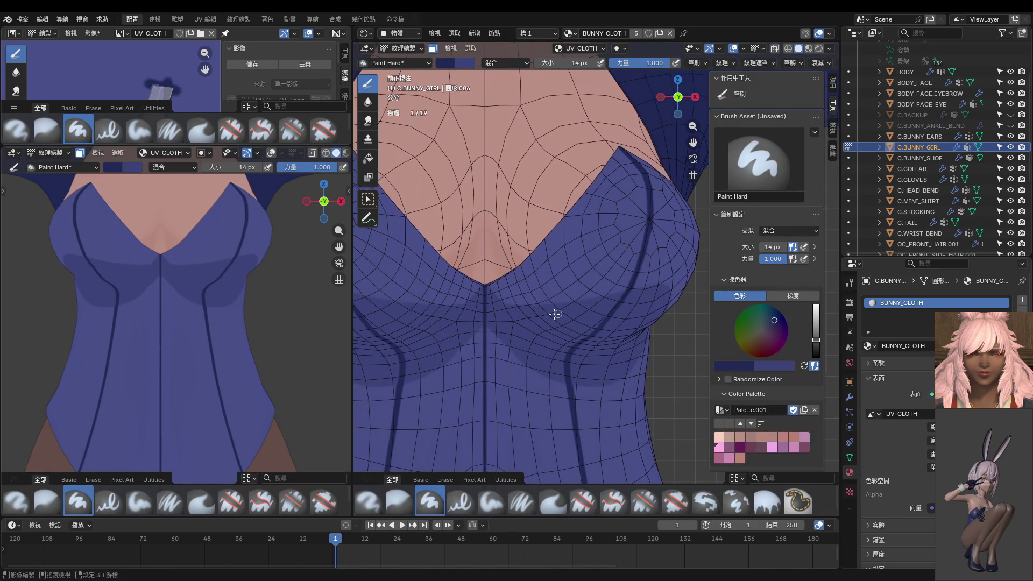
Refresh the paint state via Edit Mode and start tracing the dark seam down the bust's side.
drag(493, 296, 590, 308)
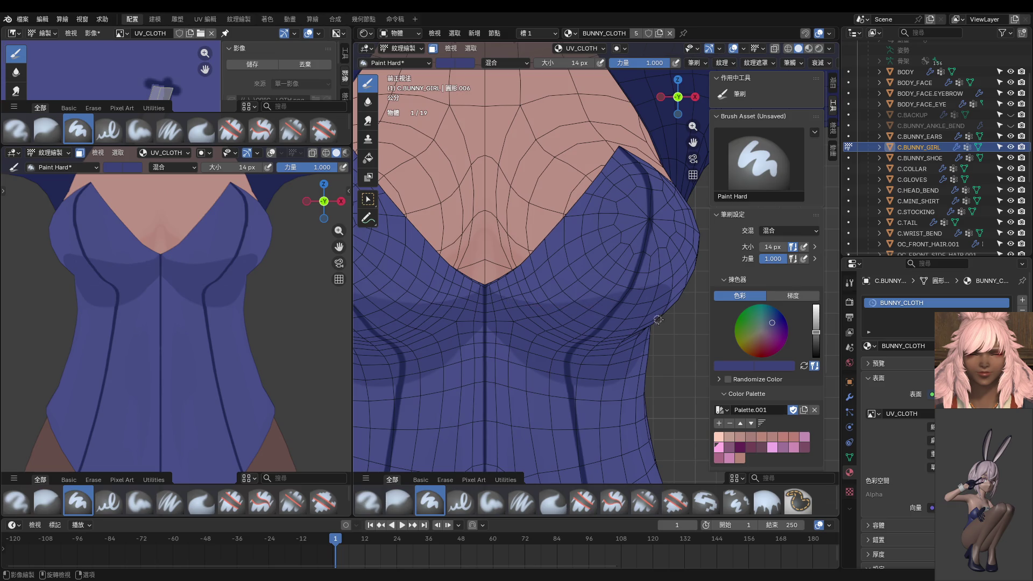
scroll(650, 327, up, 2)
scroll(638, 335, up, 2)
key(ctrl+Tab)
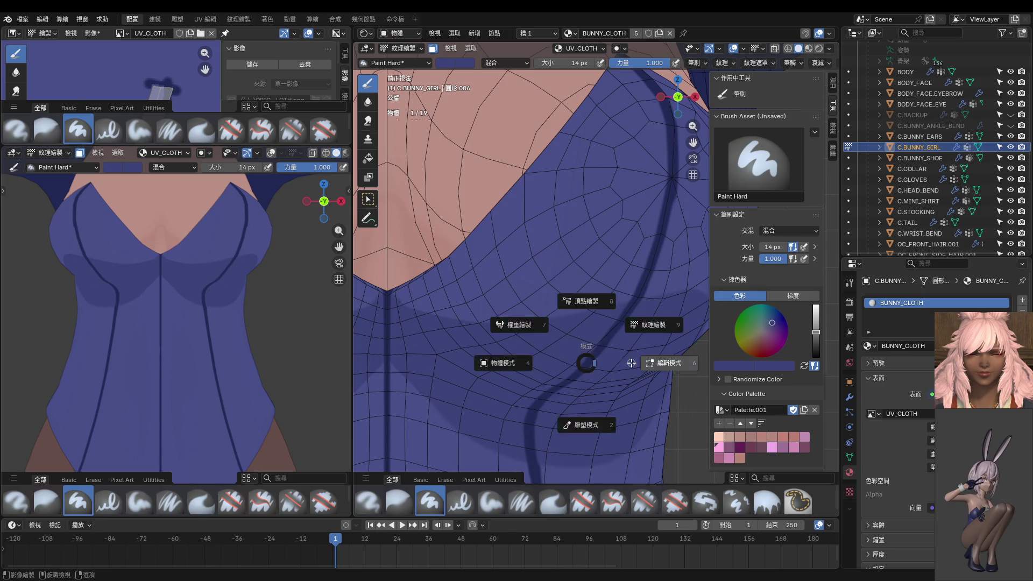
click(614, 352)
key(Tab)
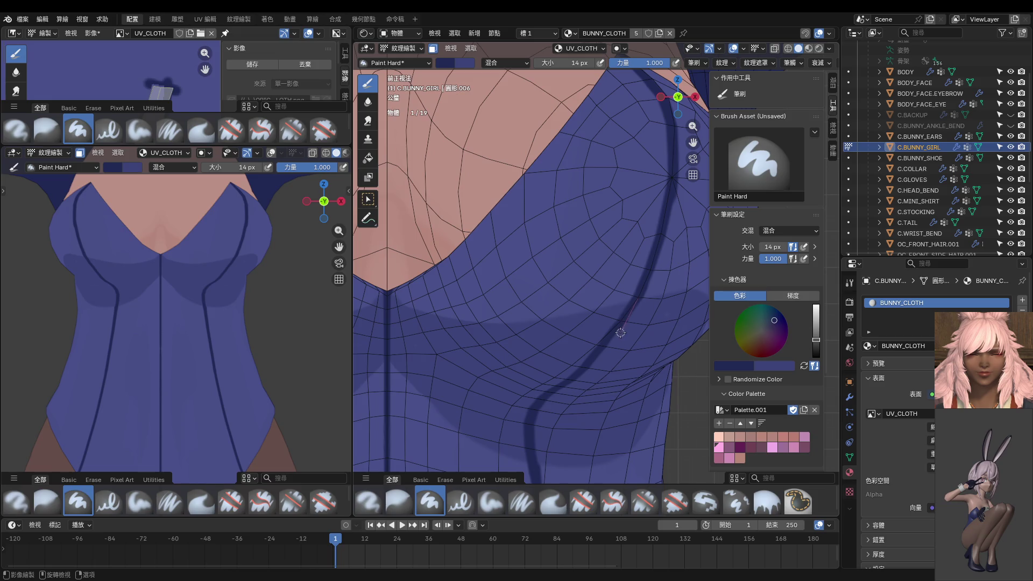
drag(604, 354, 569, 385)
key(s)
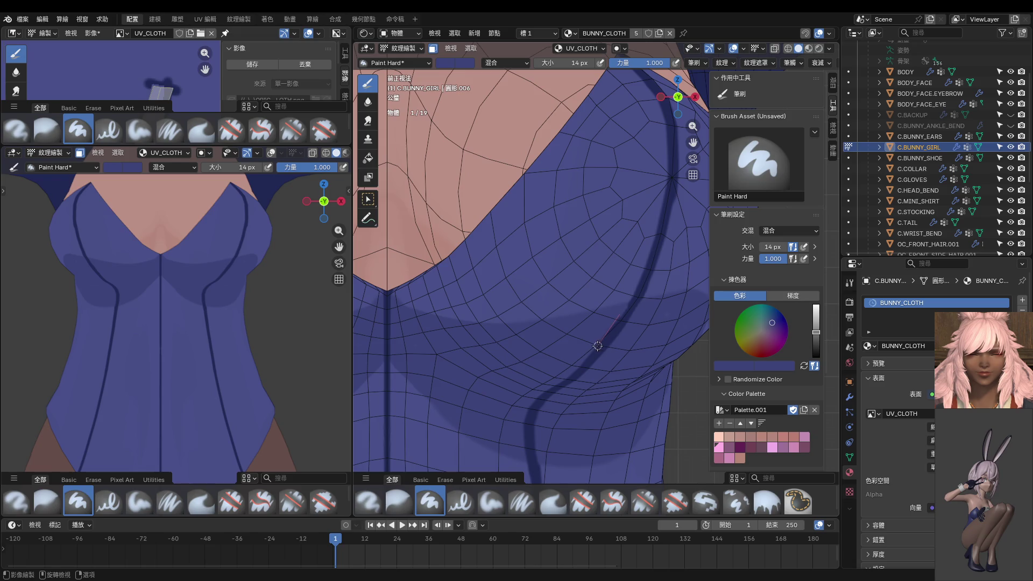
drag(582, 360, 554, 386)
Resample the darker seam colour and extend the side seam further down below the cup.
key(s)
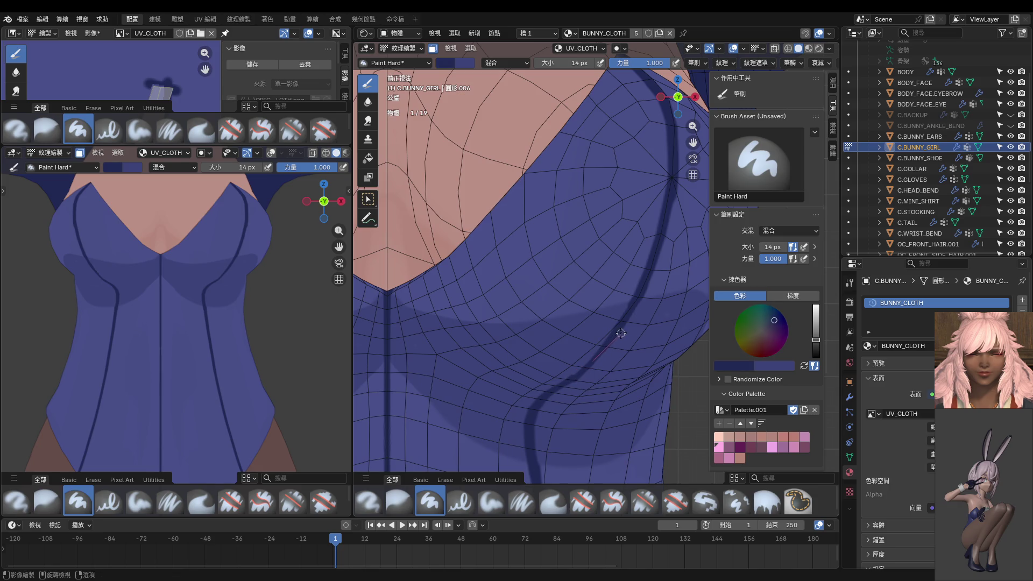
drag(573, 377, 638, 296)
drag(612, 333, 559, 395)
scroll(576, 382, up, 3)
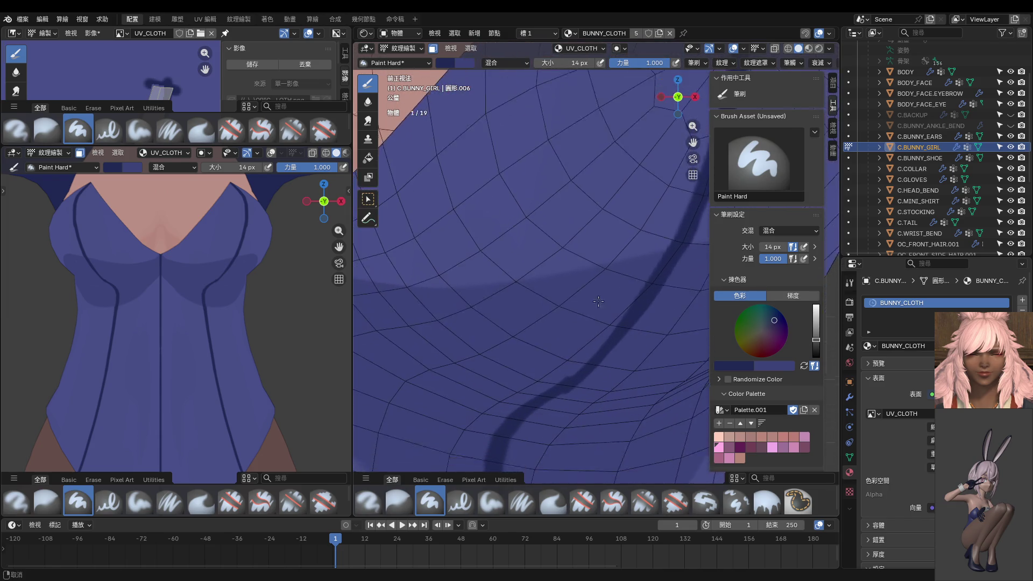
scroll(596, 269, up, 2)
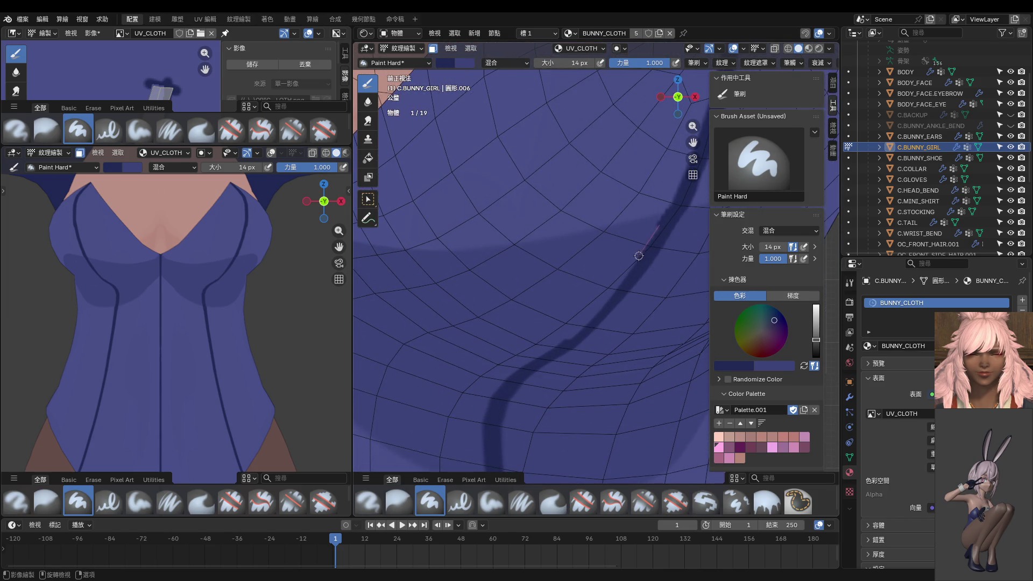
drag(652, 241, 584, 328)
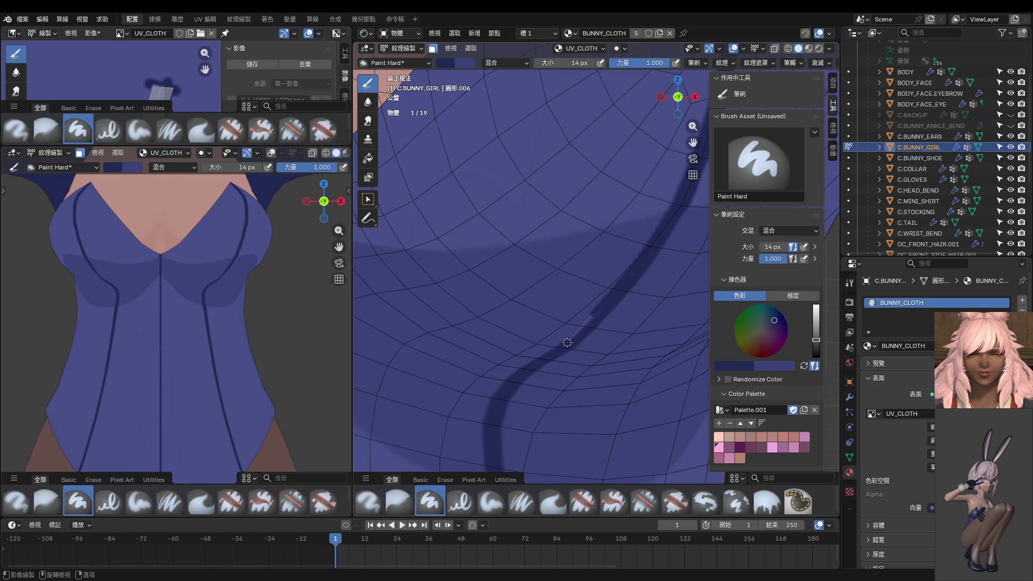
drag(639, 262, 529, 373)
scroll(627, 294, down, 5)
scroll(638, 277, down, 4)
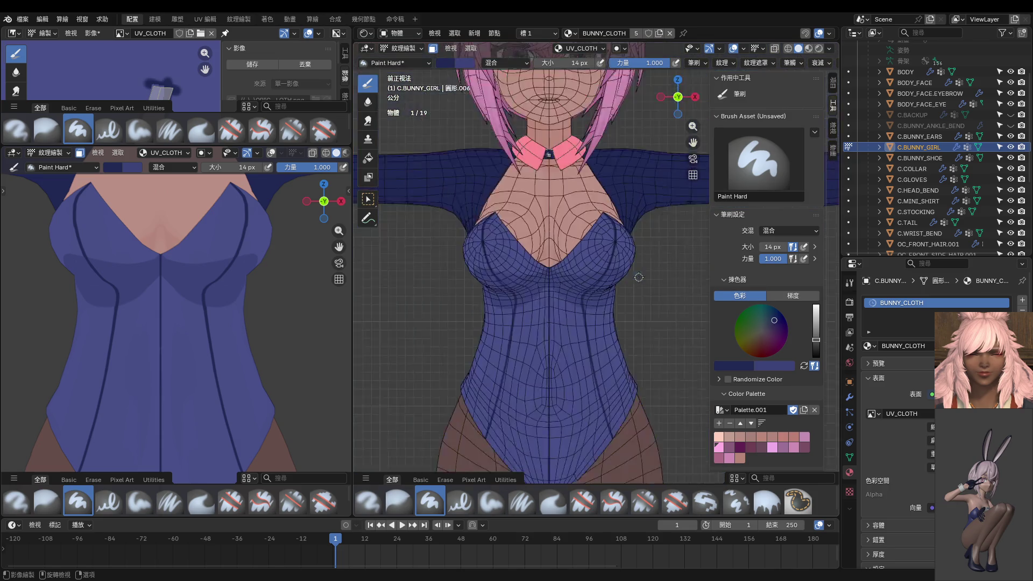
scroll(638, 277, down, 2)
scroll(259, 327, up, 2)
scroll(259, 327, down, 3)
Turn the left view to face the figure and switch it to Solid shading.
mouse_move(255, 270)
middle_down()
mouse_move(243, 276)
mouse_move(274, 309)
middle_up()
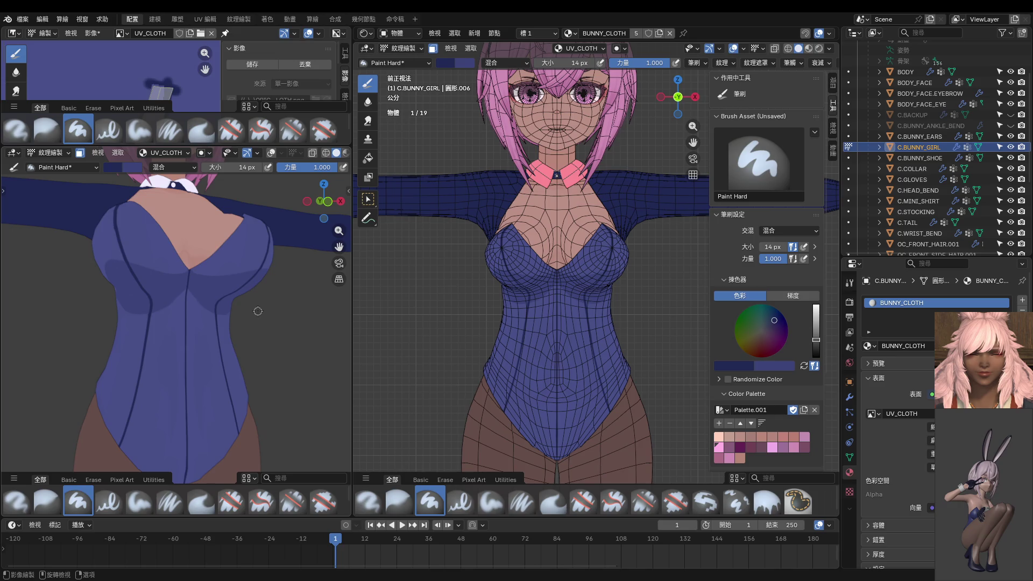
scroll(232, 310, down, 4)
mouse_move(233, 310)
middle_down()
mouse_move(278, 298)
mouse_move(242, 299)
middle_up()
scroll(331, 158, down, 2)
mouse_move(307, 258)
middle_down()
mouse_move(259, 338)
mouse_move(187, 327)
middle_up()
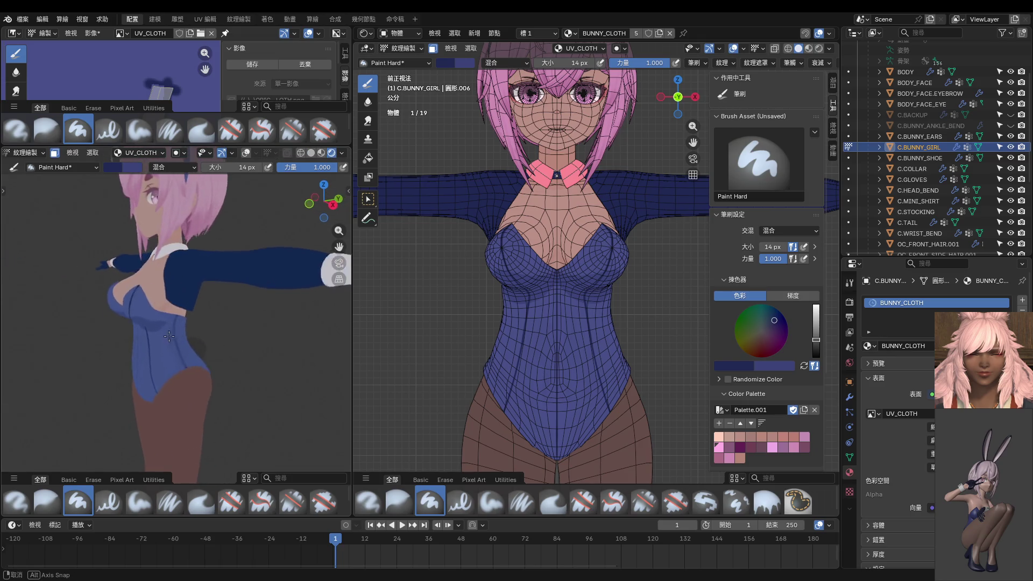
scroll(188, 326, up, 3)
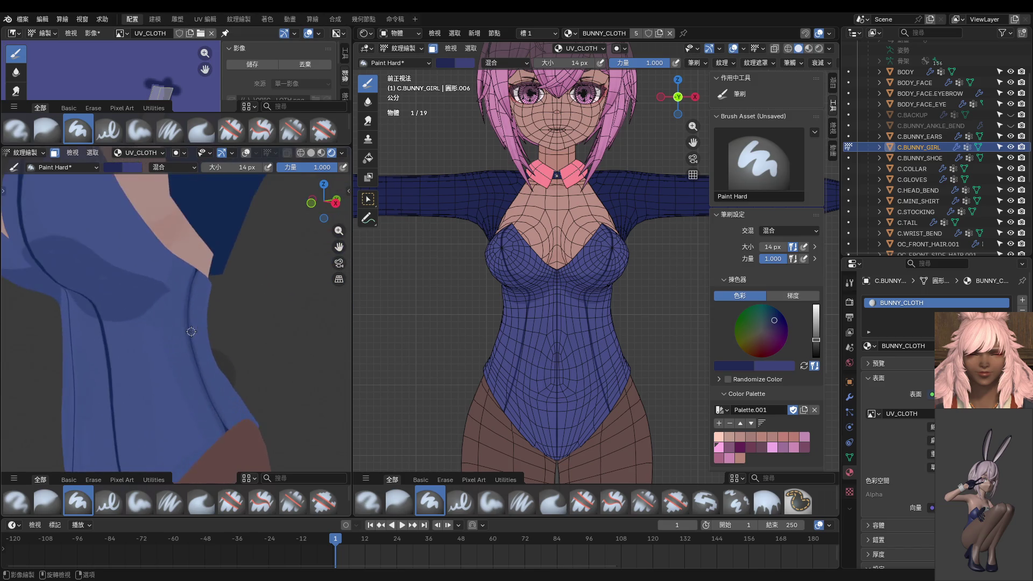
scroll(188, 335, up, 1)
scroll(173, 333, up, 1)
key(grave)
click(194, 346)
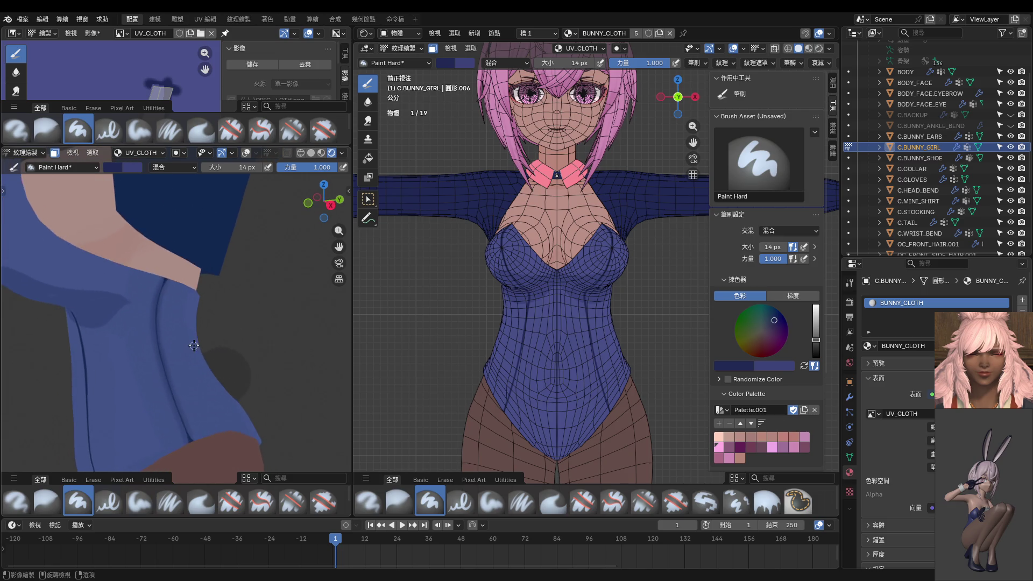
click(311, 153)
With a 34 px brush, try covering the lower centre seam in blue, then undo it.
key(f)
click(156, 382)
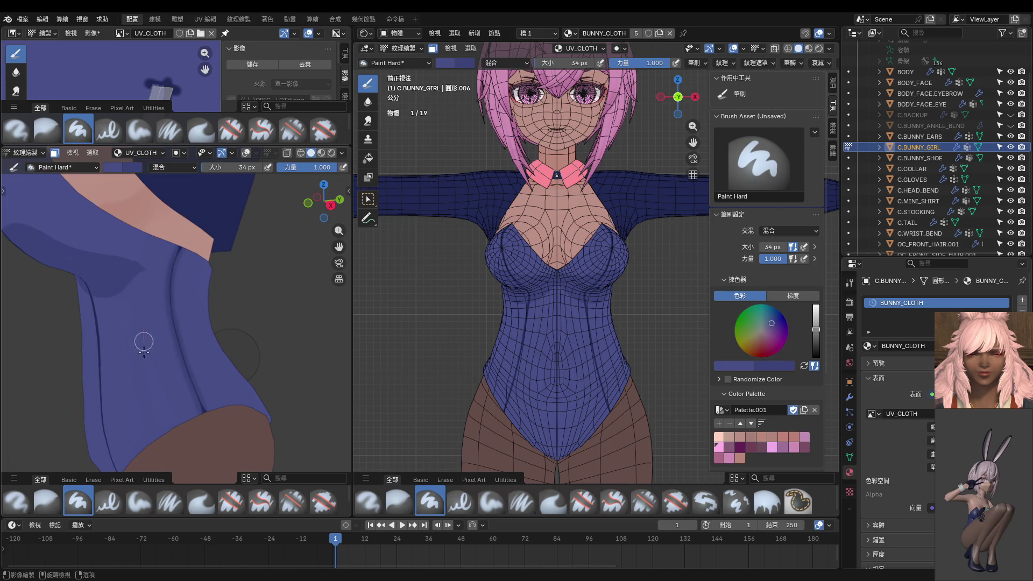
drag(156, 368, 139, 371)
scroll(122, 404, down, 2)
middle_drag(120, 414, 203, 411)
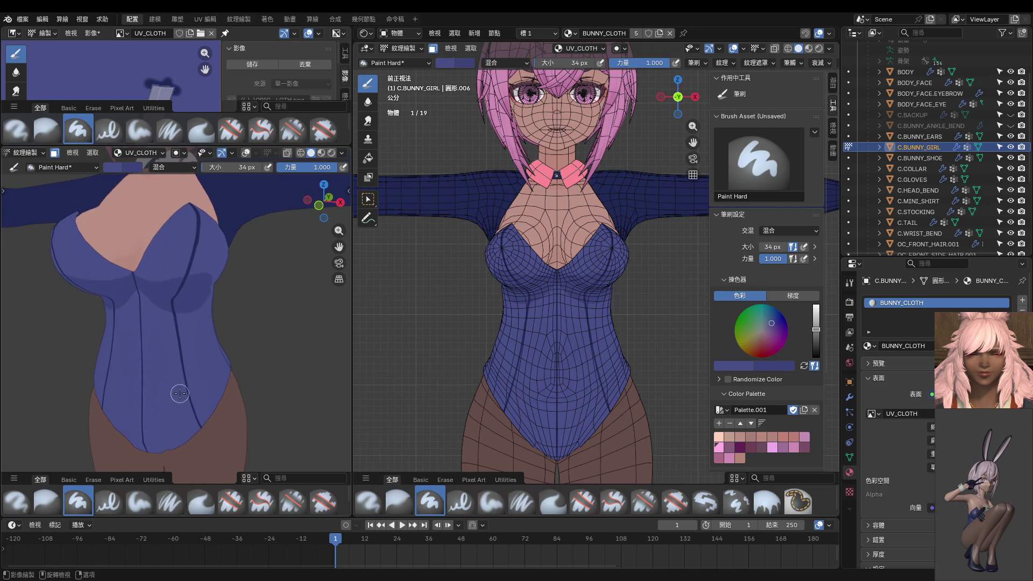
drag(147, 363, 147, 452)
middle_drag(162, 454, 189, 436)
scroll(179, 408, up, 2)
drag(181, 289, 184, 431)
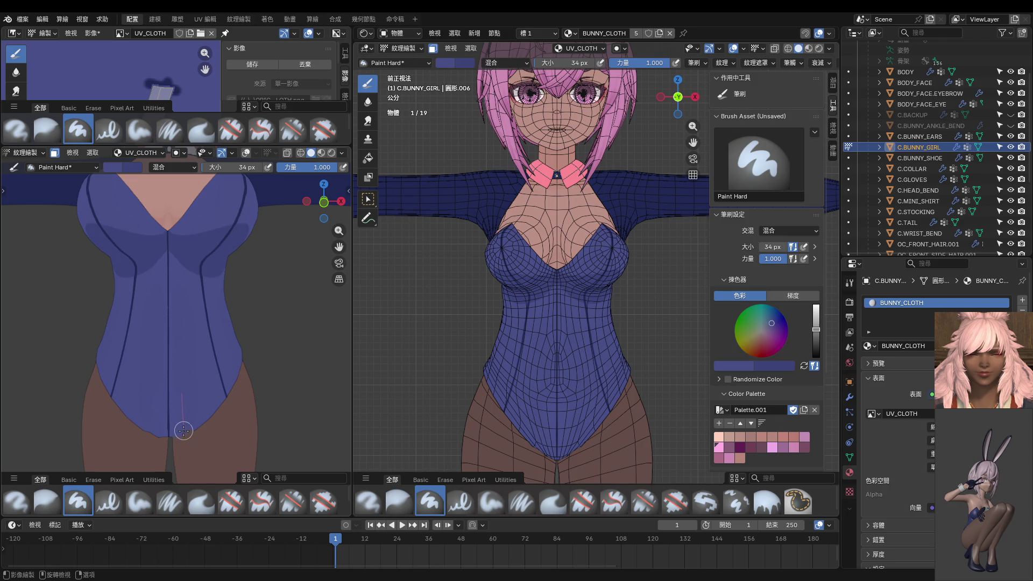
key(ctrl+z)
Sample the dark seam colour, set the brush to 12 px and paint the centre seam down to the crotch.
mouse_move(185, 464)
middle_down()
mouse_move(334, 358)
mouse_move(211, 327)
mouse_move(212, 296)
mouse_move(199, 305)
middle_up()
key(s)
click(198, 304)
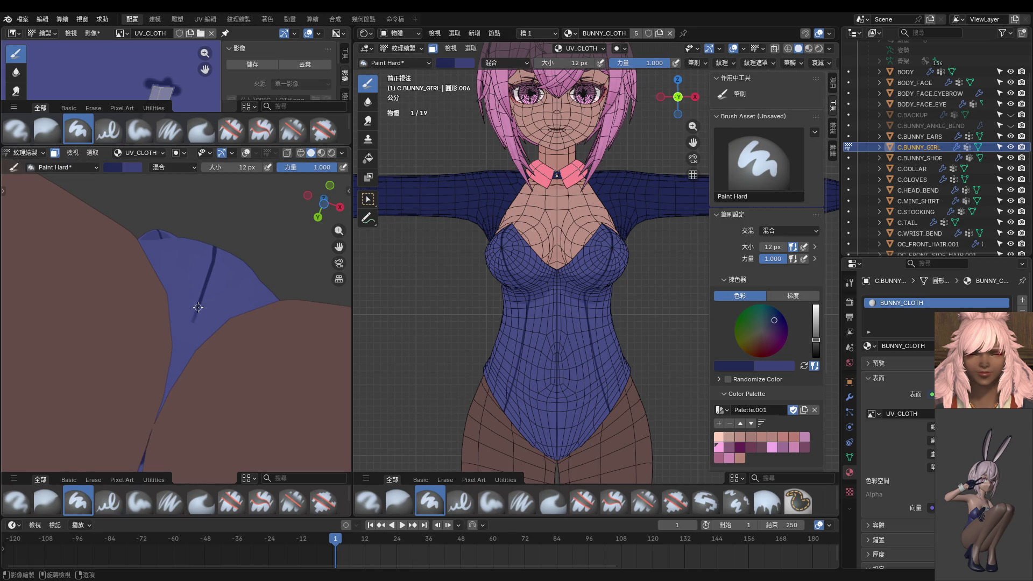
drag(185, 349, 140, 467)
mouse_move(175, 344)
middle_down()
mouse_move(154, 360)
mouse_move(192, 295)
middle_up()
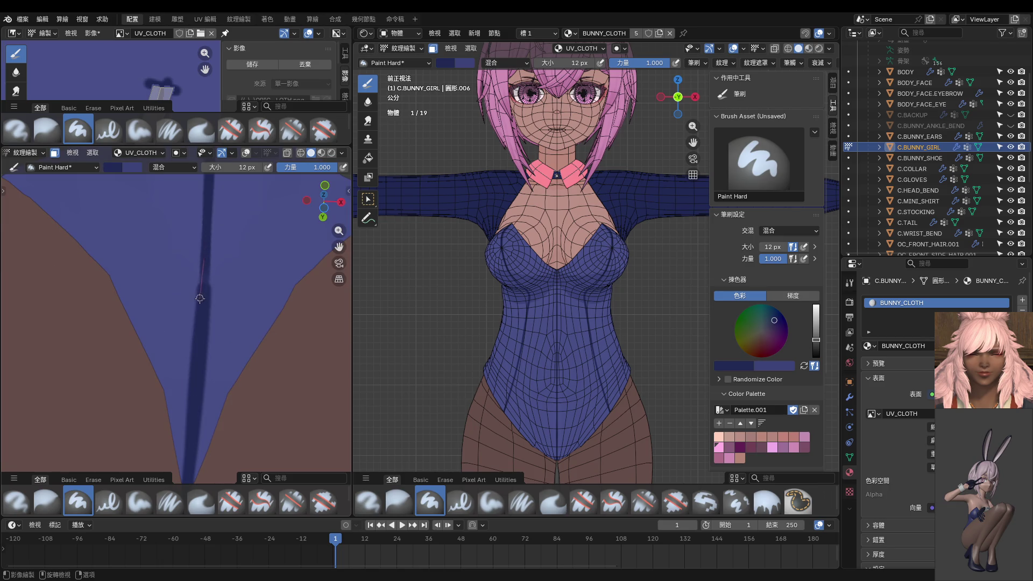
mouse_move(198, 336)
mouse_down()
mouse_move(205, 235)
mouse_move(196, 324)
mouse_up()
drag(204, 225, 196, 316)
drag(196, 316, 194, 424)
scroll(223, 316, down, 5)
In exact front view, fill out the centre-front seam with straight strokes along its full length.
middle_drag(223, 316, 188, 380)
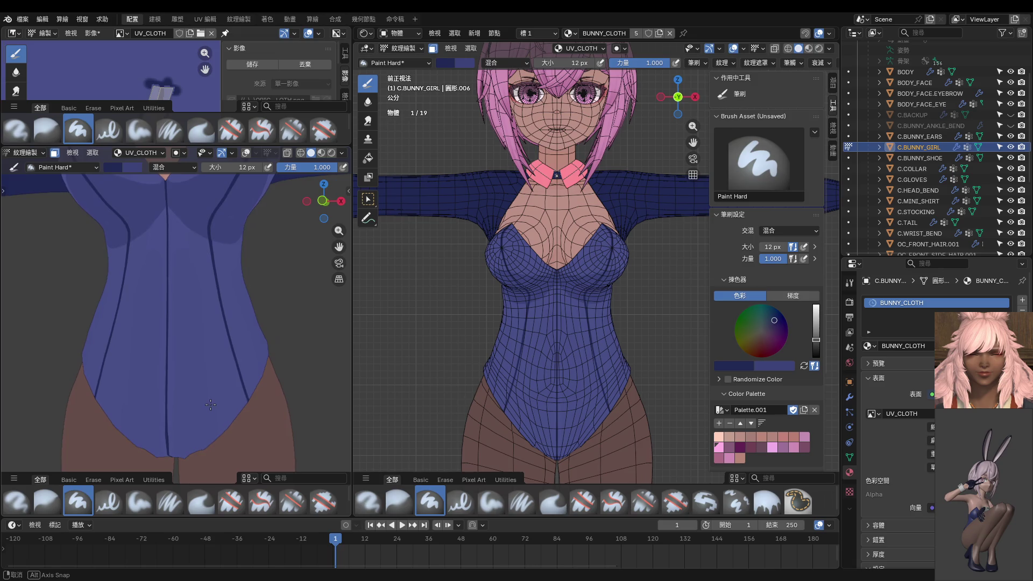
key(KP_1)
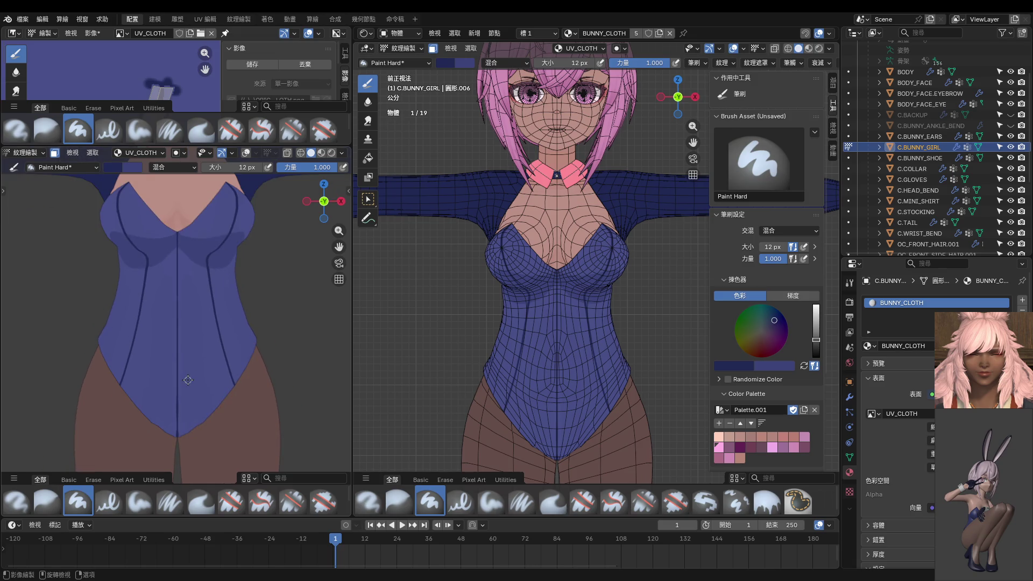
scroll(187, 380, up, 1)
scroll(184, 347, up, 4)
shift+middle_drag(222, 313, 182, 315)
scroll(181, 314, up, 4)
shift+middle_drag(242, 267, 198, 310)
key(s)
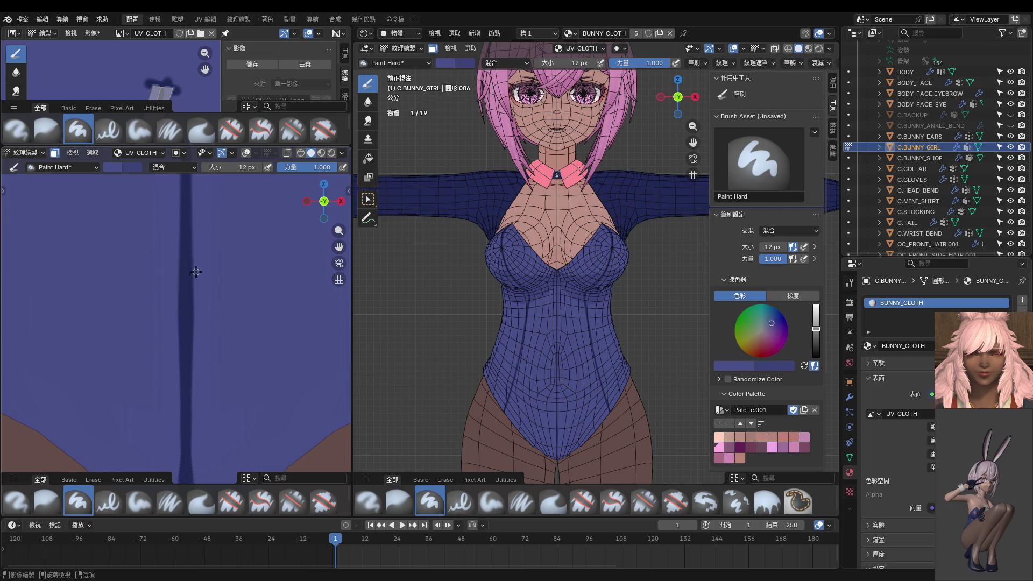
drag(195, 301, 203, 423)
drag(194, 280, 196, 413)
middle_drag(202, 477, 211, 366)
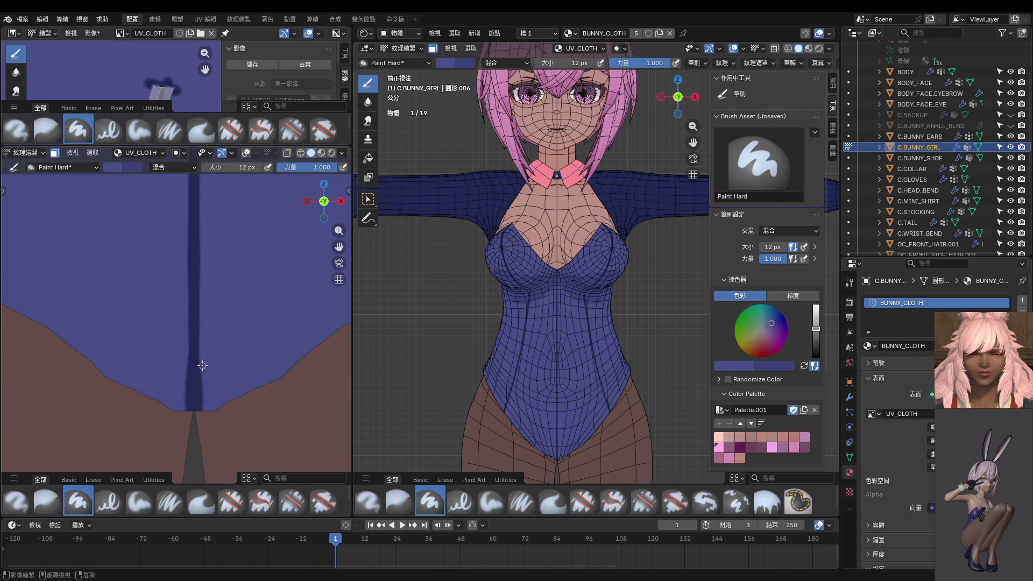
middle_drag(217, 403, 216, 390)
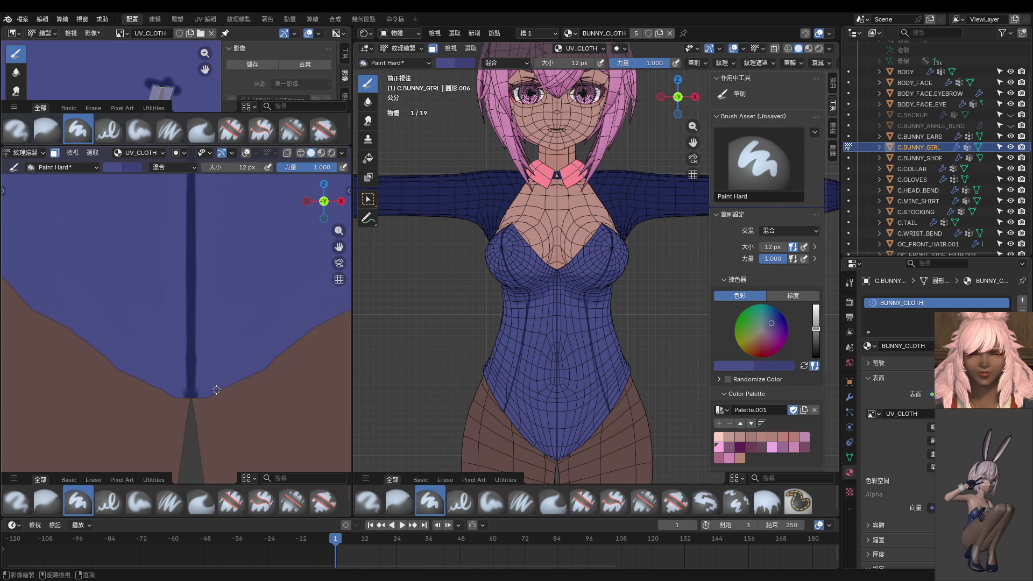
mouse_move(197, 338)
mouse_down()
mouse_move(196, 375)
mouse_move(199, 363)
mouse_up()
drag(201, 401, 196, 397)
Give the texture image the whole left column and paint a seam stroke in it.
middle_drag(197, 410, 209, 253)
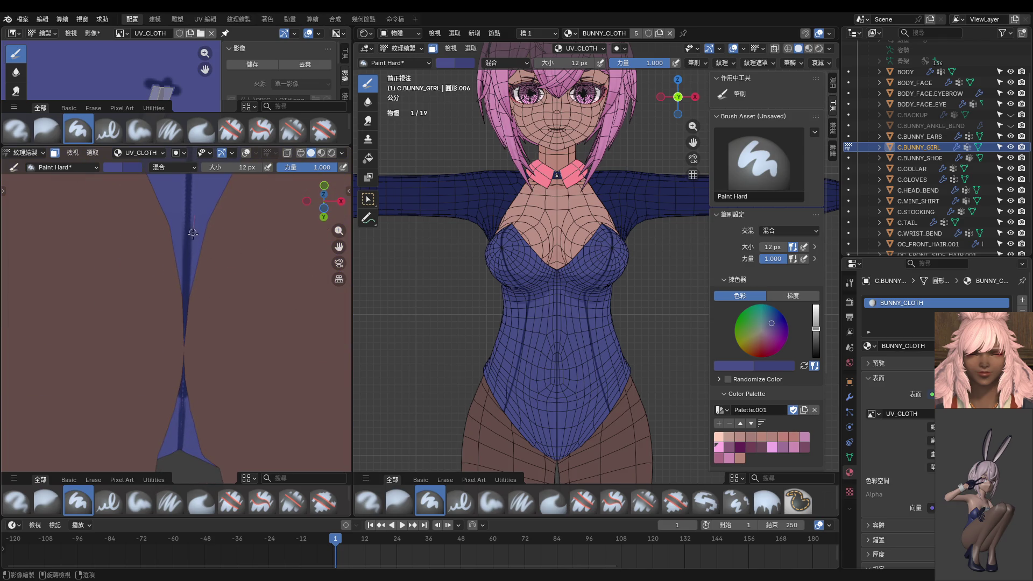
drag(192, 147, 192, 453)
mouse_move(153, 283)
mouse_down()
mouse_move(181, 148)
mouse_move(164, 258)
mouse_up()
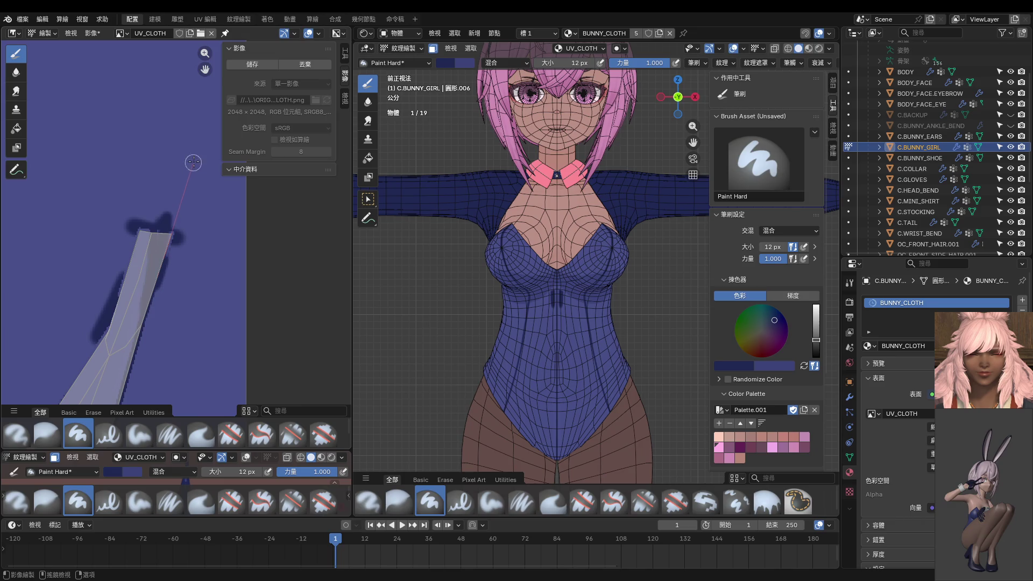
scroll(591, 399, down, 3)
Isolate the bodysuit in Local View facing its front torso, undoing a stray straight stroke.
middle_drag(590, 399, 576, 278)
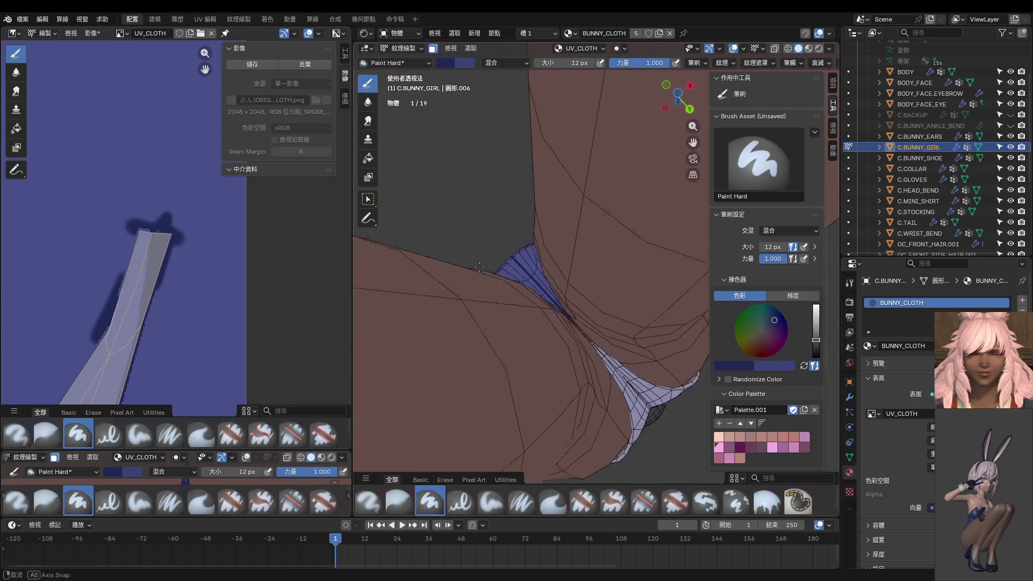
mouse_move(576, 278)
middle_down()
mouse_move(517, 268)
mouse_move(541, 291)
middle_up()
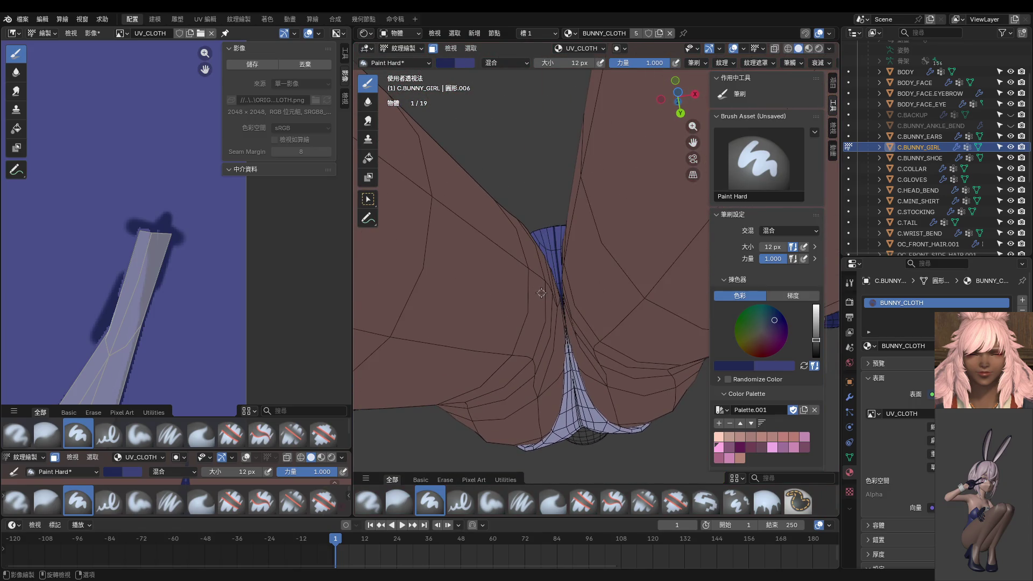
key(KP_Divide)
scroll(542, 288, up, 1)
scroll(548, 297, up, 1)
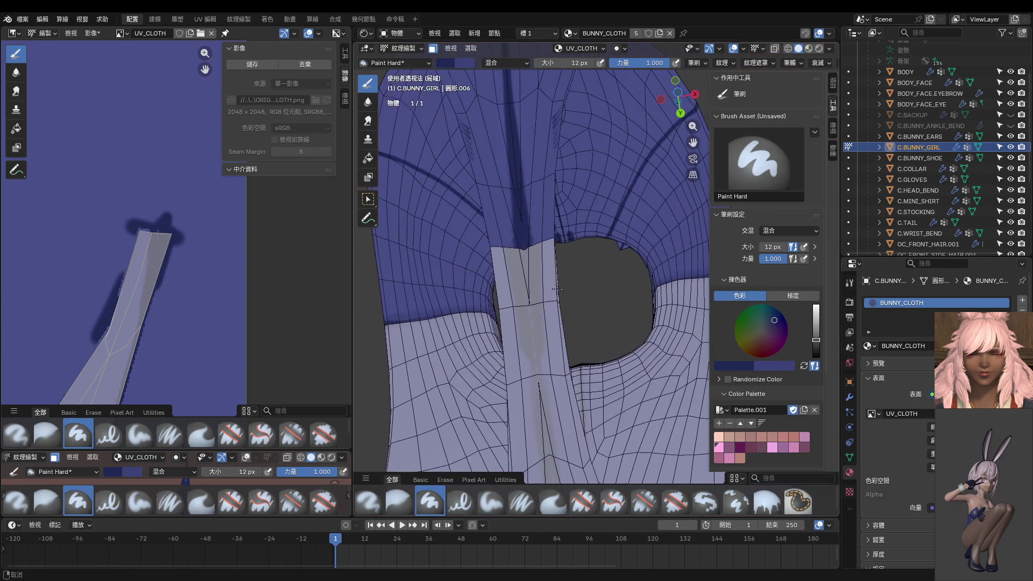
scroll(555, 307, up, 1)
scroll(160, 308, down, 2)
scroll(160, 309, down, 2)
scroll(160, 308, down, 2)
scroll(161, 308, up, 3)
scroll(161, 308, down, 3)
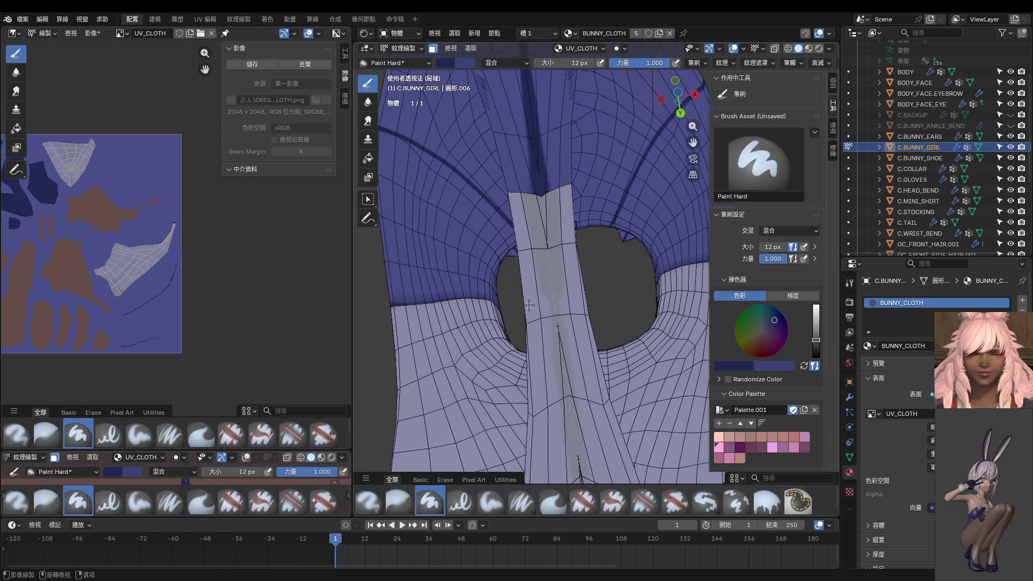
scroll(530, 305, down, 5)
mouse_move(529, 305)
middle_down()
mouse_move(563, 420)
mouse_move(583, 265)
middle_up()
scroll(582, 266, up, 4)
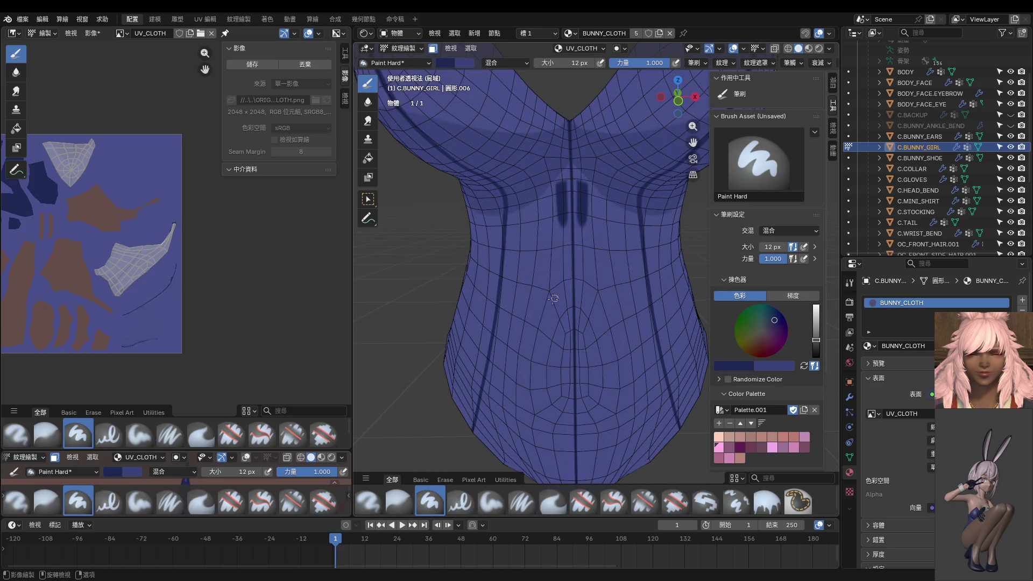
scroll(168, 282, up, 2)
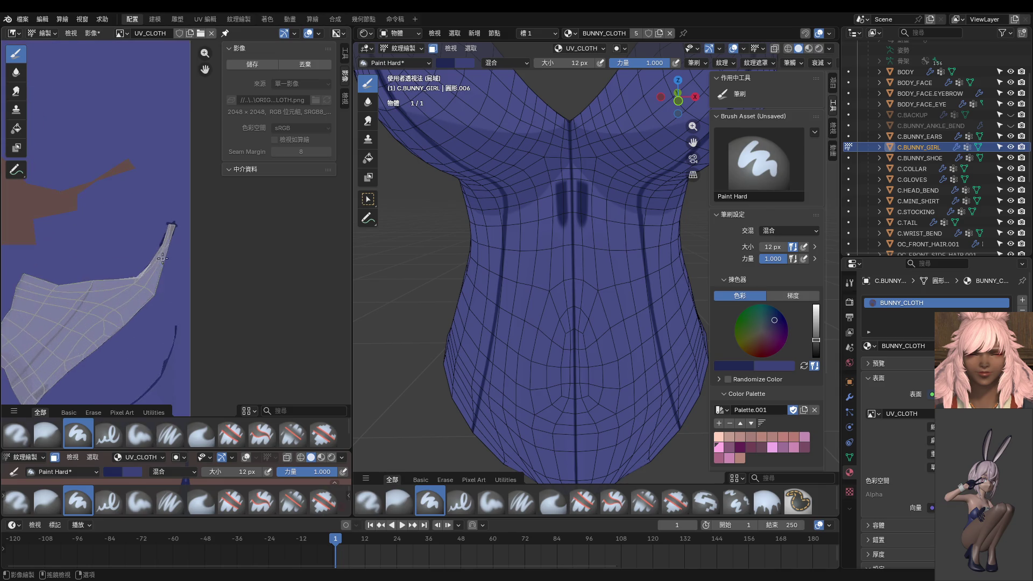
scroll(168, 282, up, 2)
scroll(165, 274, up, 1)
scroll(160, 298, down, 1)
drag(122, 296, 175, 339)
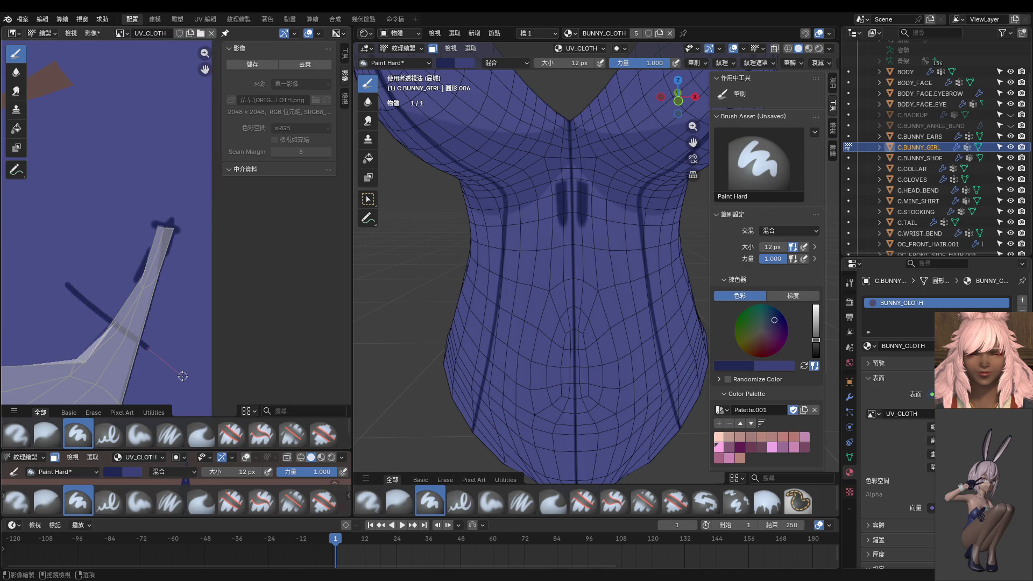
key(ctrl+z)
scroll(482, 307, up, 4)
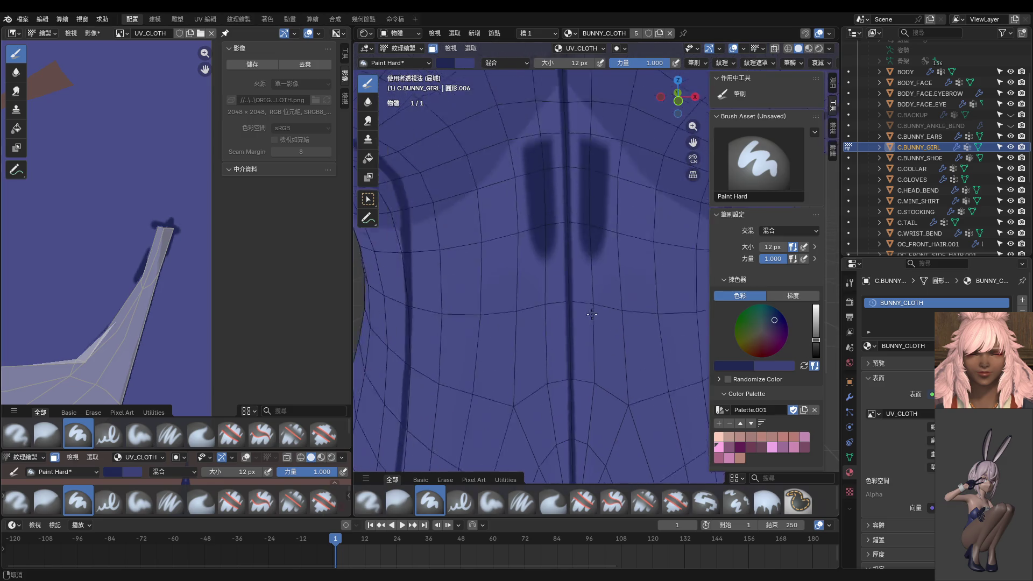
scroll(597, 335, up, 1)
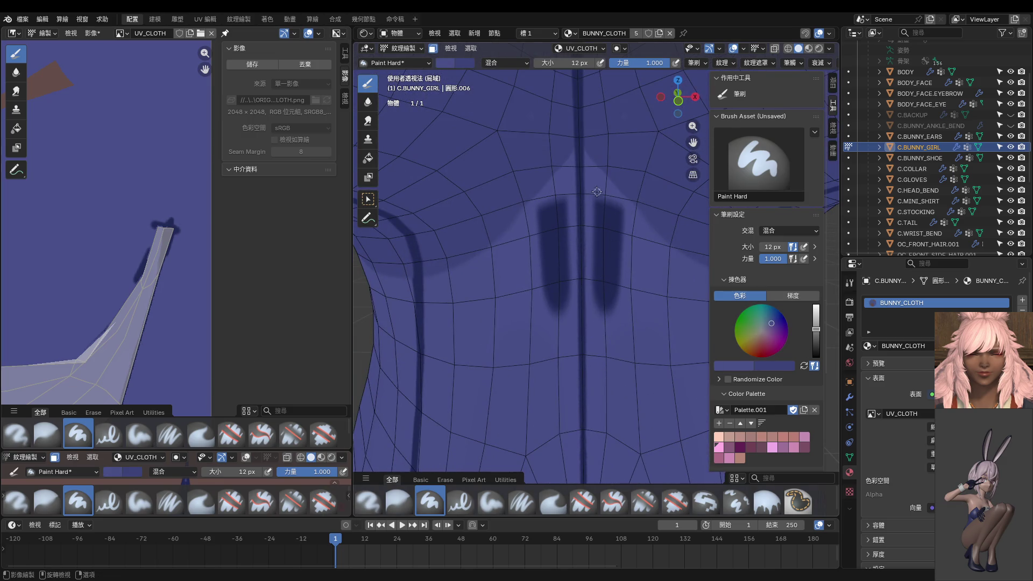
Cover the two dark vertical chest marks with body colour using a 26 px brush.
drag(597, 197, 601, 314)
drag(592, 196, 599, 307)
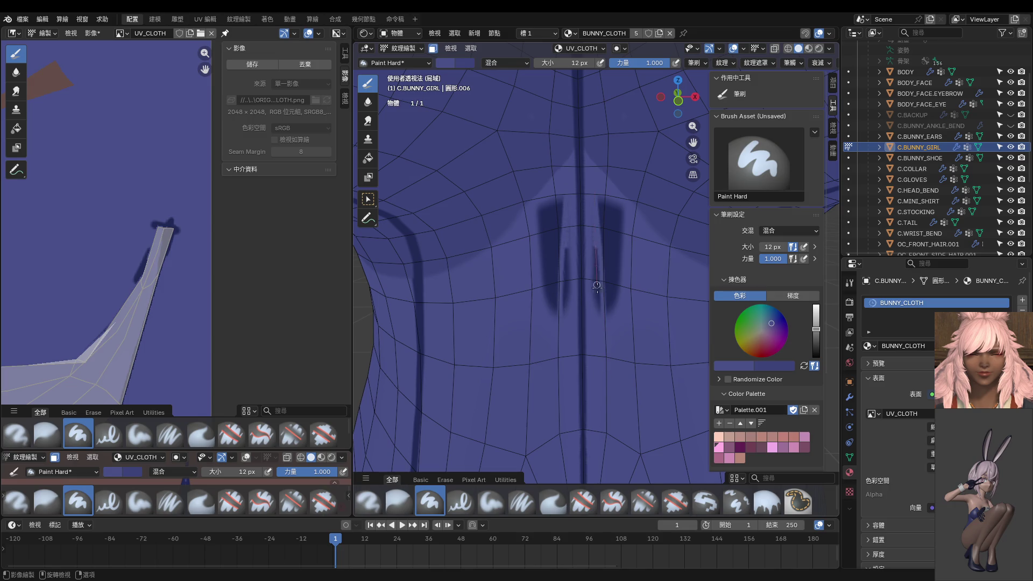
key(bracketright)
key(bracketright)
key(bracketright)
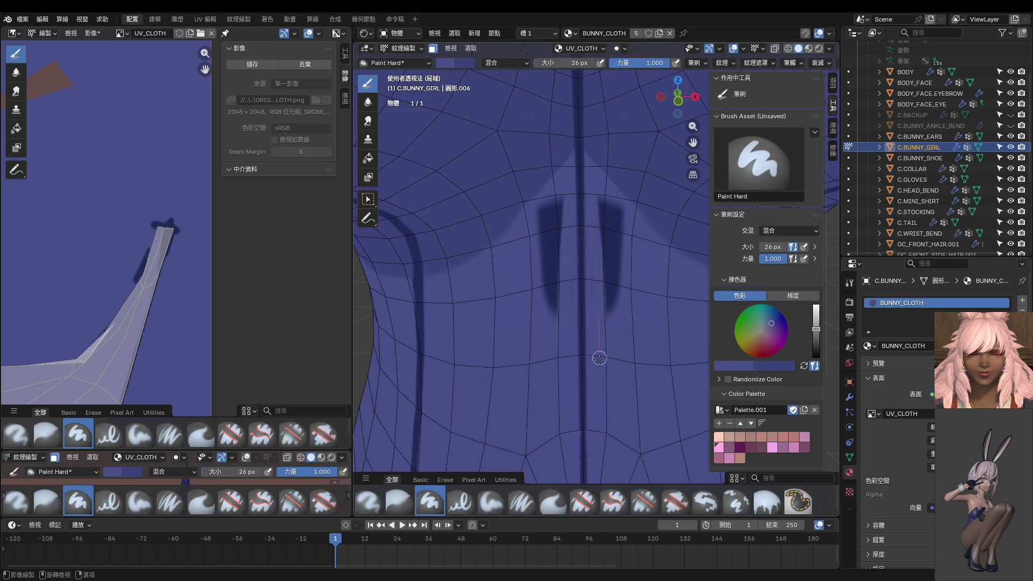
drag(601, 204, 606, 316)
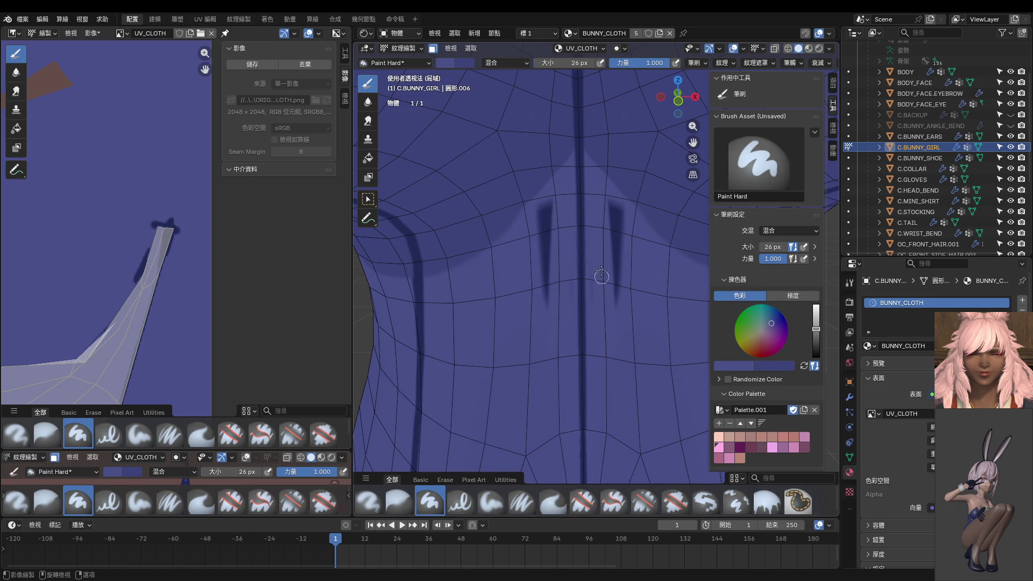
drag(608, 197, 612, 302)
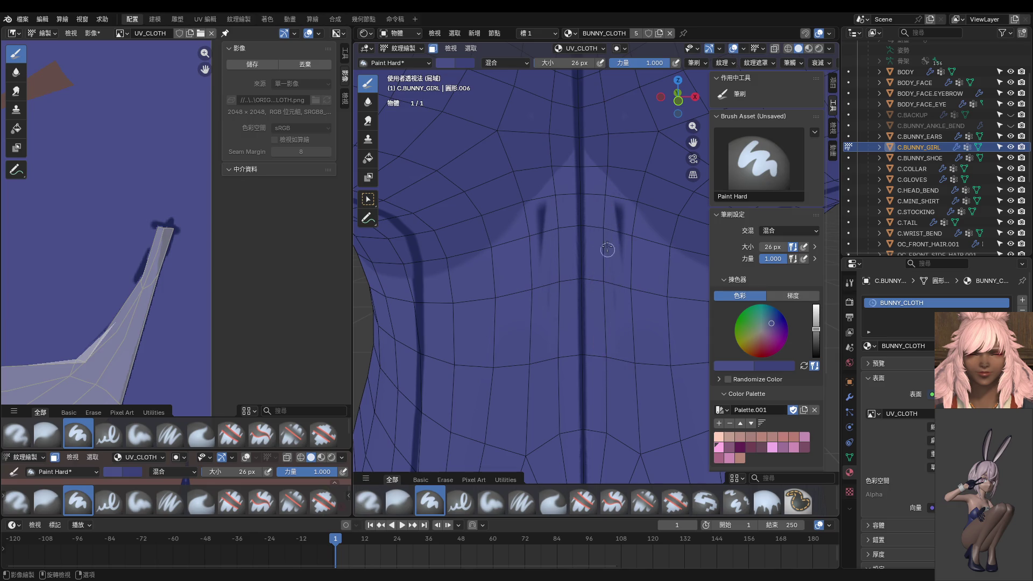
drag(623, 206, 625, 255)
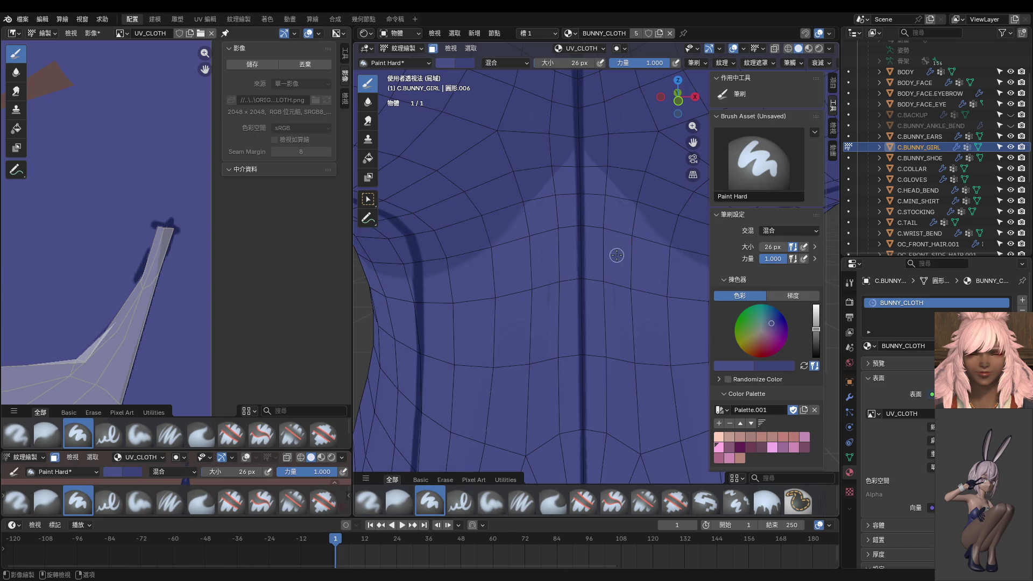
Touch up the chest colour from another angle and enlarge the lower left paint view.
drag(613, 198, 632, 231)
middle_drag(639, 275, 622, 250)
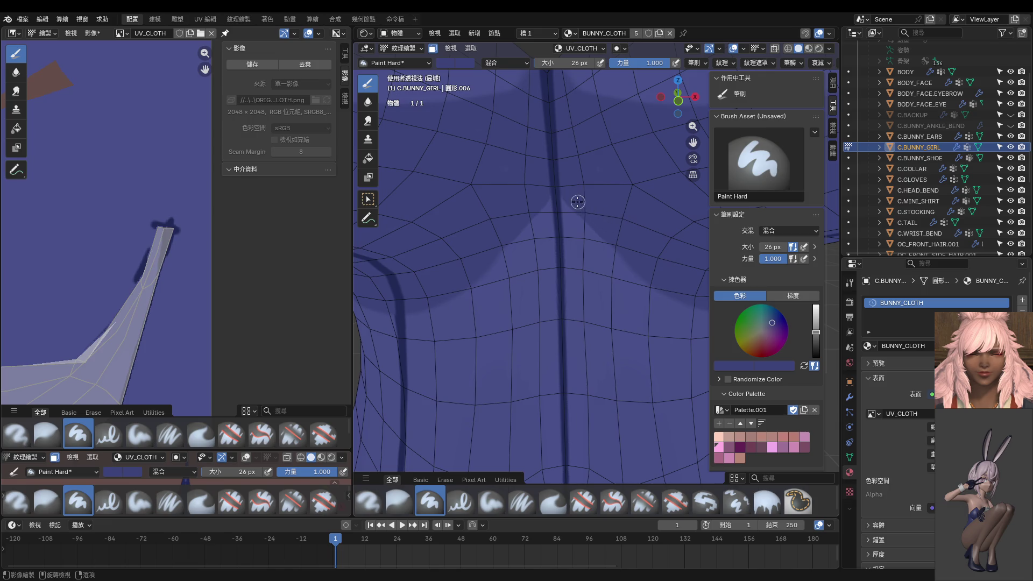
drag(619, 252, 647, 278)
scroll(632, 293, down, 4)
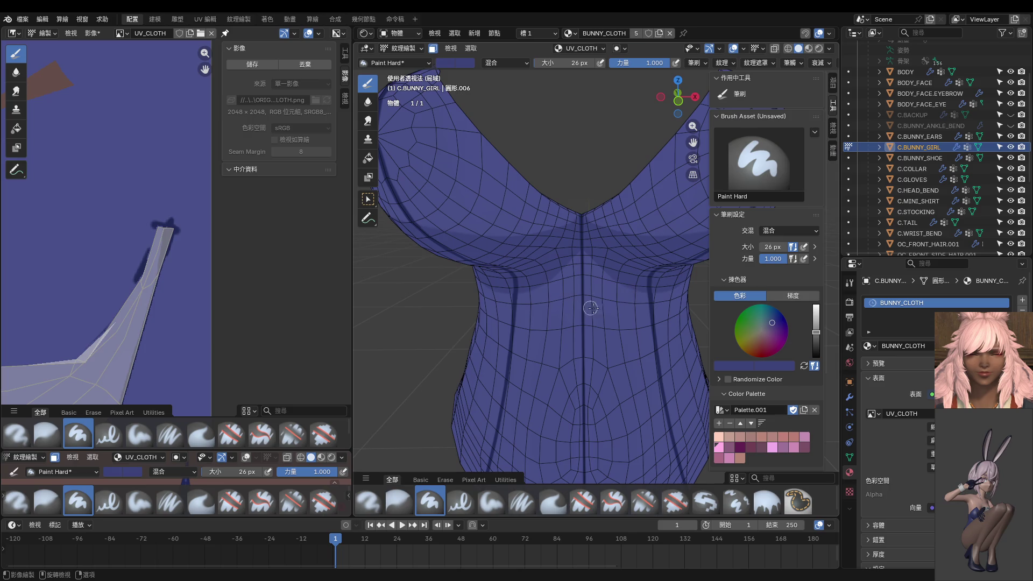
scroll(211, 323, down, 3)
scroll(211, 323, down, 3)
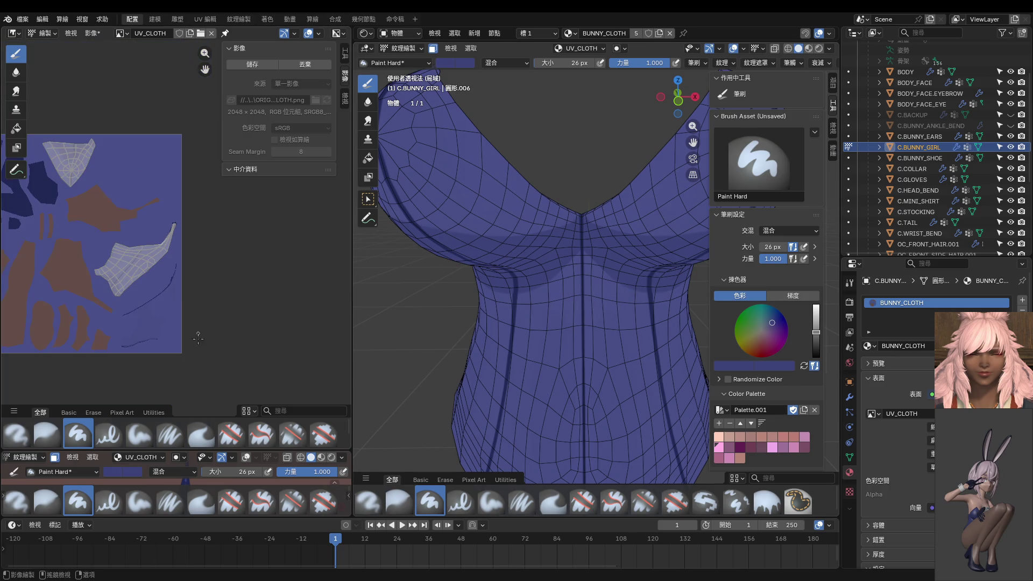
drag(239, 450, 257, 188)
scroll(528, 339, down, 2)
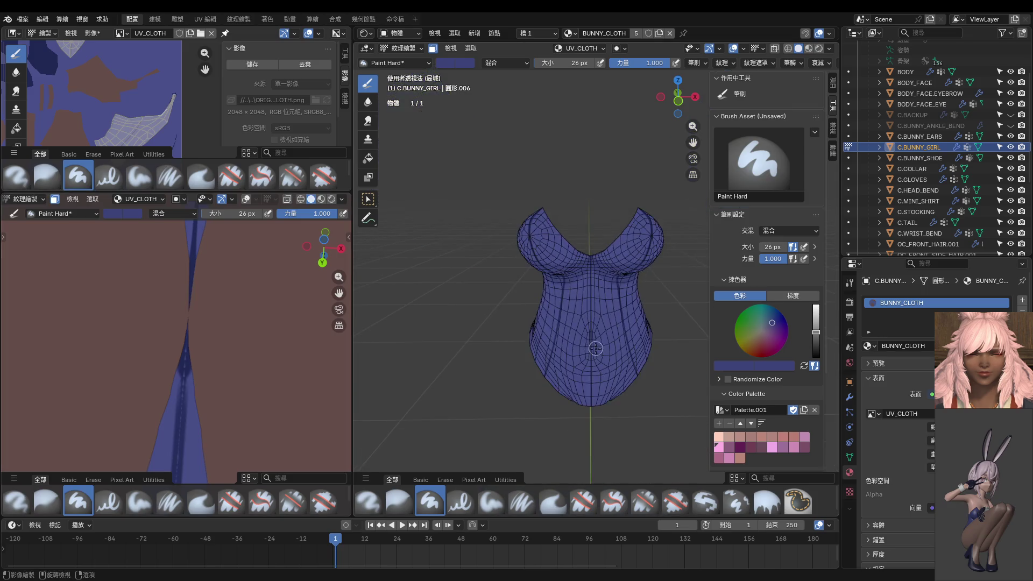
Reselect the whole garment mesh in Edit Mode and return to texture painting.
middle_drag(485, 339, 528, 355)
key(ctrl+Tab)
click(584, 364)
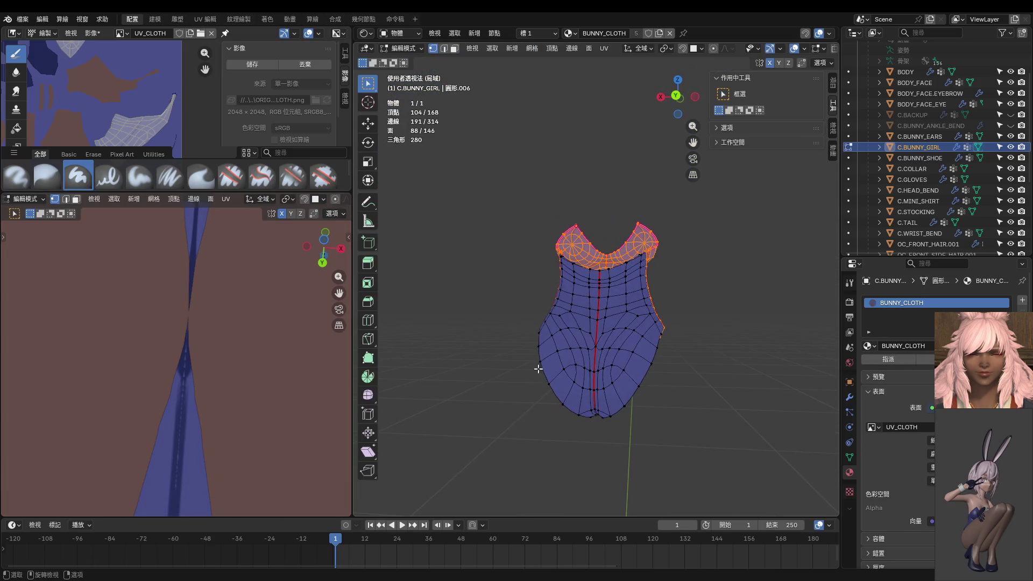
click(521, 413)
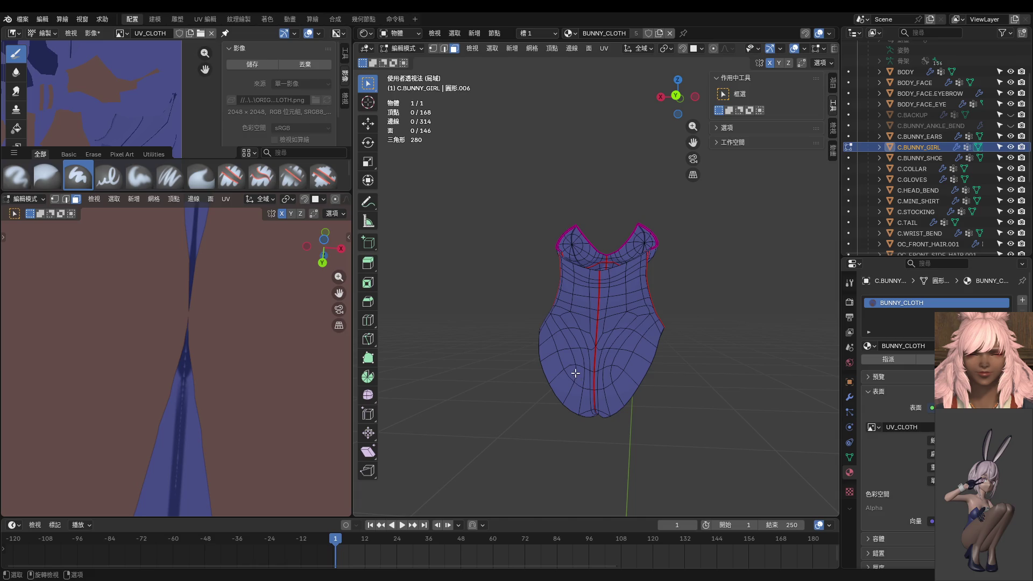
key(a)
key(ctrl+Tab)
click(645, 337)
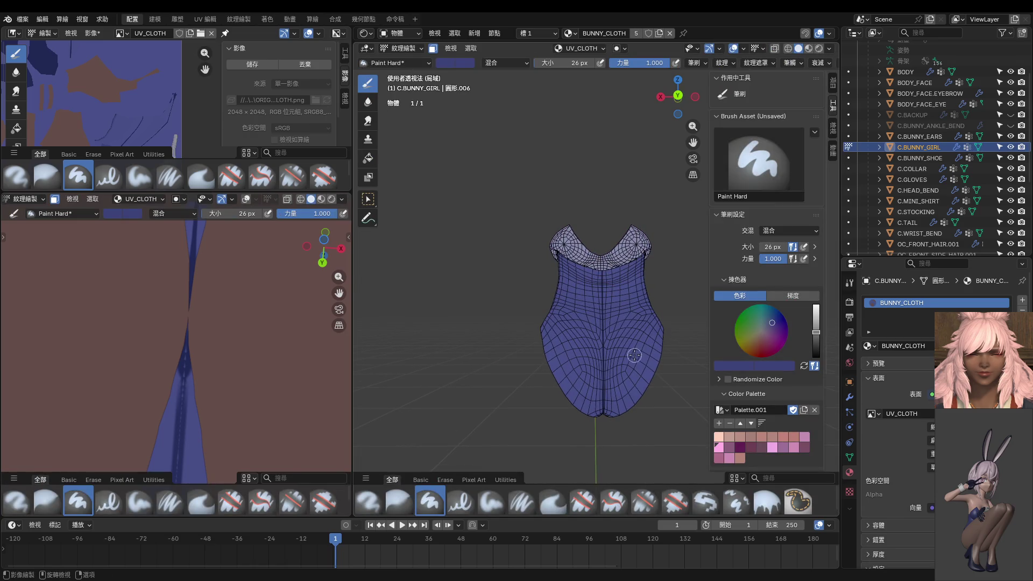
scroll(635, 358, up, 4)
Sample the seam colour and paint a 10 px dark seam down the back's side in Back Ortho view.
key(s)
click(617, 272)
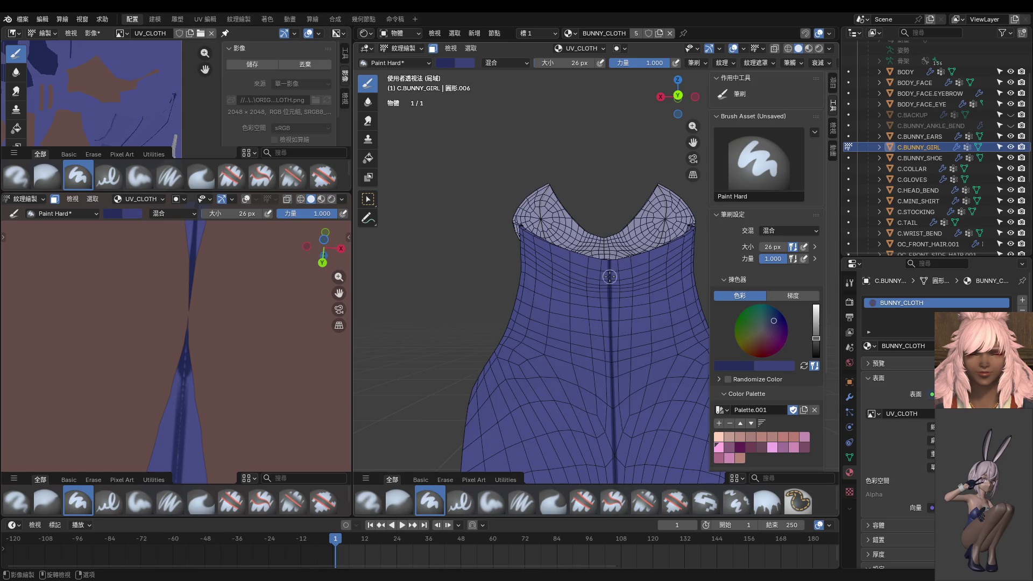
scroll(588, 339, down, 3)
key(ctrl+KP_1)
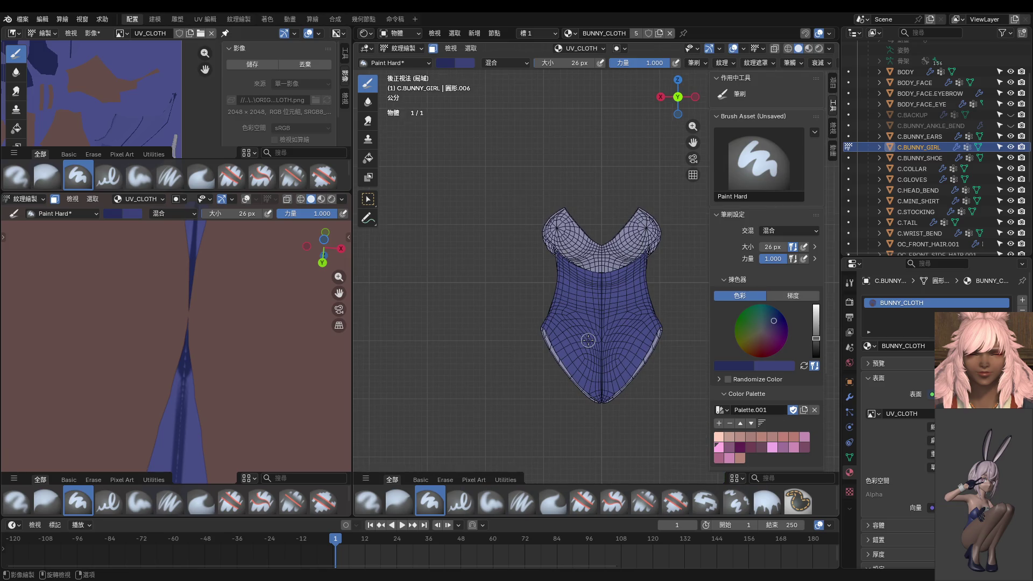
scroll(587, 340, up, 2)
scroll(587, 340, up, 1)
key(f)
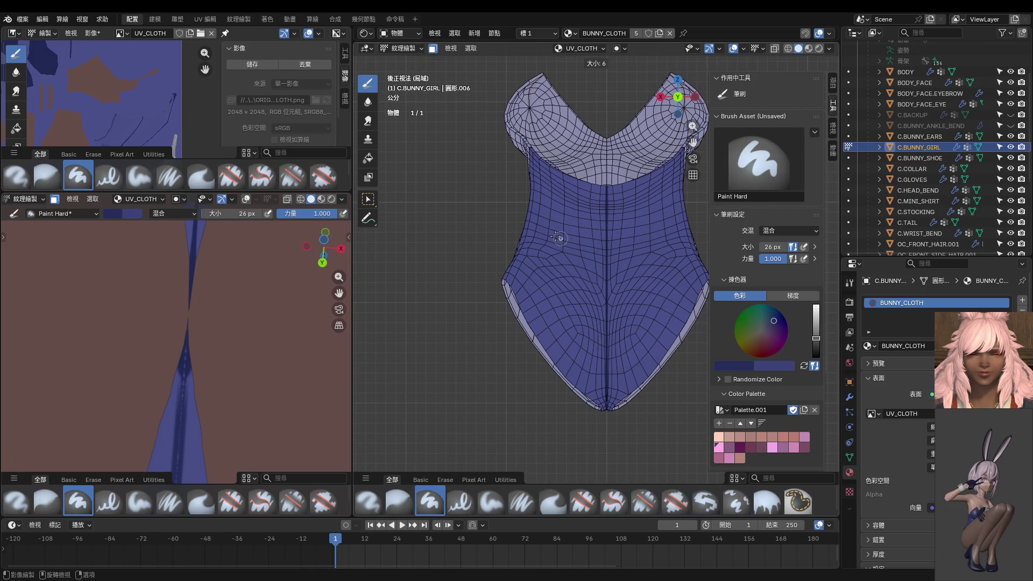
click(560, 239)
drag(564, 173, 511, 395)
mouse_move(511, 394)
middle_down()
mouse_move(583, 389)
mouse_move(571, 168)
middle_up()
Paint mirrored dark seams down both sides of the back, check front and back, and return to Object Mode.
drag(564, 162, 561, 203)
key(ctrl+z)
mouse_move(564, 161)
mouse_down()
mouse_move(570, 235)
mouse_move(492, 333)
mouse_up()
scroll(532, 391, down, 3)
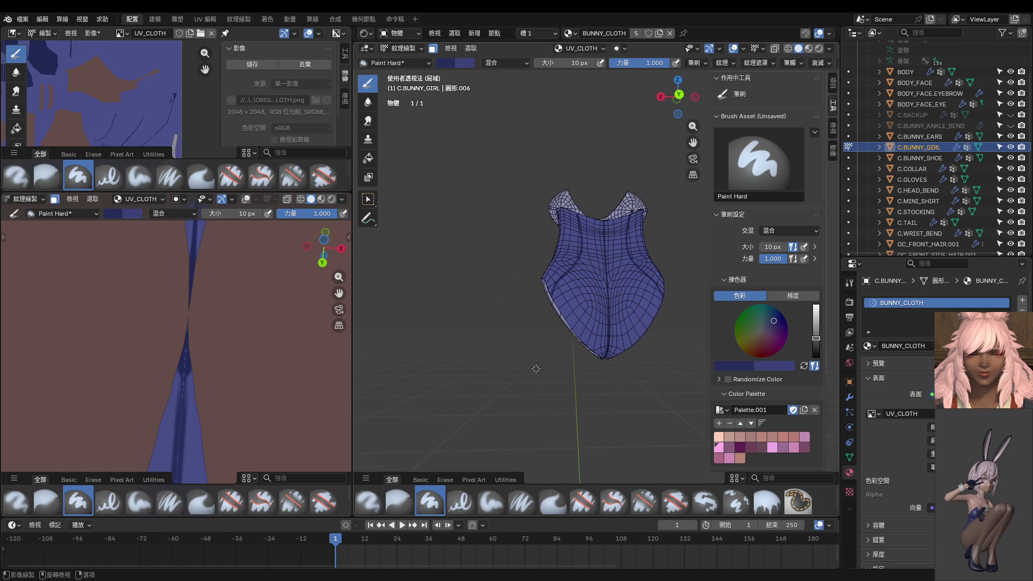
key(KP_1)
middle_drag(536, 369, 566, 323)
key(ctrl+KP_1)
key(ctrl+Tab)
scroll(172, 338, down, 3)
key(KP_1)
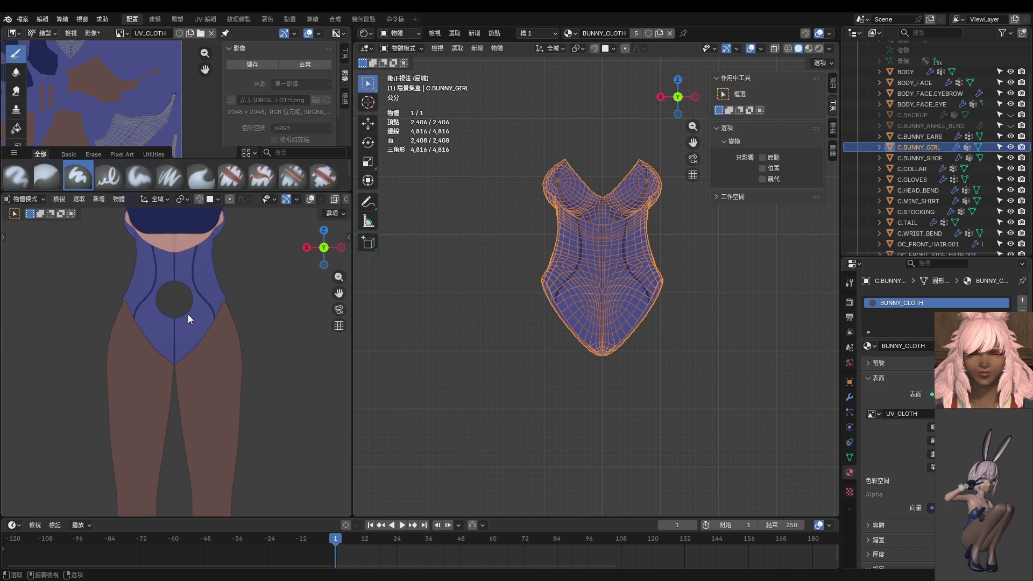
Leave Local View to show the whole character and resume texture painting with the mesh selected.
mouse_move(167, 326)
middle_down()
mouse_move(261, 346)
mouse_move(187, 353)
middle_up()
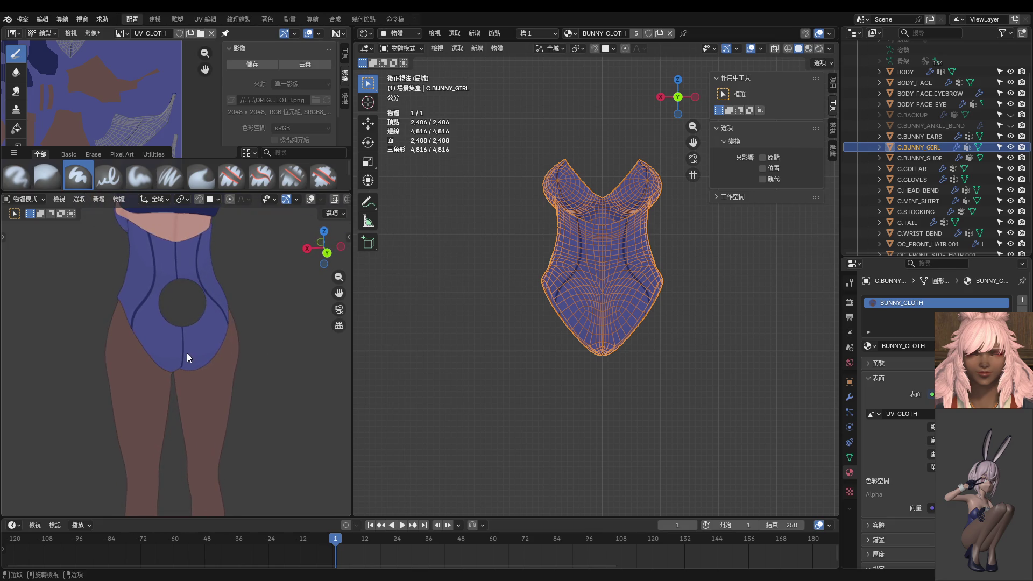
key(ctrl+KP_1)
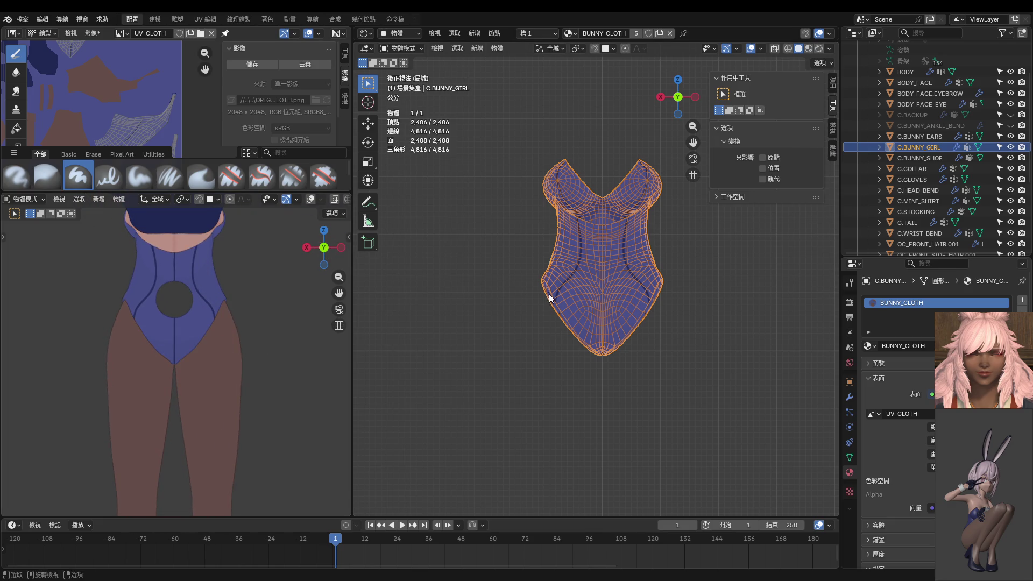
key(KP_Divide)
key(ctrl+Tab)
key(Tab)
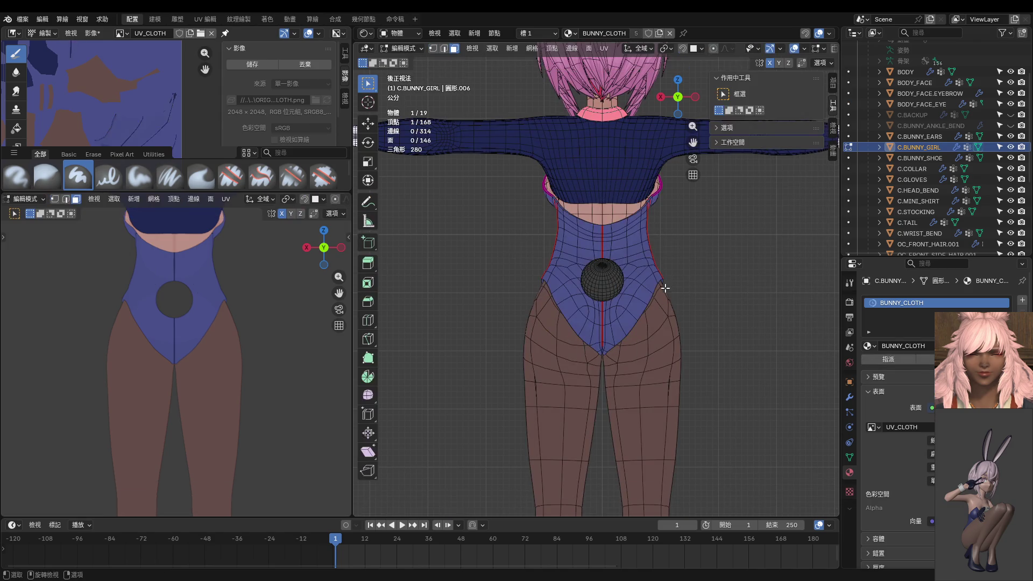
key(a)
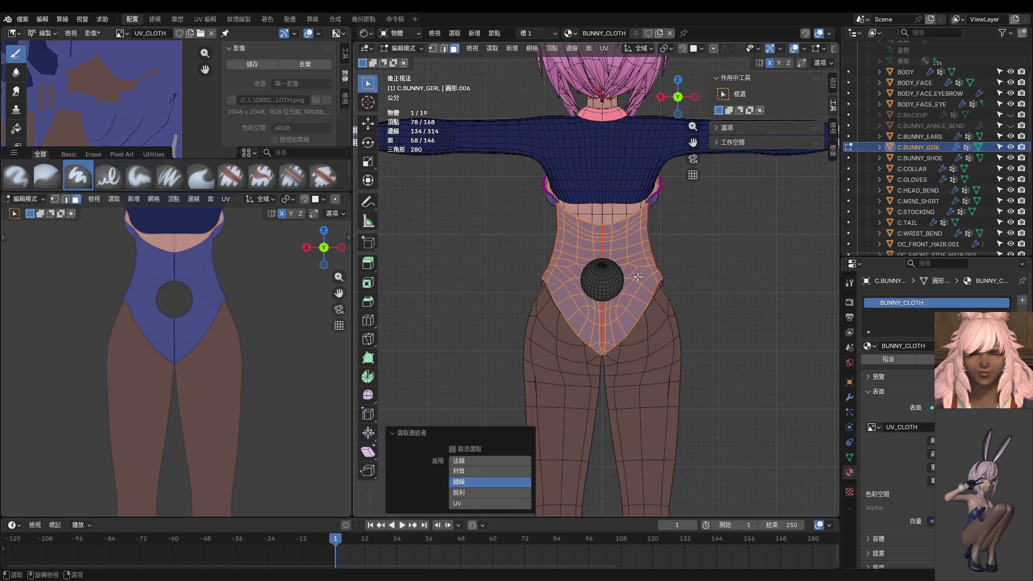
key(ctrl+Tab)
scroll(581, 257, up, 3)
Paint trial mirrored seam strokes from the neck down the back, undoing each attempt.
middle_drag(581, 255, 602, 195)
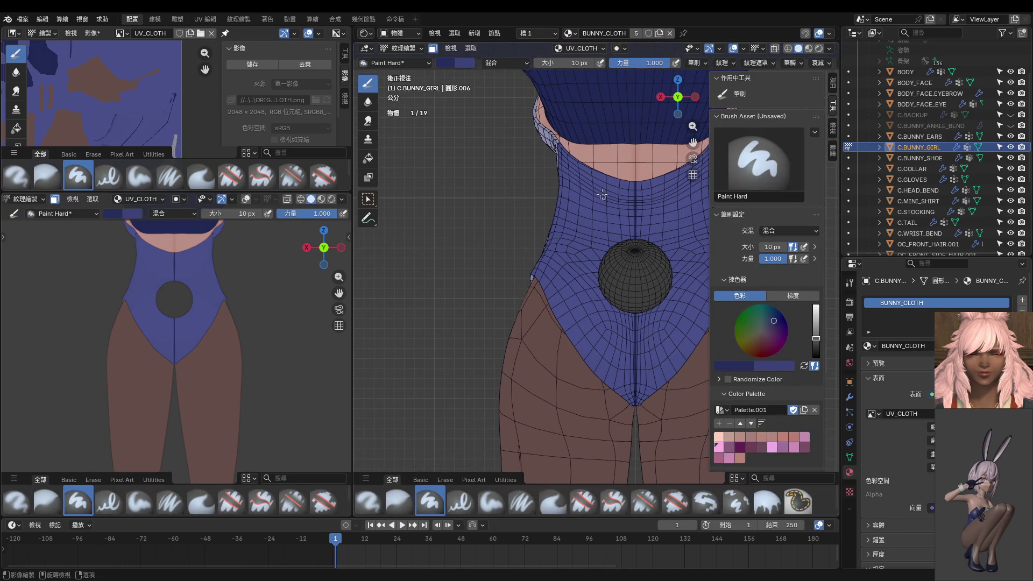
mouse_move(583, 168)
mouse_down()
mouse_move(579, 254)
mouse_move(536, 360)
mouse_up()
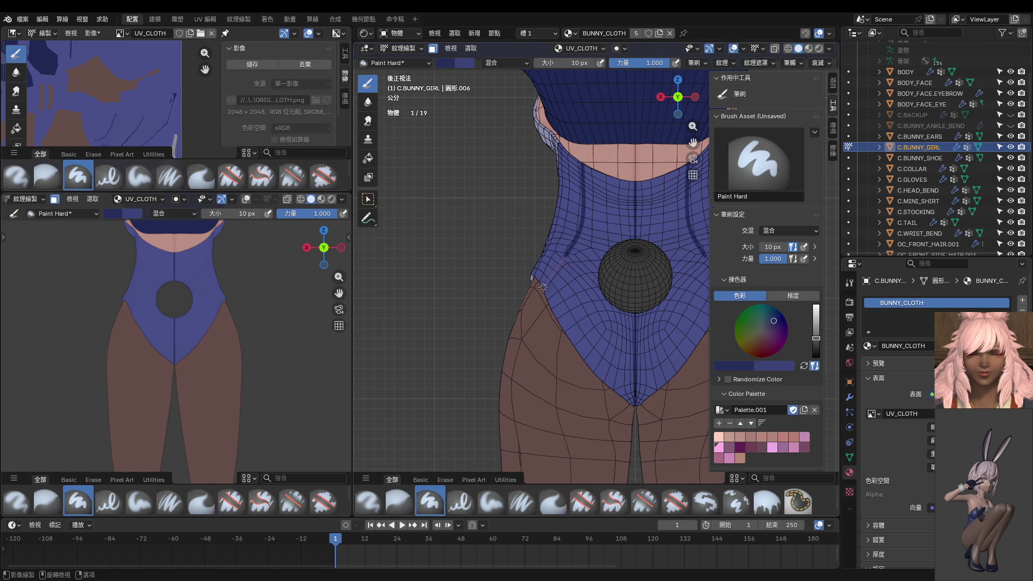
key(ctrl+z)
drag(583, 167, 534, 369)
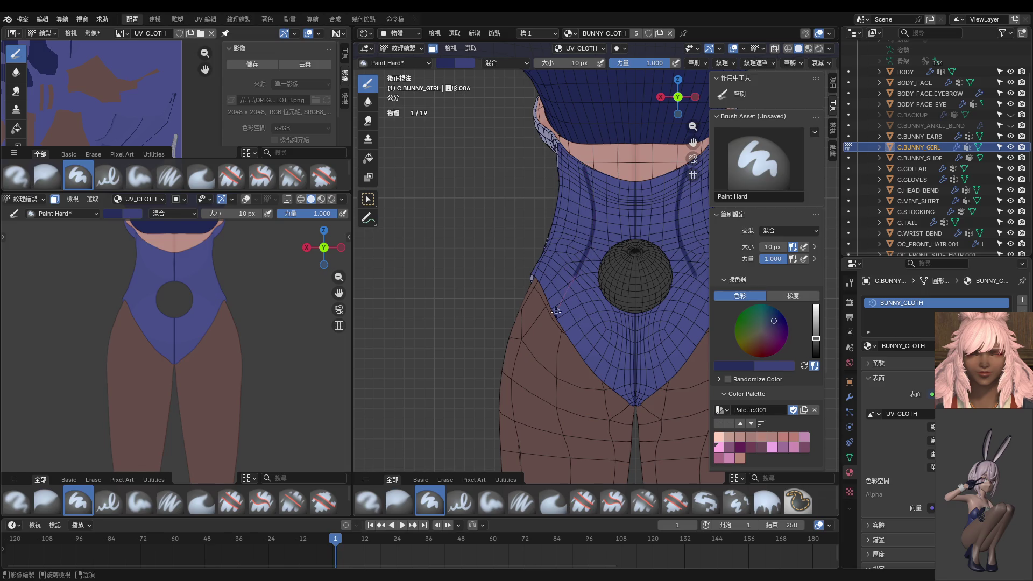
key(ctrl+z)
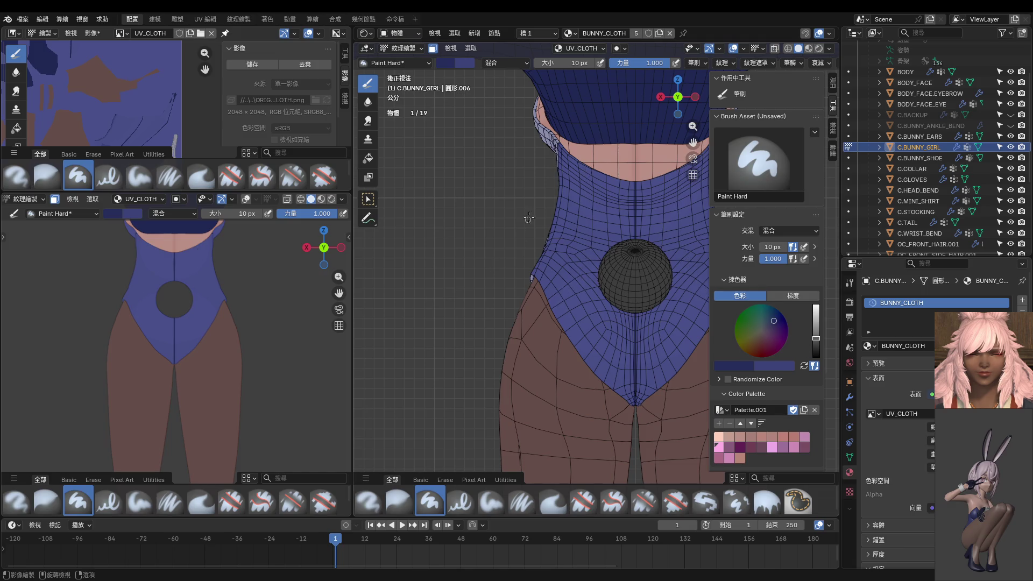
drag(582, 196, 523, 363)
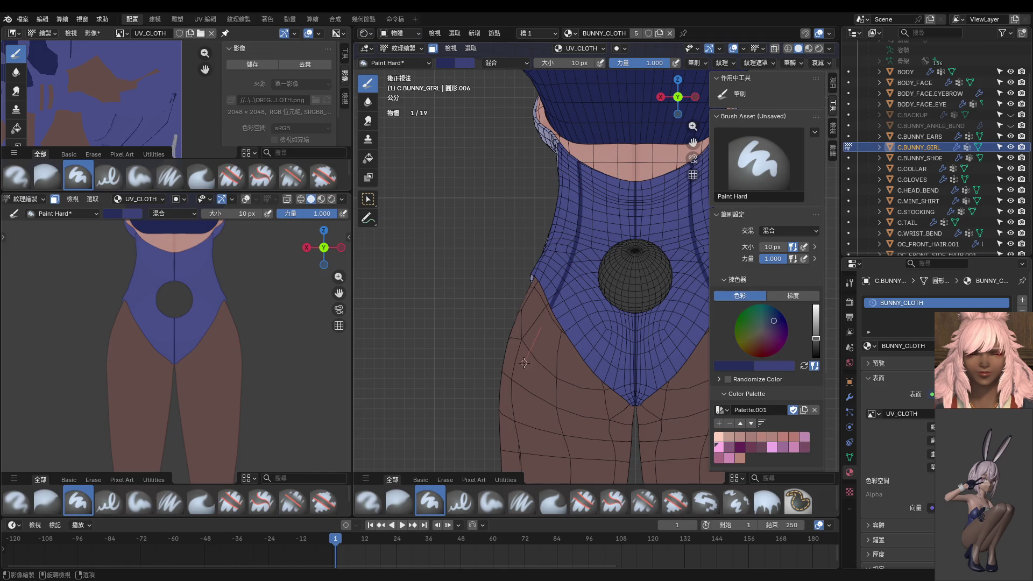
middle_drag(187, 329, 164, 349)
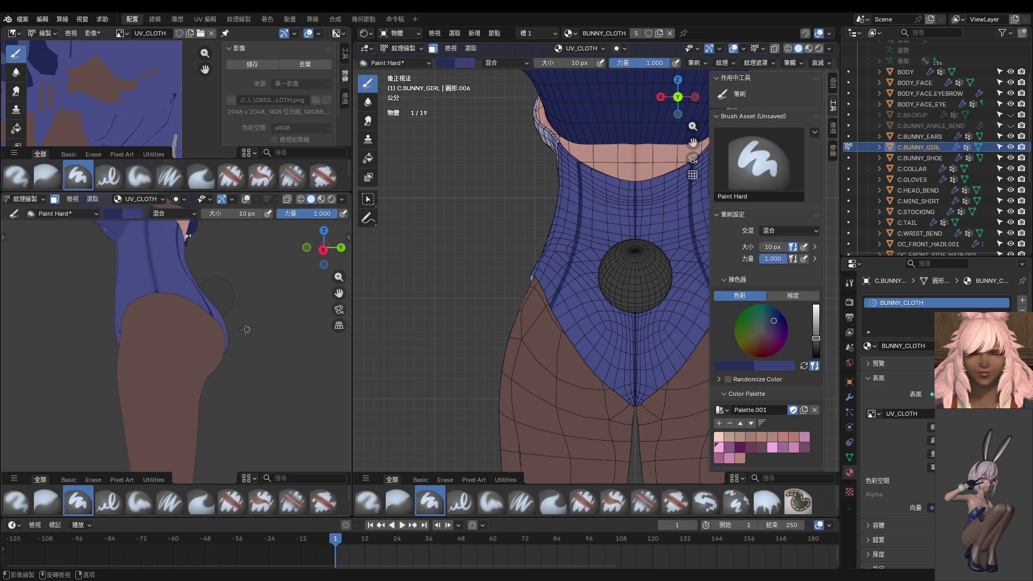
key(ctrl+z)
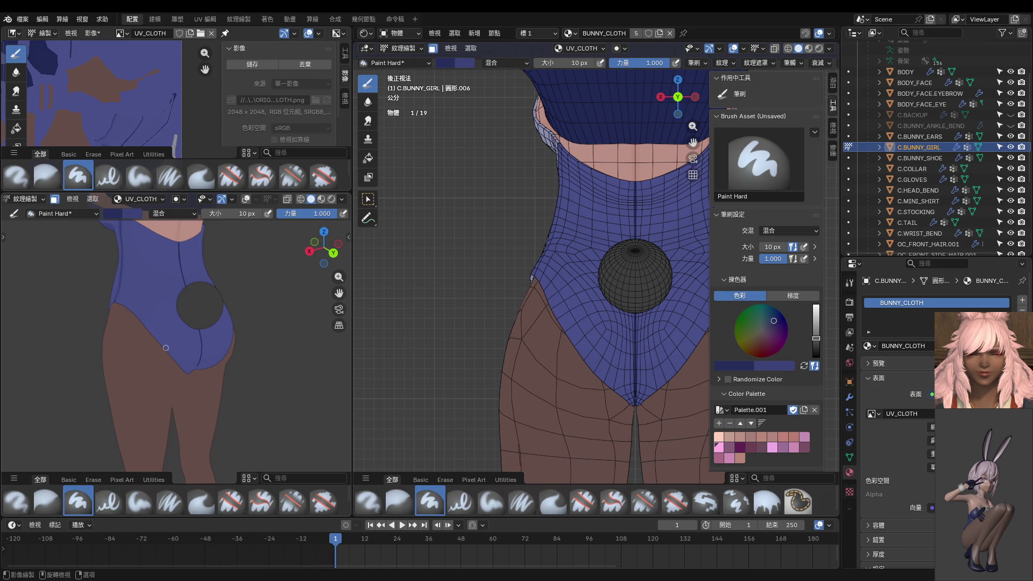
Paint over the back's dark centre seam in purple with an 18 px brush at about 0.46 strength.
middle_drag(212, 348, 176, 404)
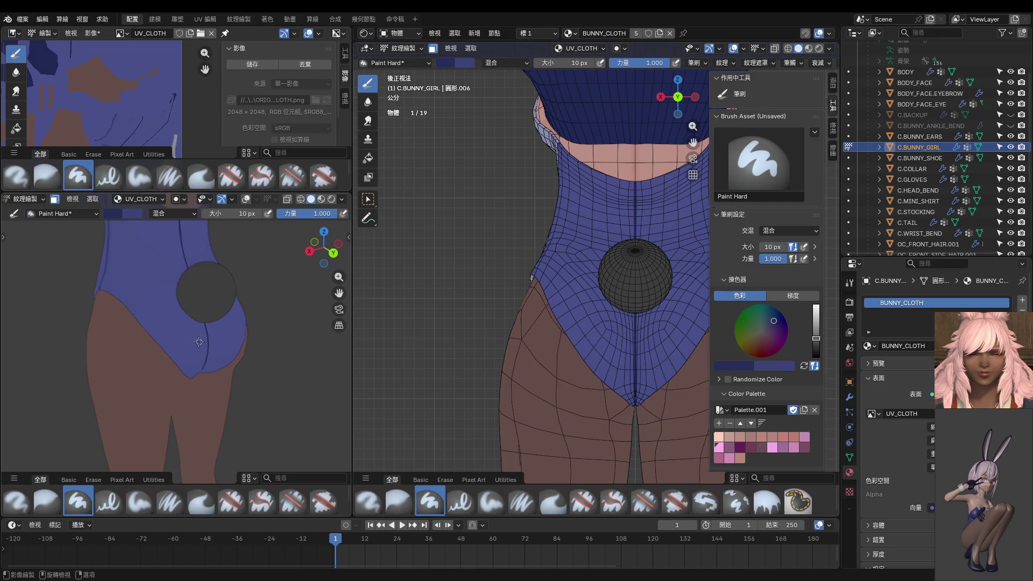
scroll(176, 404, up, 3)
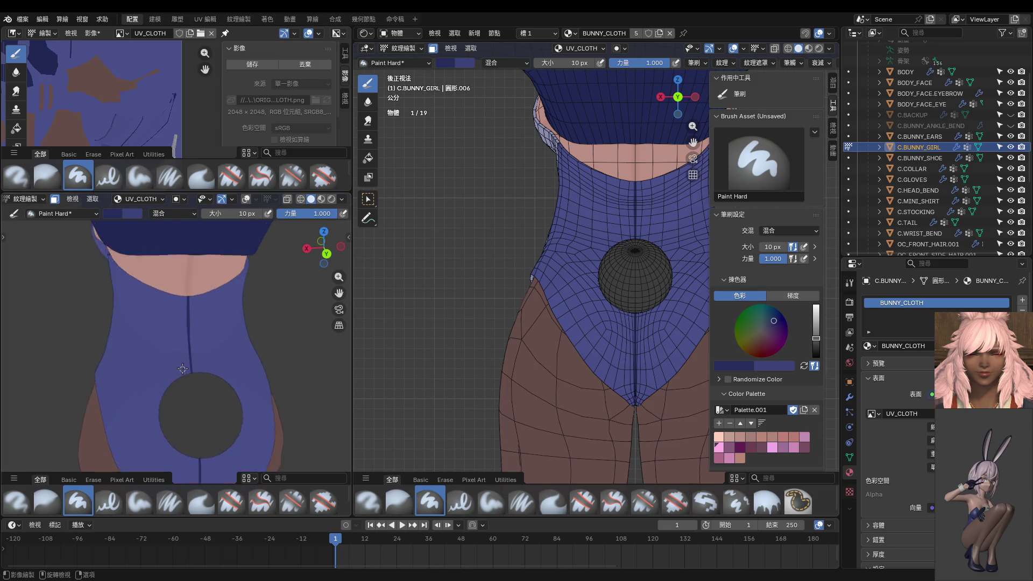
scroll(177, 404, up, 2)
key(s)
key(bracketright)
key(bracketright)
key(bracketright)
scroll(239, 263, down, 4)
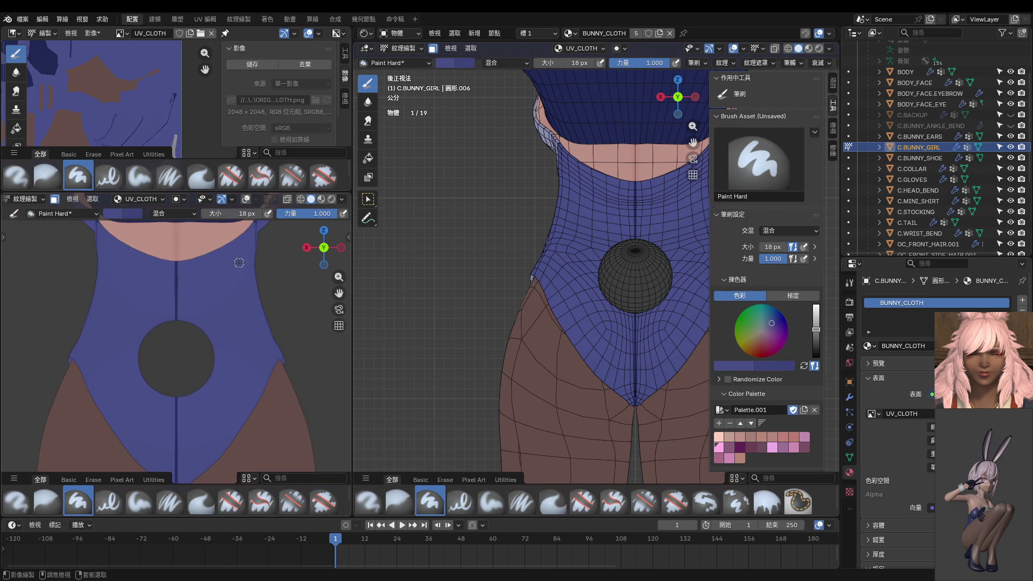
scroll(192, 254, up, 1)
key(shift+f)
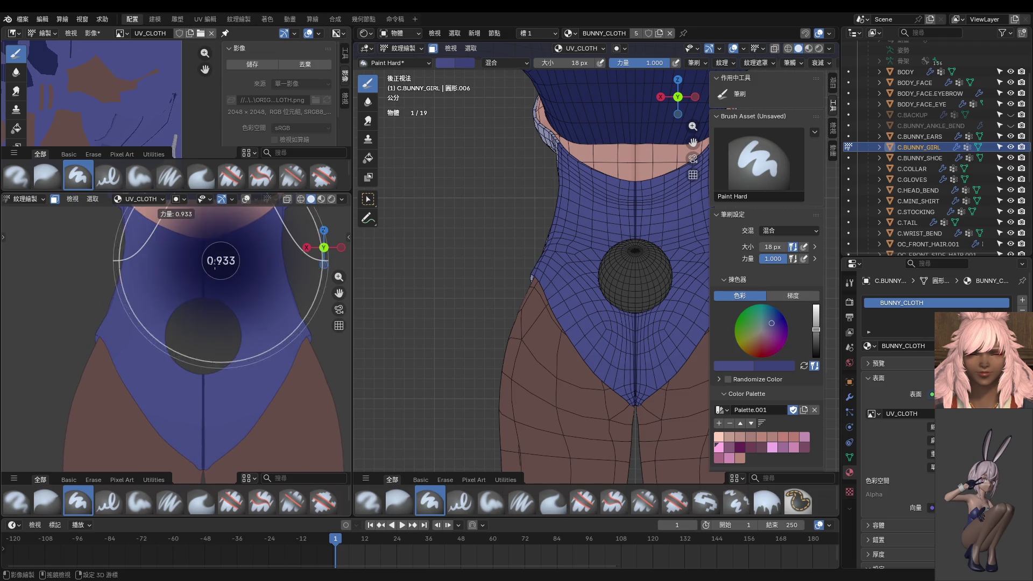
click(193, 254)
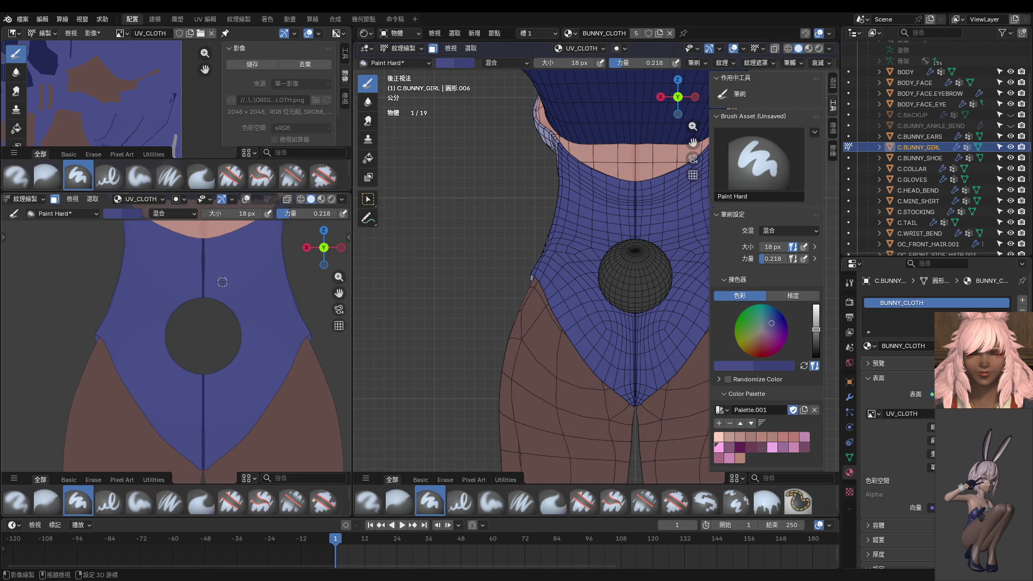
key(shift+f)
click(203, 235)
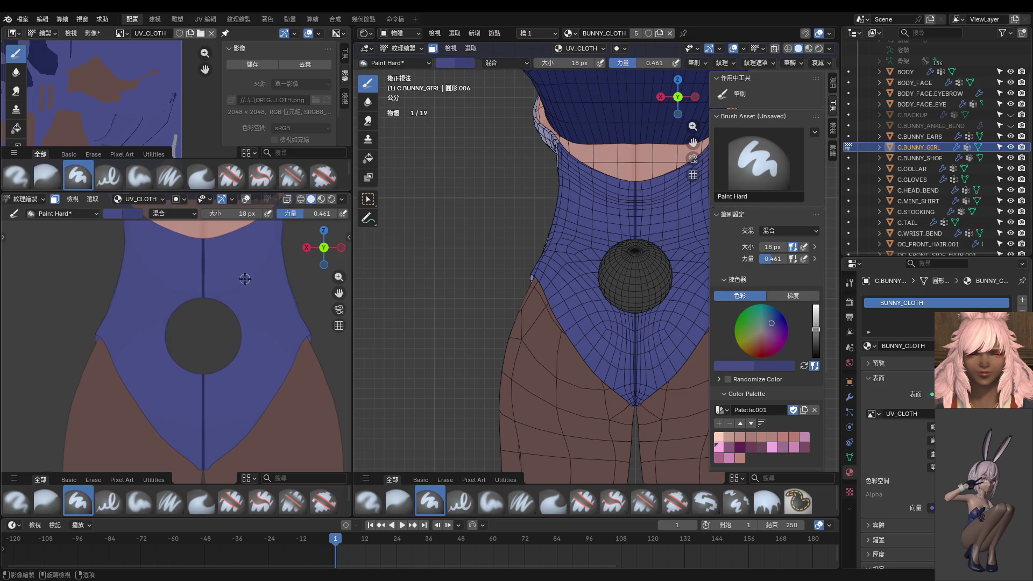
drag(204, 236, 202, 325)
drag(202, 326, 203, 497)
Resample the bodysuit purple and add a lighter 12 px stroke over the seam line.
middle_drag(173, 321, 241, 350)
key(s)
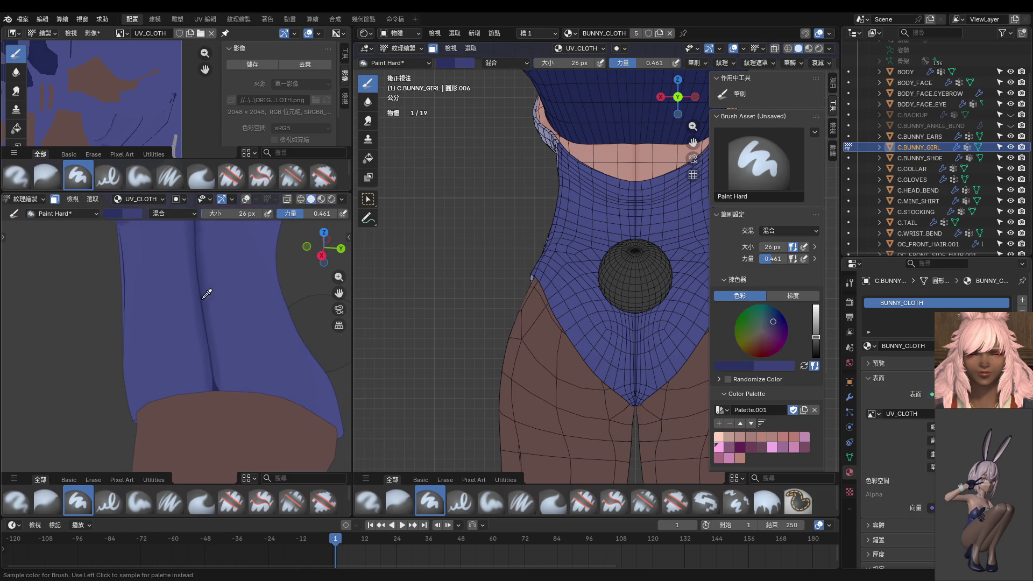
click(207, 294)
middle_drag(237, 307, 141, 300)
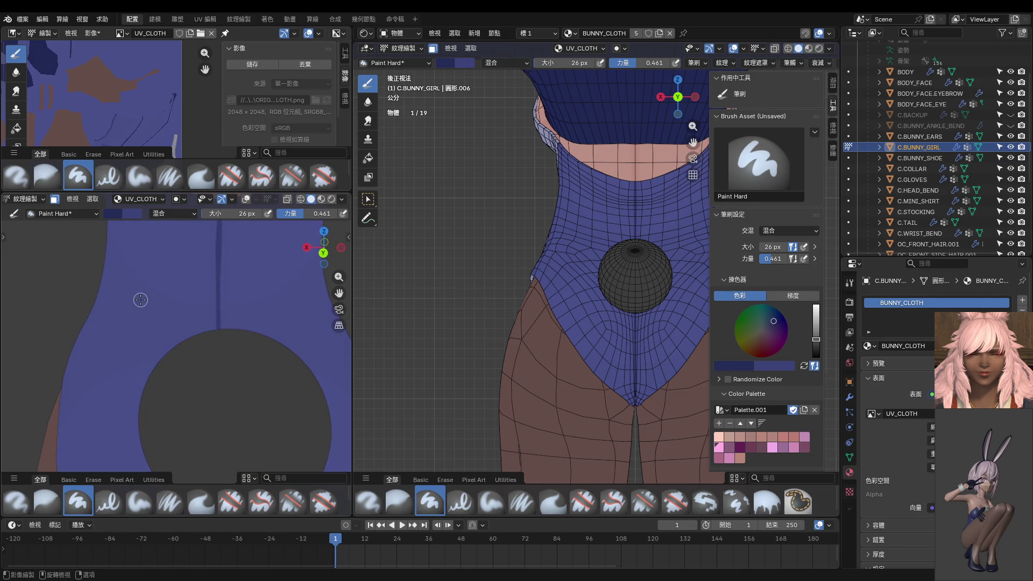
key(KP_1)
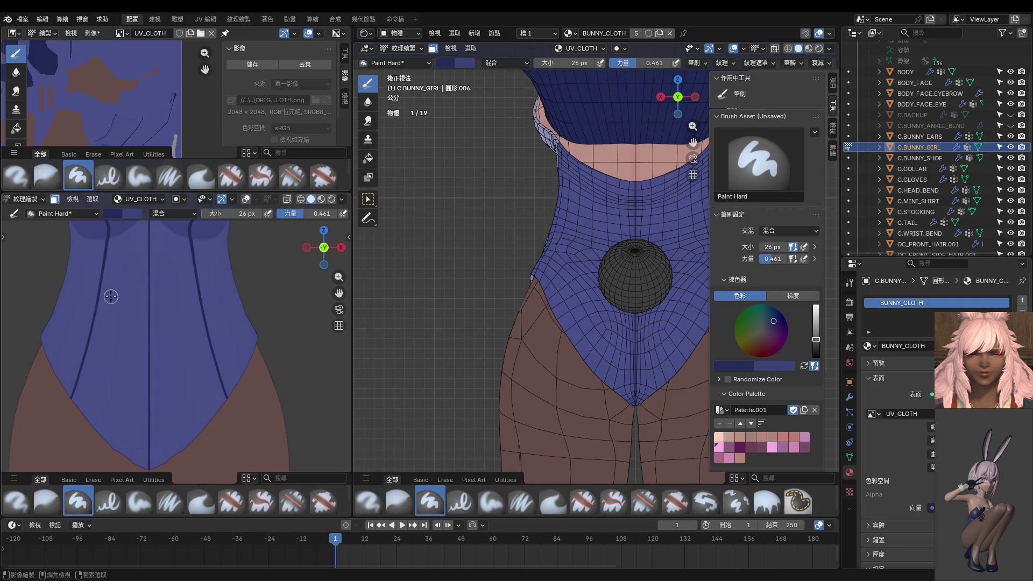
key(KP_1)
middle_drag(186, 275, 203, 254)
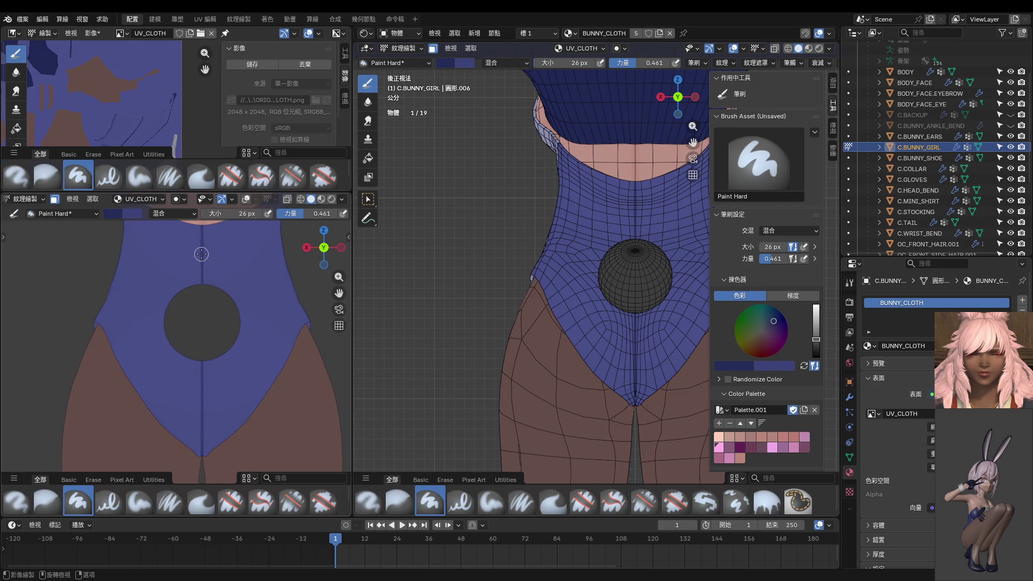
key(bracketleft)
key(bracketleft)
key(bracketleft)
drag(202, 224, 202, 272)
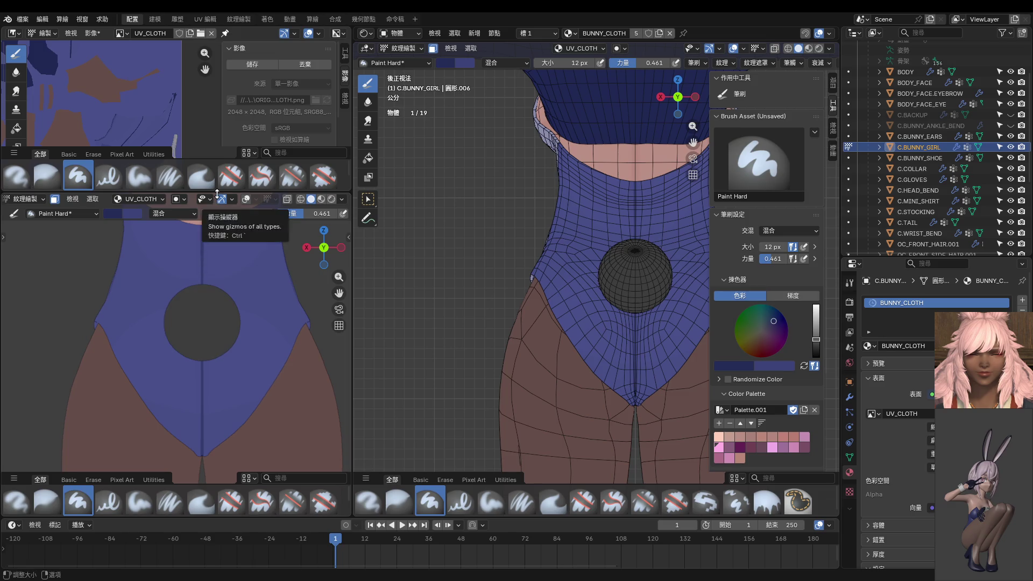
drag(217, 192, 218, 84)
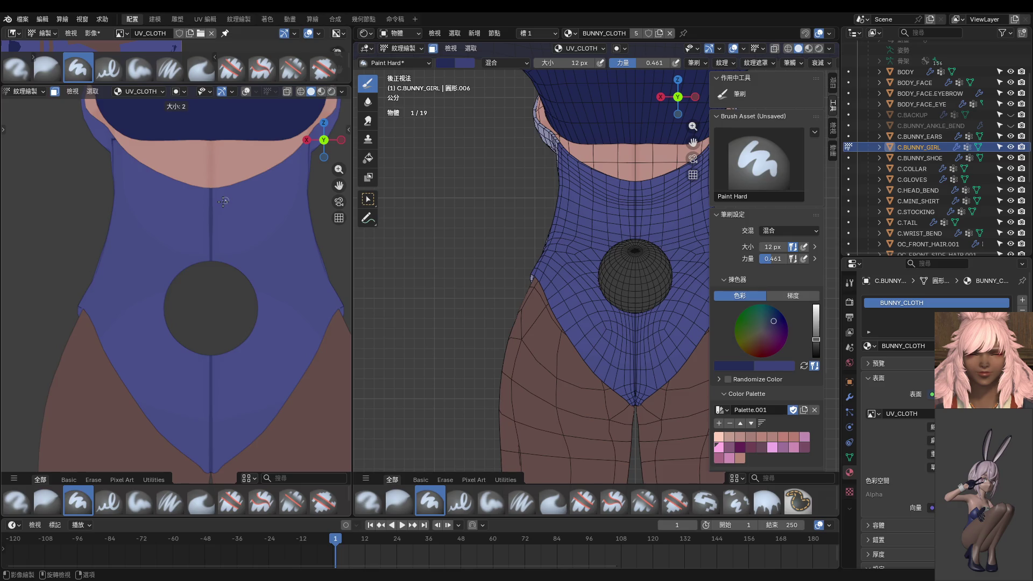
Draw a straight dark seam line down the back toward and past the tail sphere, undoing a stray diagonal.
shift+middle_drag(503, 281, 356, 266)
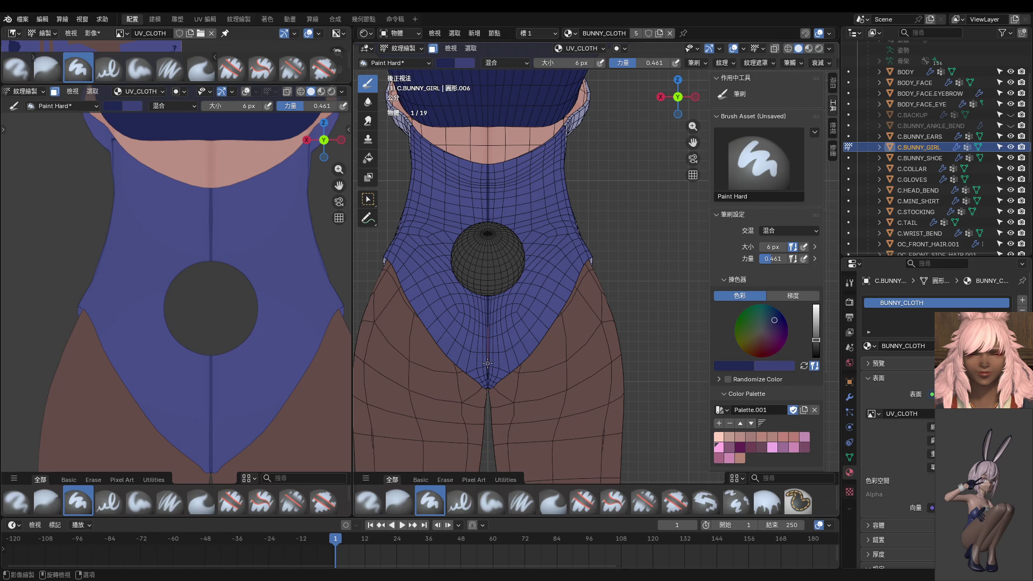
drag(457, 414, 441, 446)
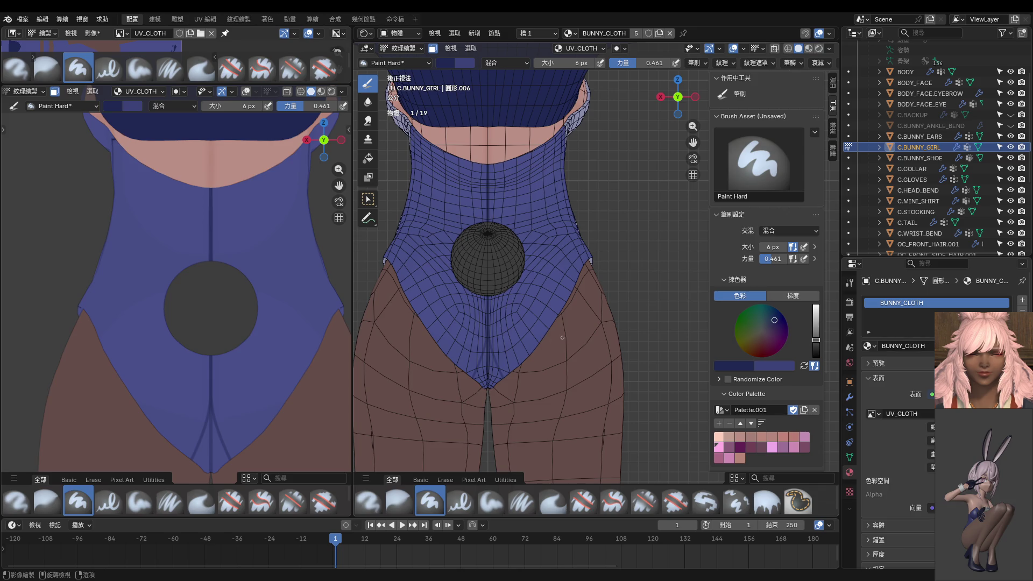
key(ctrl)
key(ctrl+z)
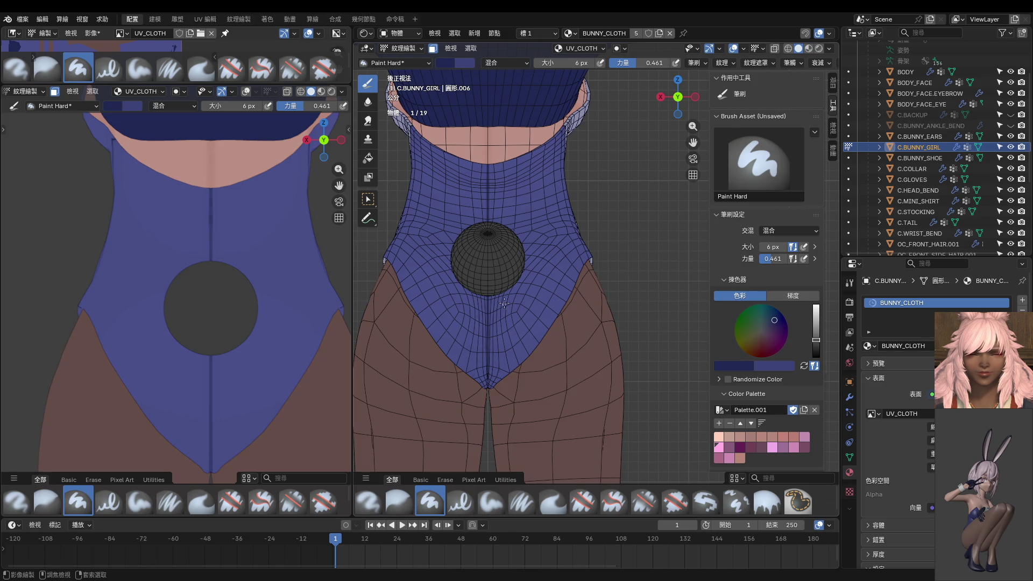
drag(488, 168, 486, 245)
drag(486, 288, 463, 436)
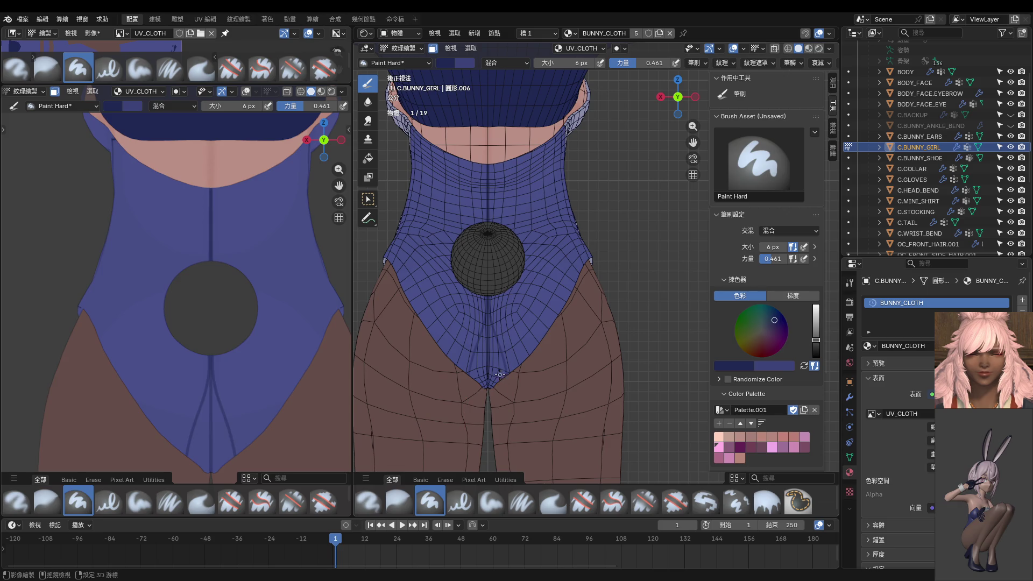
scroll(501, 376, up, 2)
scroll(508, 340, up, 2)
At full 1.0 strength, repaint the dark centre seam from the collar over the sphere down to the crotch.
middle_drag(512, 306, 475, 259)
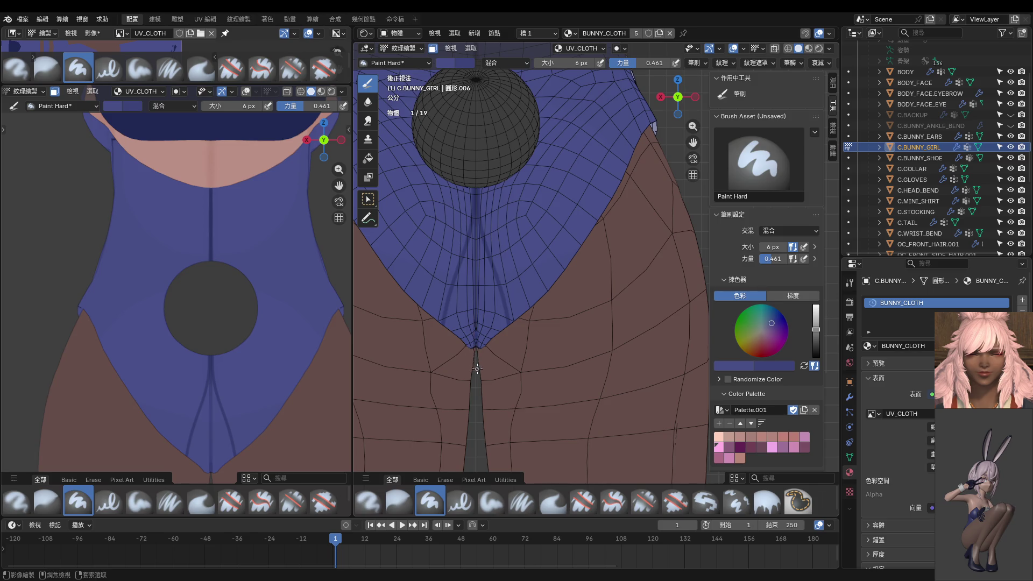
key(shift+f)
click(518, 327)
mouse_move(512, 263)
middle_down()
mouse_move(504, 165)
mouse_move(517, 209)
middle_up()
scroll(518, 210, down, 1)
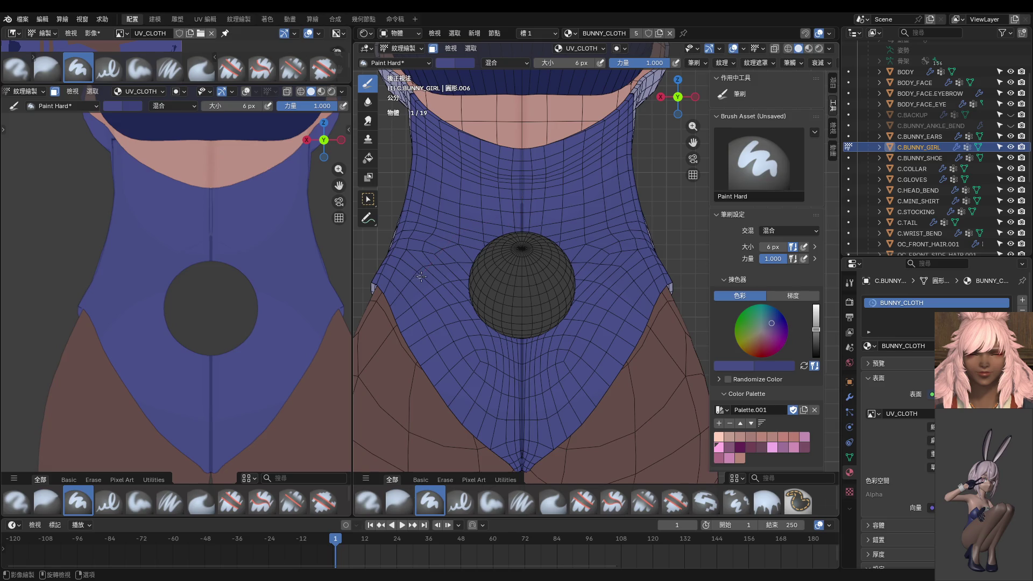
mouse_move(501, 108)
middle_down()
mouse_move(518, 168)
mouse_move(536, 135)
mouse_move(532, 107)
middle_up()
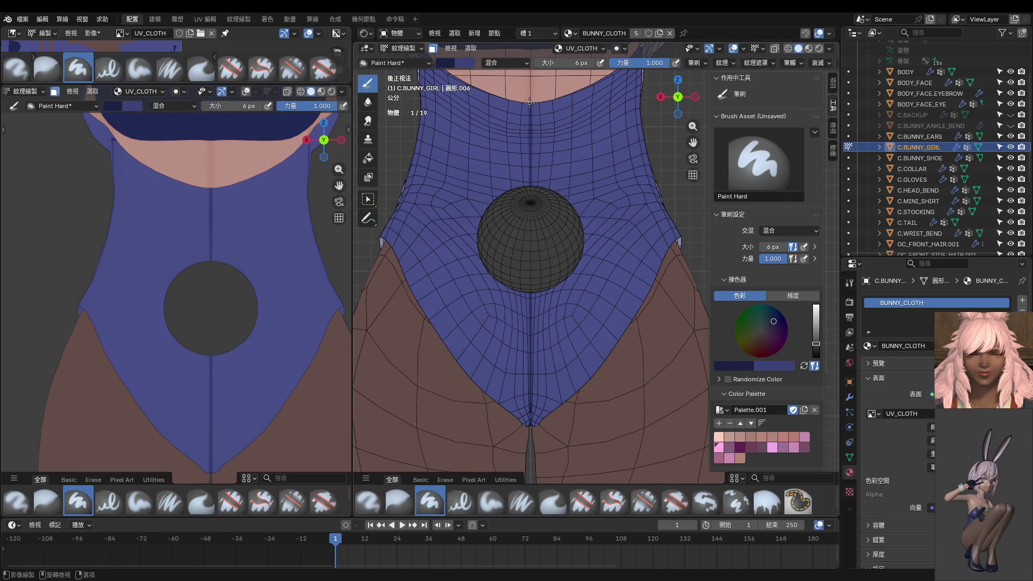
drag(531, 143, 531, 196)
drag(531, 269, 529, 283)
drag(530, 319, 530, 329)
drag(529, 371, 531, 464)
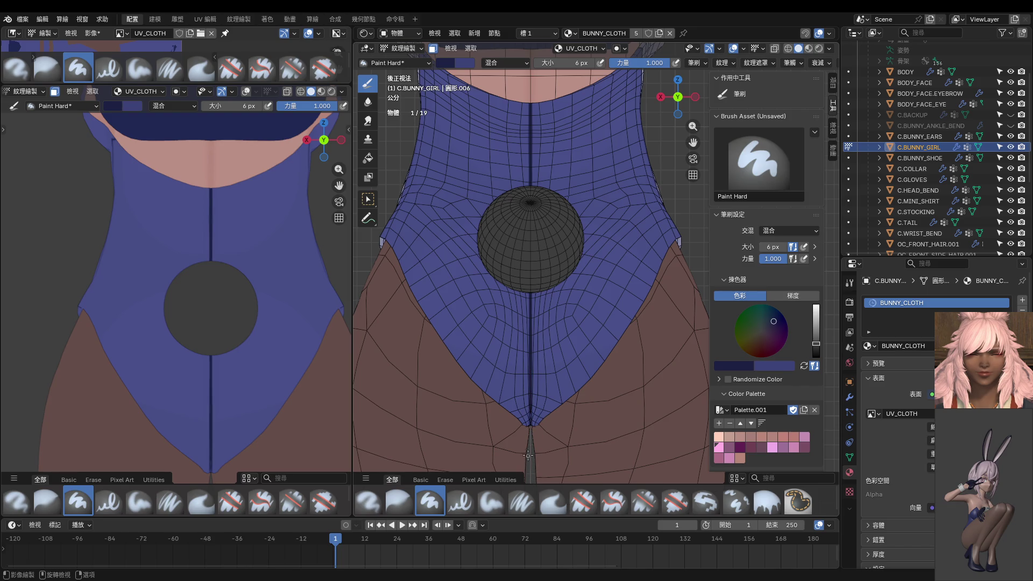
scroll(546, 396, down, 2)
scroll(541, 372, down, 2)
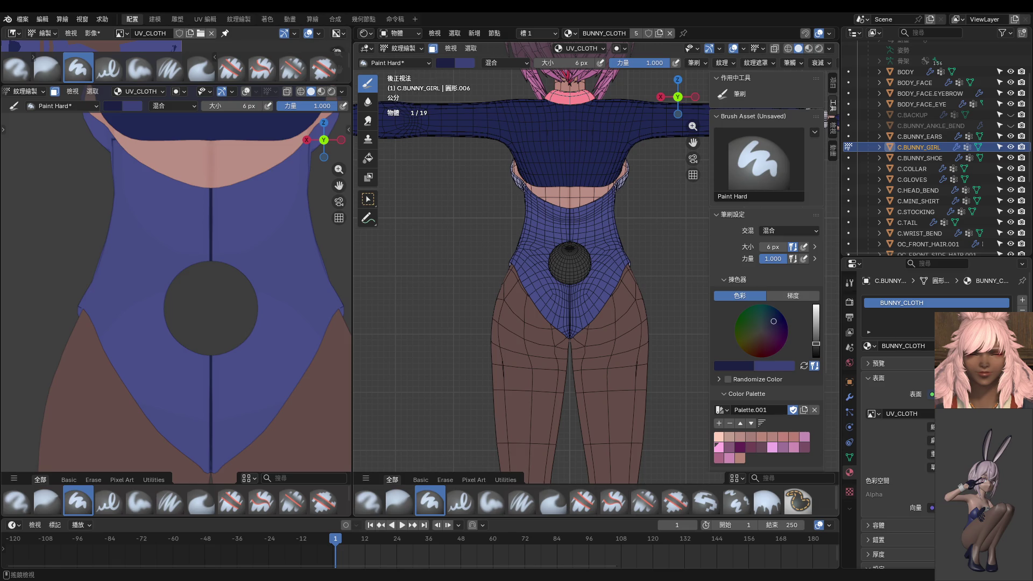
scroll(539, 278, up, 1)
scroll(539, 266, up, 2)
scroll(539, 263, up, 2)
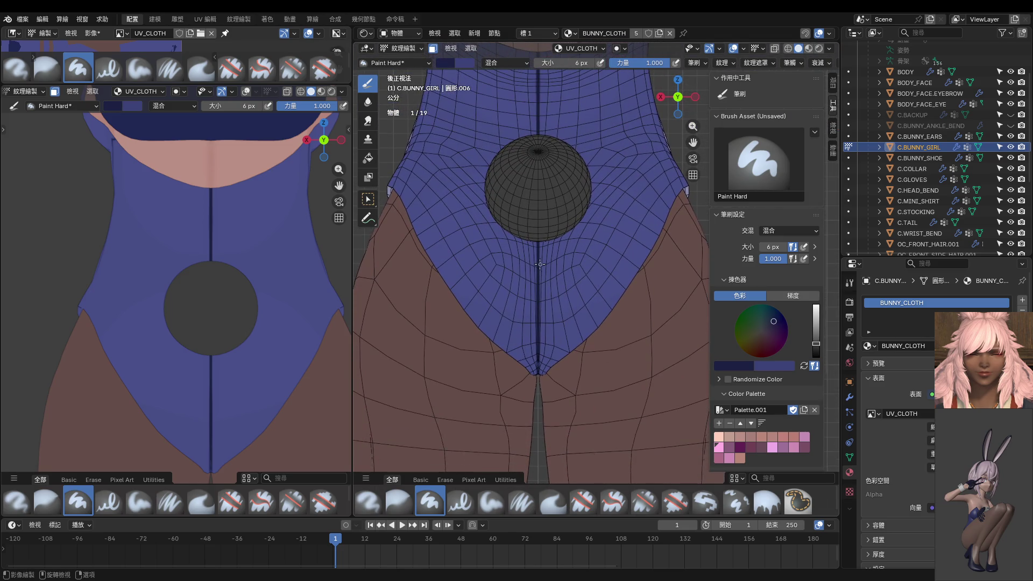
Paint curving mirrored seam strokes below the sphere and stop limiting painting to selected faces.
drag(538, 262, 503, 351)
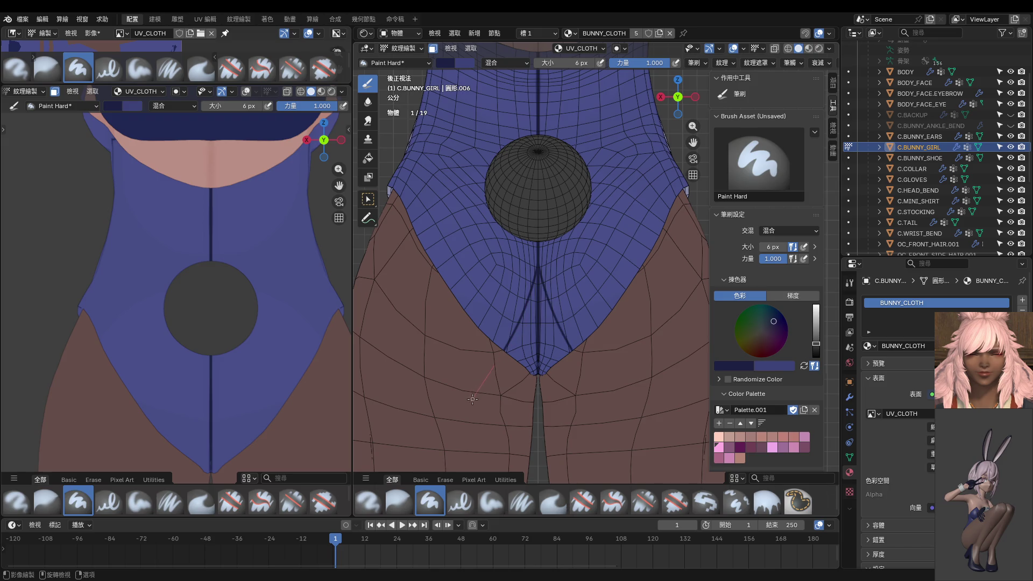
key(ctrl+z)
key(ctrl)
mouse_move(538, 249)
mouse_down()
mouse_move(504, 378)
mouse_move(506, 414)
mouse_up()
mouse_move(255, 349)
middle_down()
mouse_move(203, 269)
mouse_move(475, 303)
middle_up()
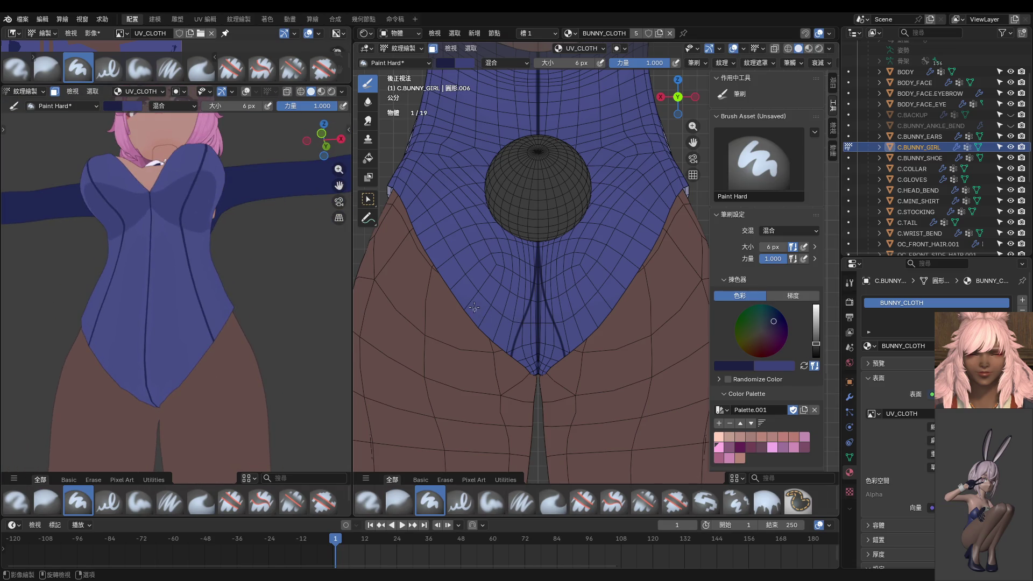
key(KP_1)
scroll(429, 325, up, 2)
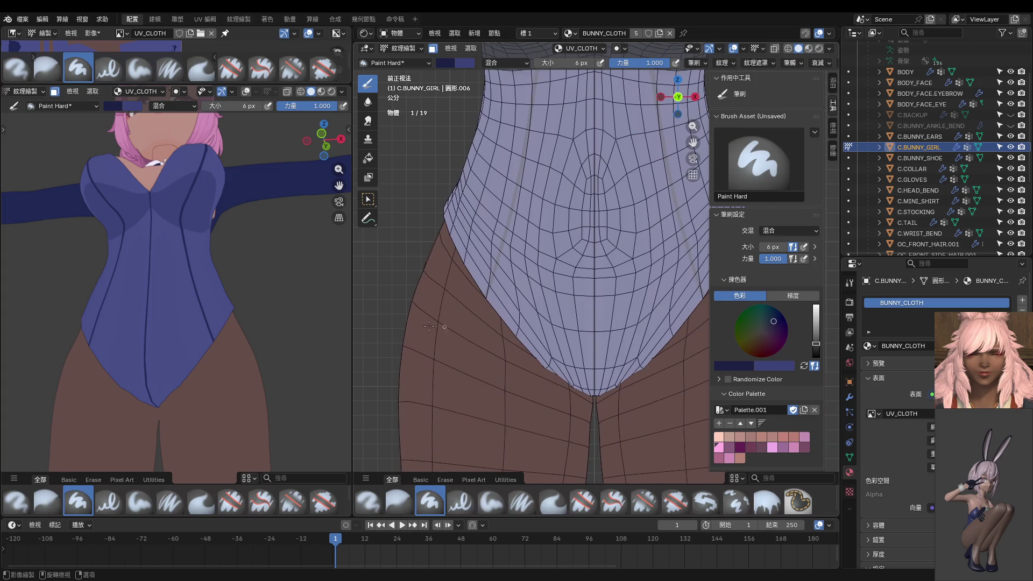
click(433, 49)
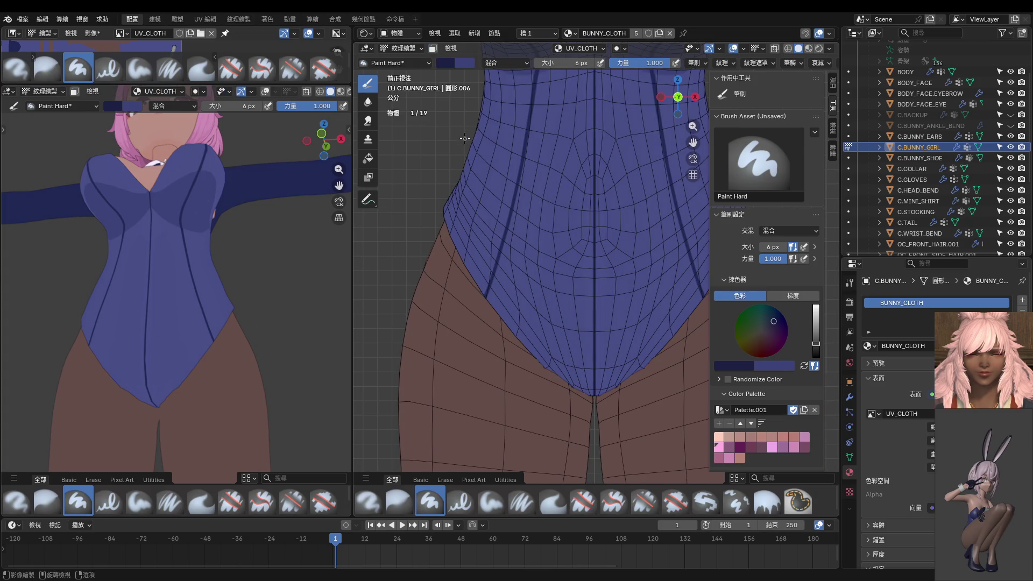
Paint symmetric seam branches from the centre seam, enlarge the brush to about 30 px and start filling the crotch dark blue.
shift+middle_drag(488, 305, 469, 220)
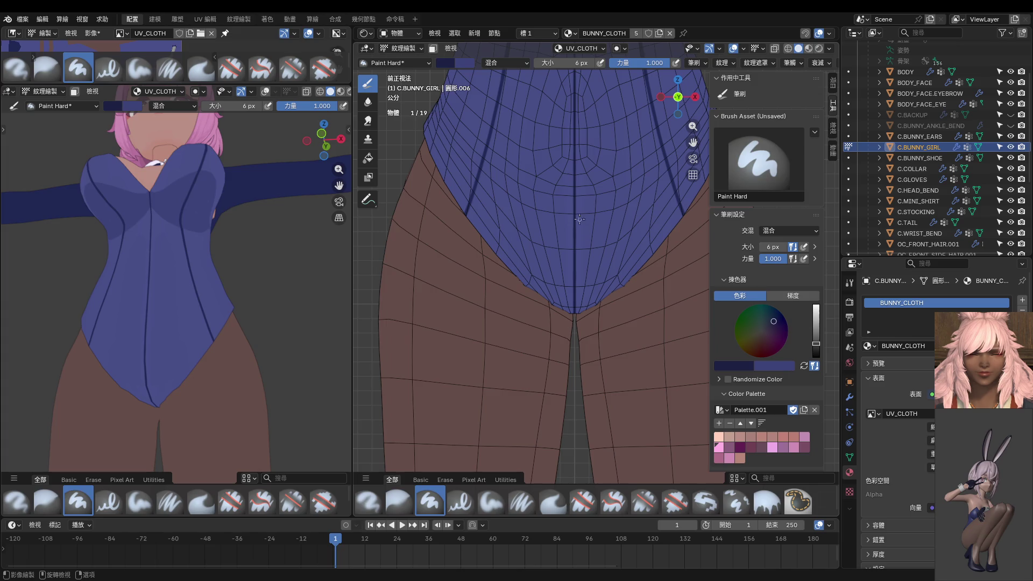
drag(574, 203, 537, 330)
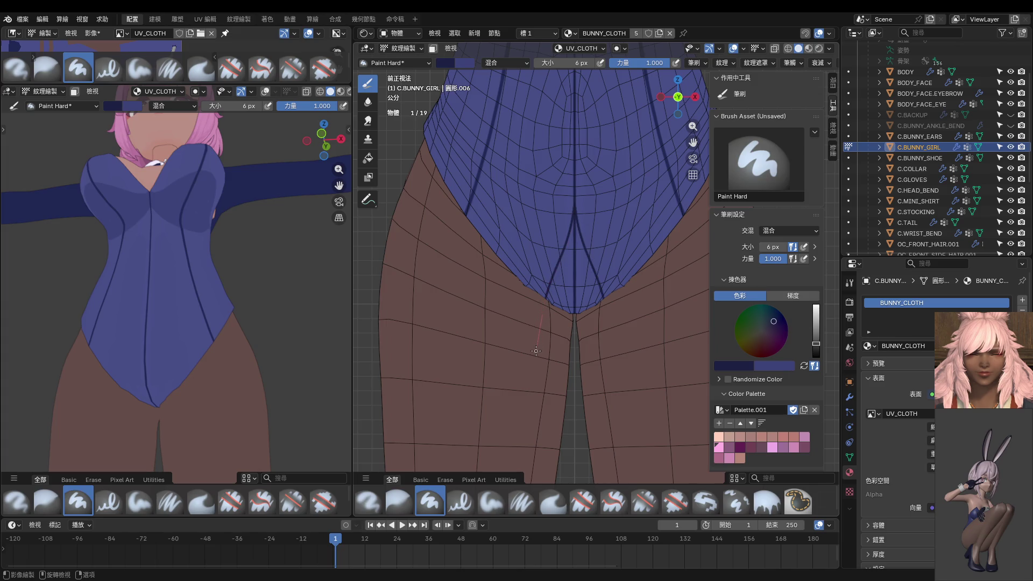
key(ctrl+z)
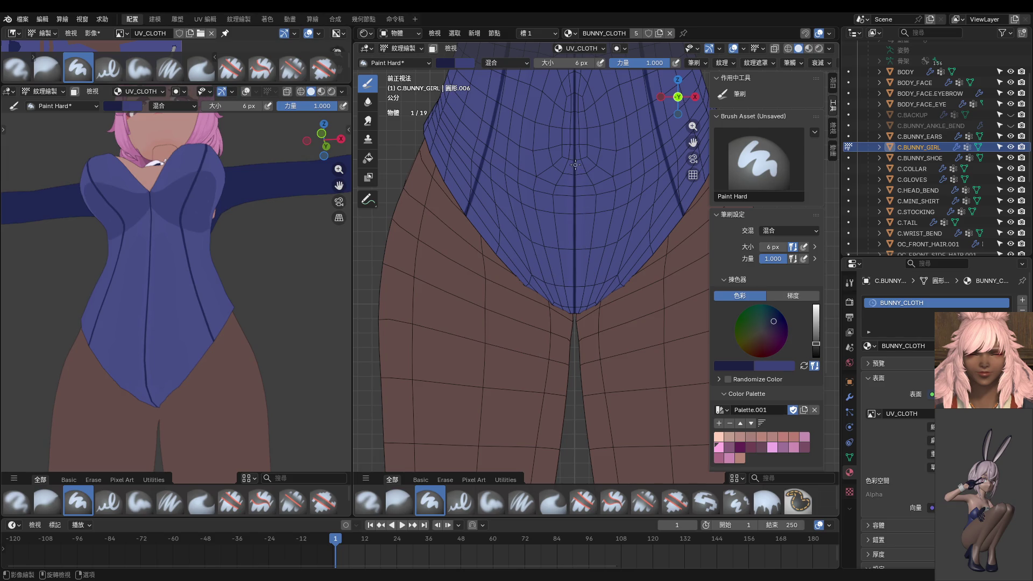
drag(571, 173, 531, 361)
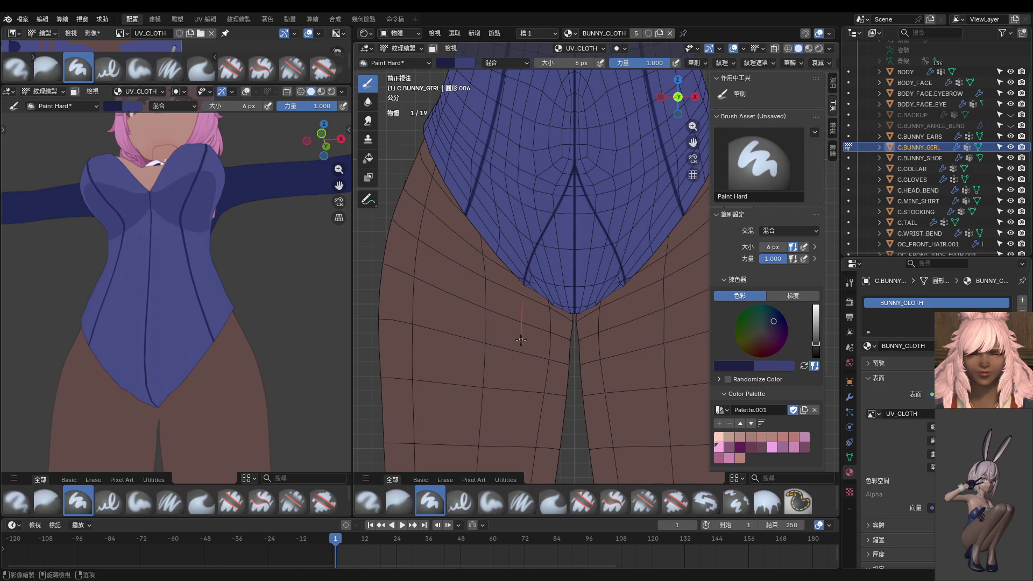
scroll(531, 359, down, 3)
scroll(574, 305, up, 1)
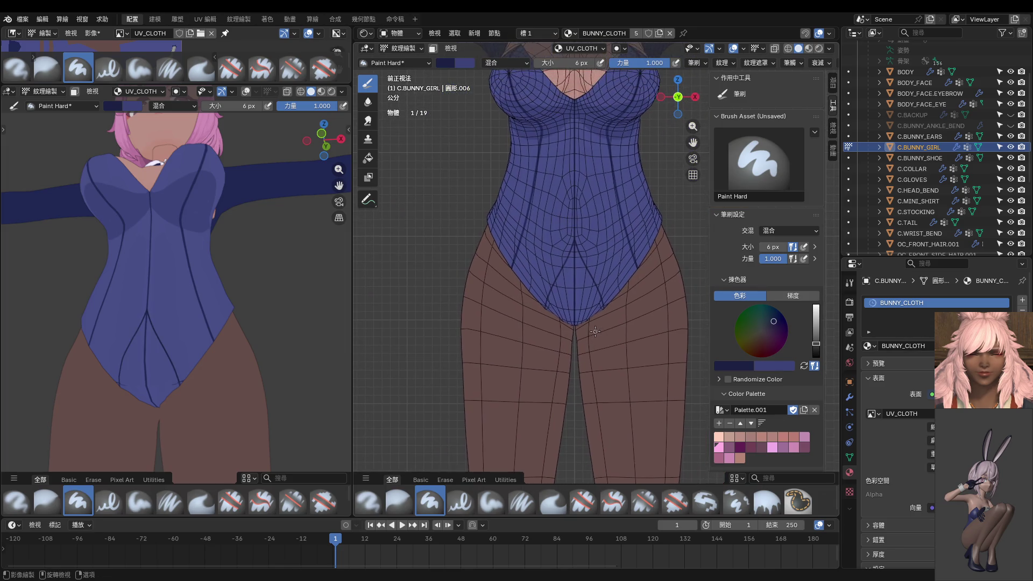
scroll(575, 304, up, 2)
shift+middle_drag(574, 305, 574, 250)
scroll(575, 251, up, 1)
key(f)
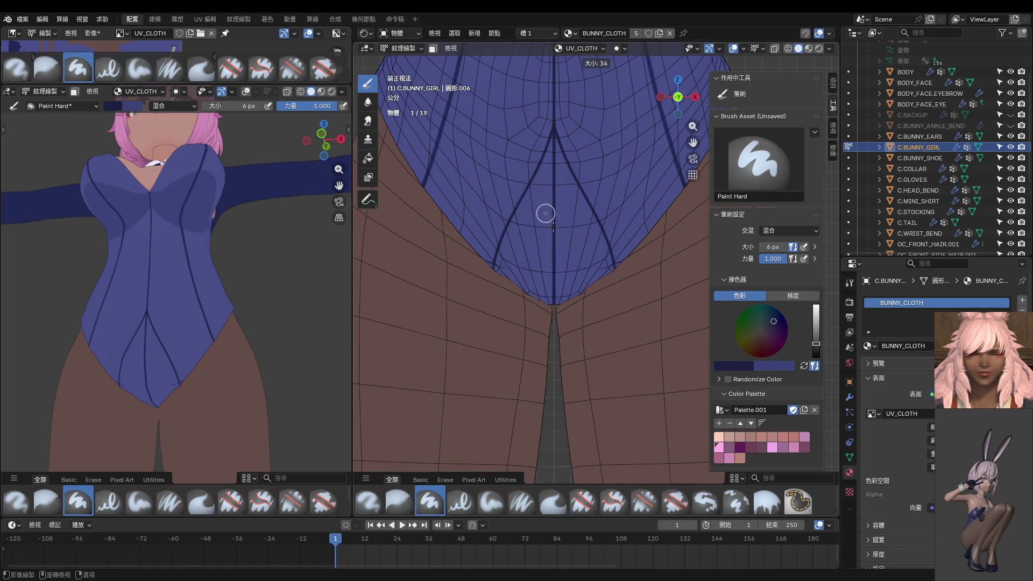
click(547, 202)
mouse_move(554, 144)
mouse_down()
mouse_move(554, 280)
mouse_move(561, 141)
mouse_move(523, 243)
mouse_move(499, 236)
mouse_move(523, 190)
mouse_up()
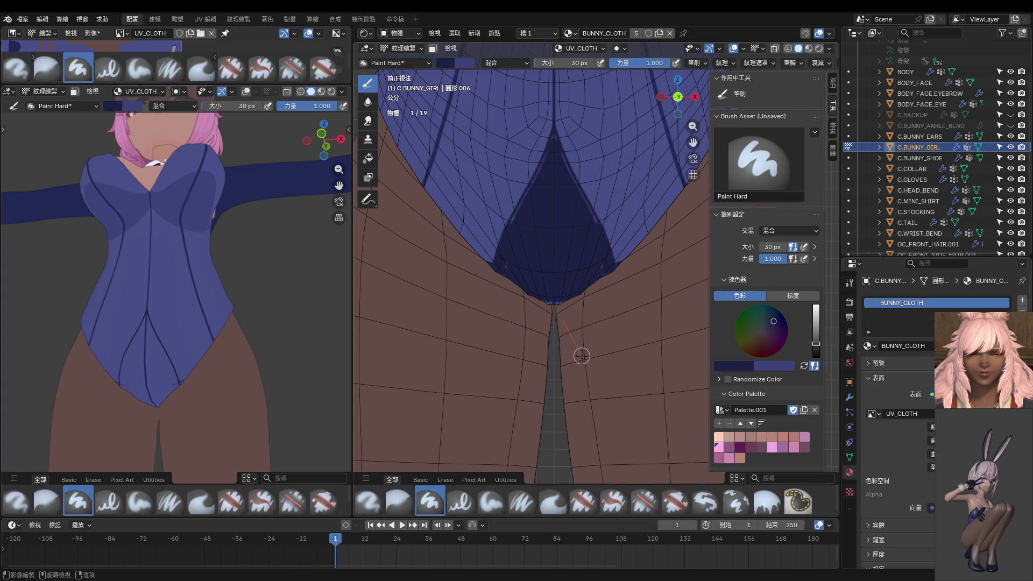
Fill the crotch patch, check it from front and back, then shrink the brush to 6 px.
drag(523, 190, 581, 351)
key(ctrl+KP_1)
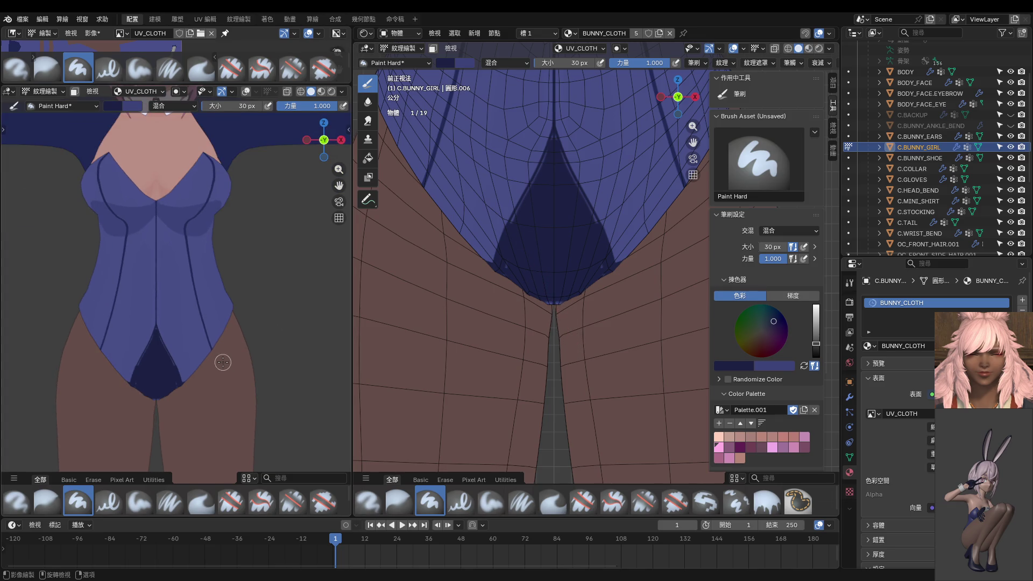
scroll(223, 362, down, 7)
scroll(244, 347, down, 1)
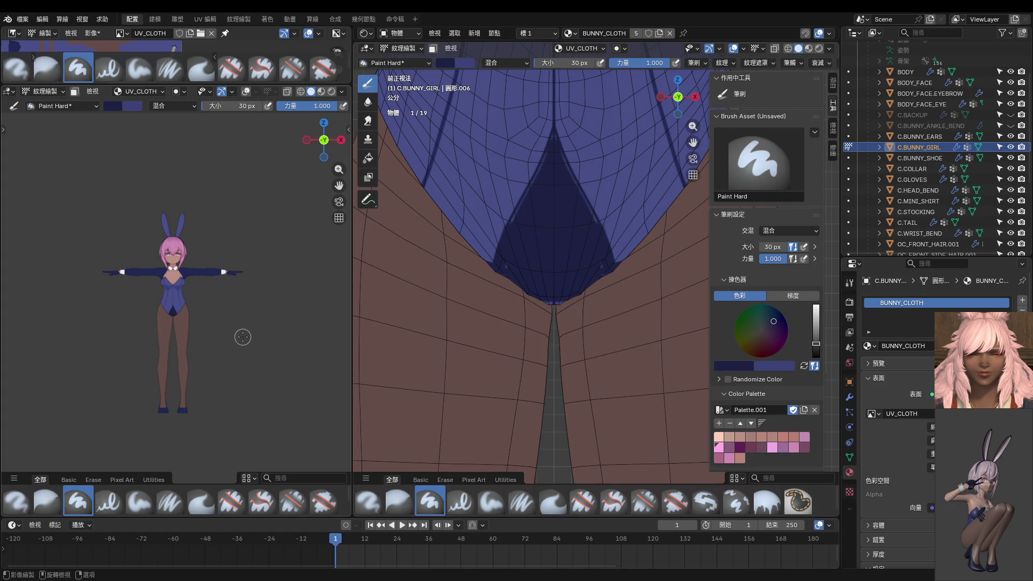
scroll(242, 336, up, 3)
key(ctrl+KP_1)
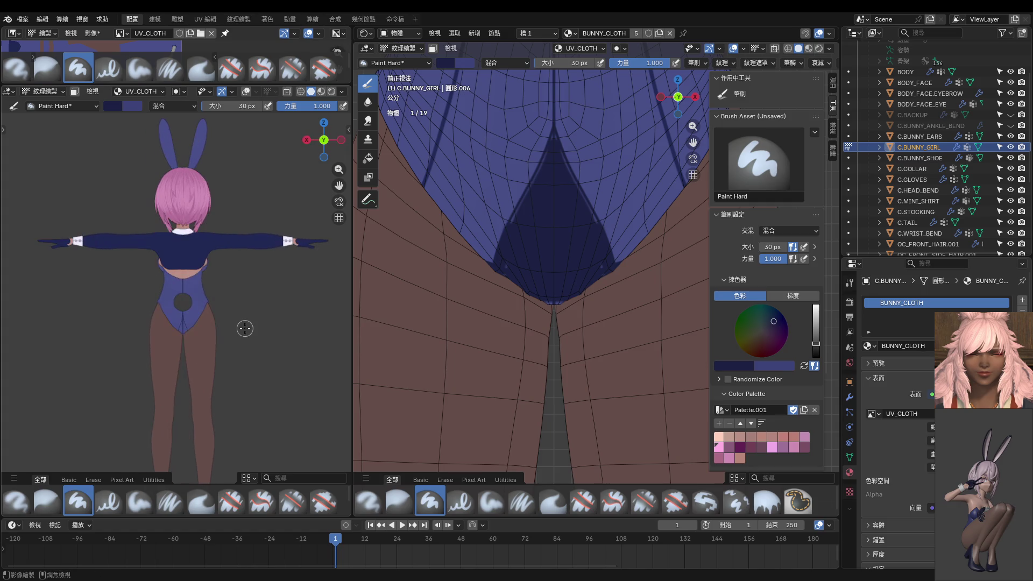
key(KP_1)
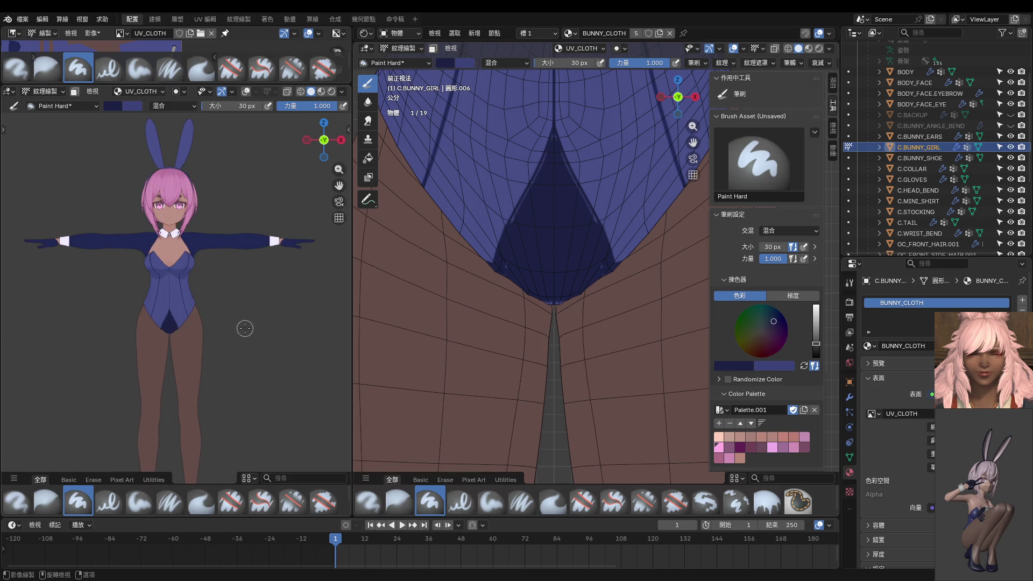
scroll(243, 326, up, 1)
scroll(215, 318, up, 3)
scroll(423, 305, down, 2)
scroll(461, 358, down, 4)
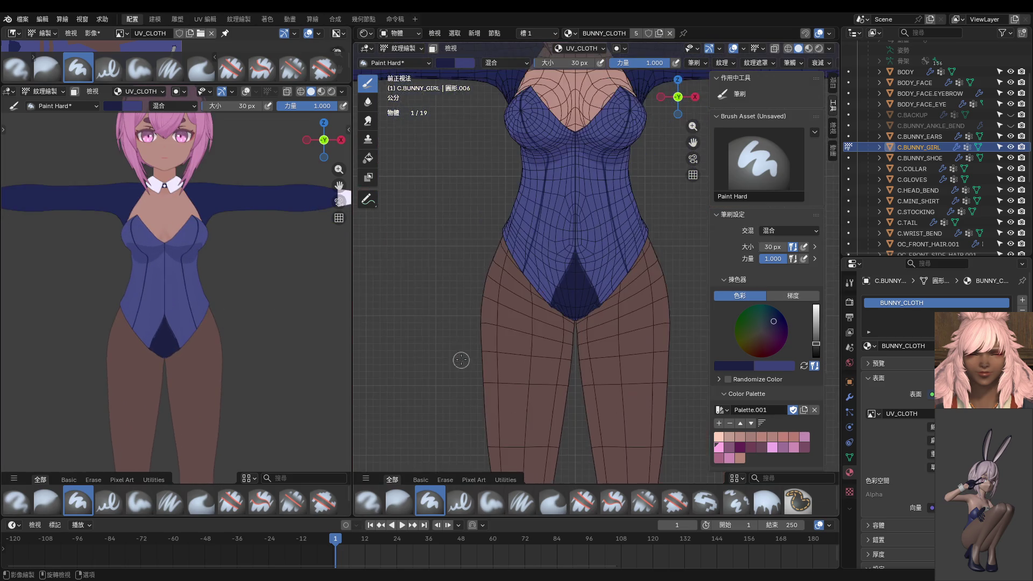
scroll(528, 328, down, 1)
scroll(178, 336, down, 1)
scroll(178, 336, down, 1)
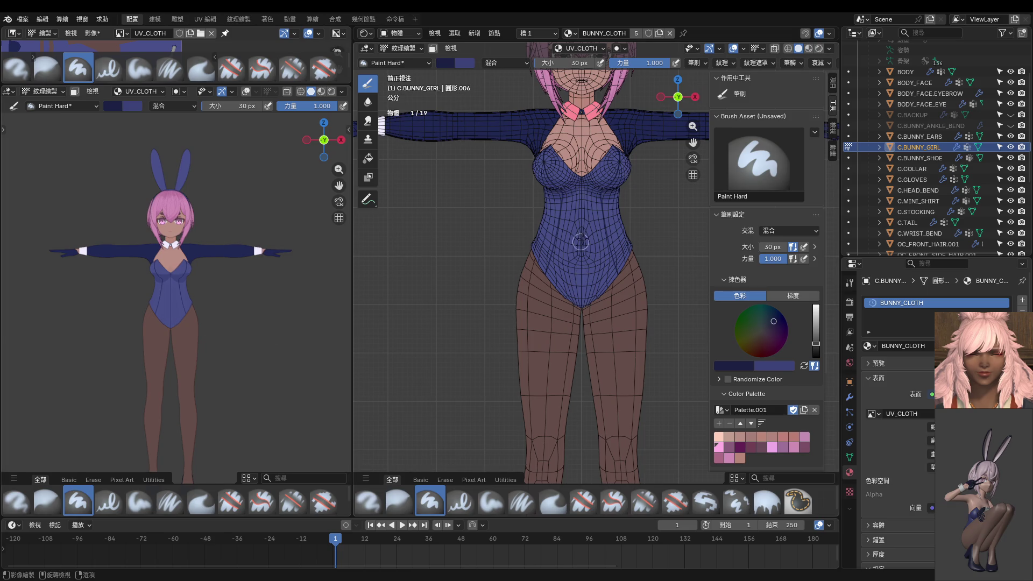
scroll(585, 214, up, 2)
key(f)
key(8)
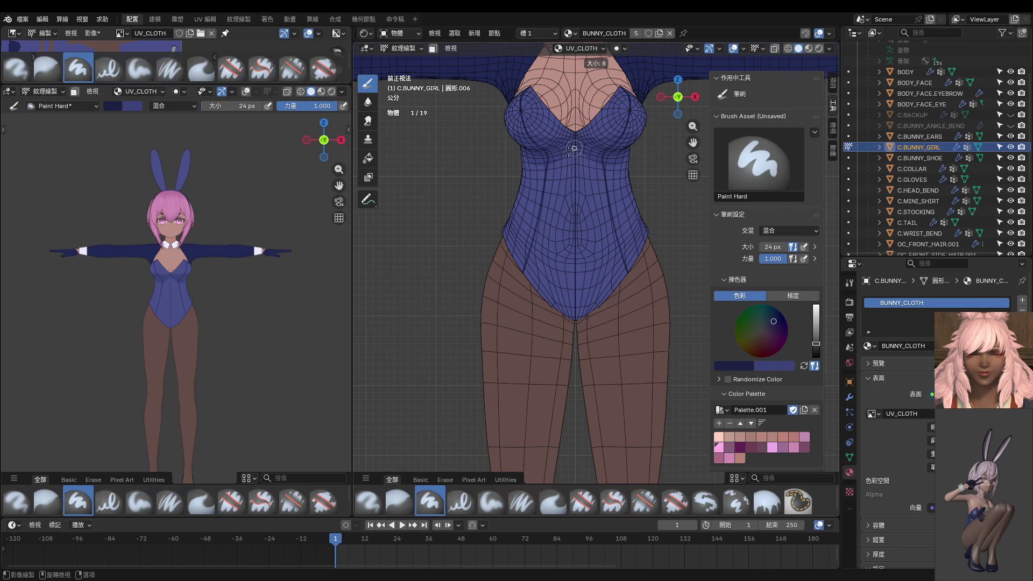
key(Return)
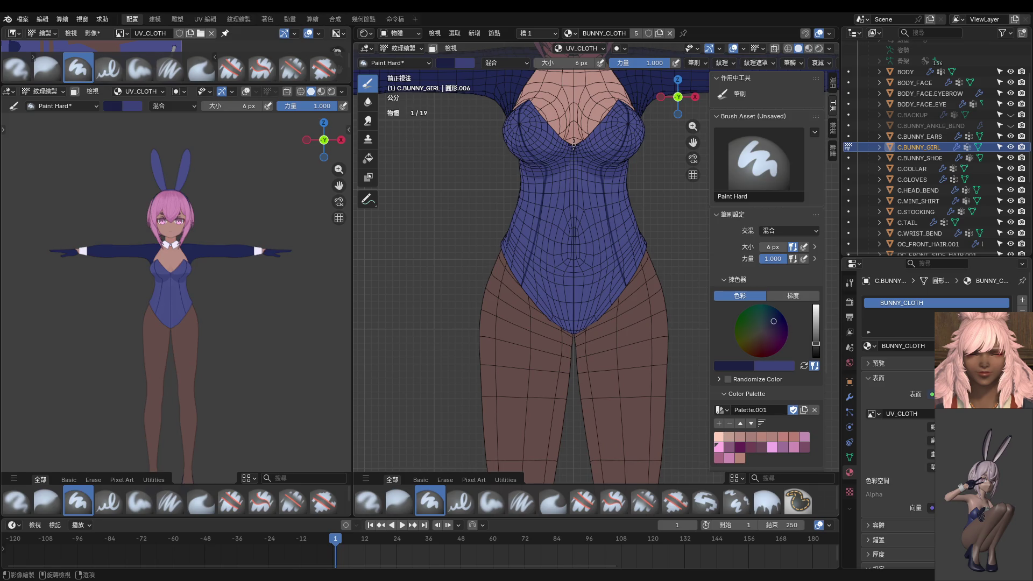
Undo a freehand centre stroke and set the brush's stroke method to Line.
drag(573, 153, 572, 246)
key(ctrl+z)
click(707, 64)
click(711, 99)
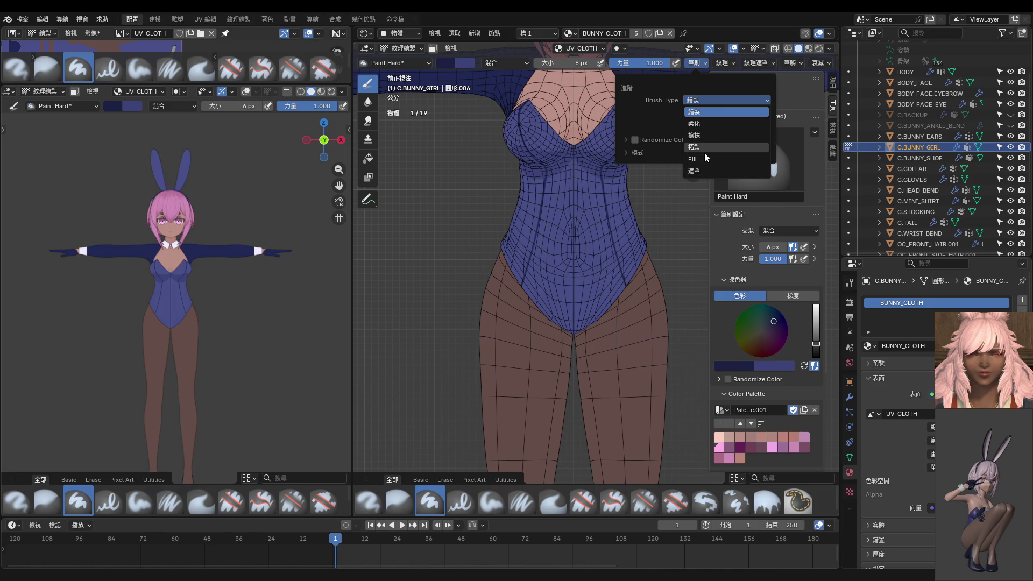
click(737, 67)
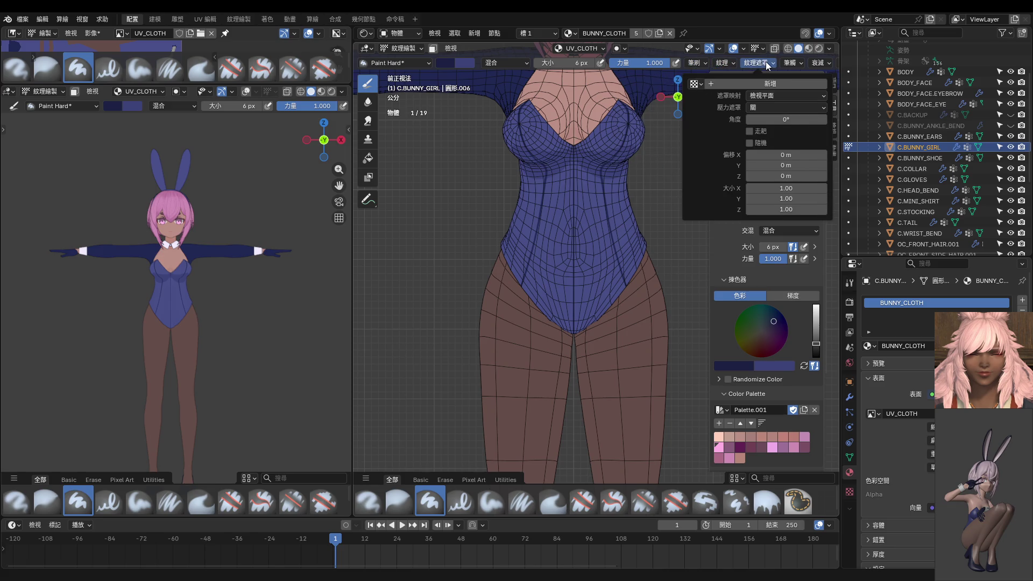
mouse_move(792, 62)
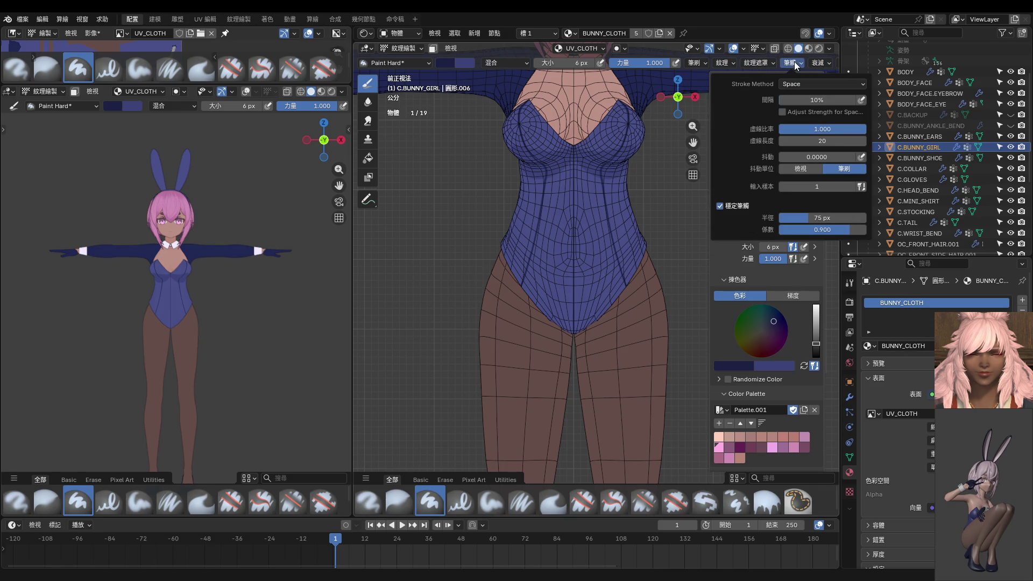
click(795, 84)
click(791, 154)
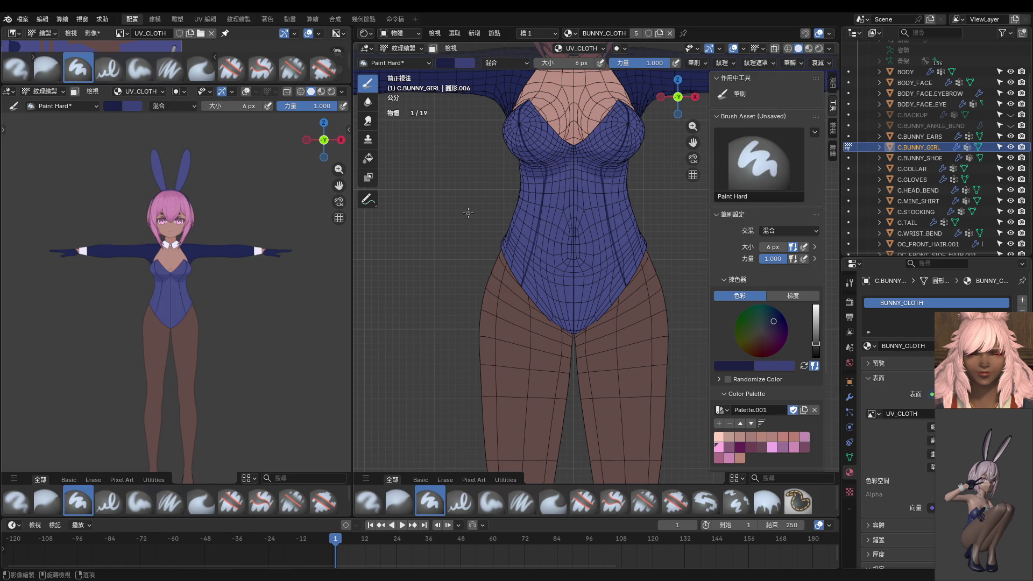
scroll(550, 210, up, 3)
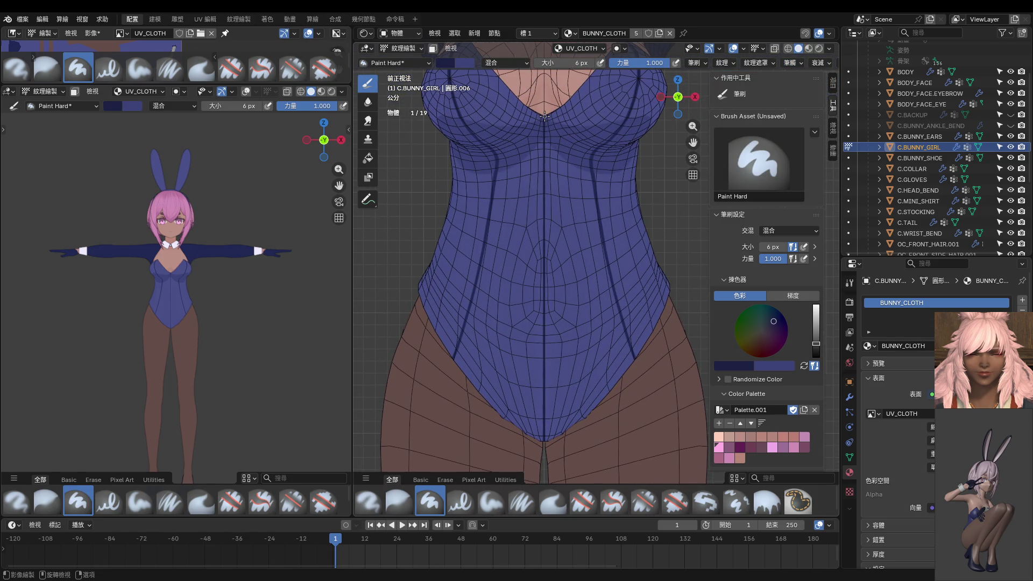
Drag straight dark seam lines down the centre front with a 10 px brush, from neck and chest.
drag(544, 152, 544, 470)
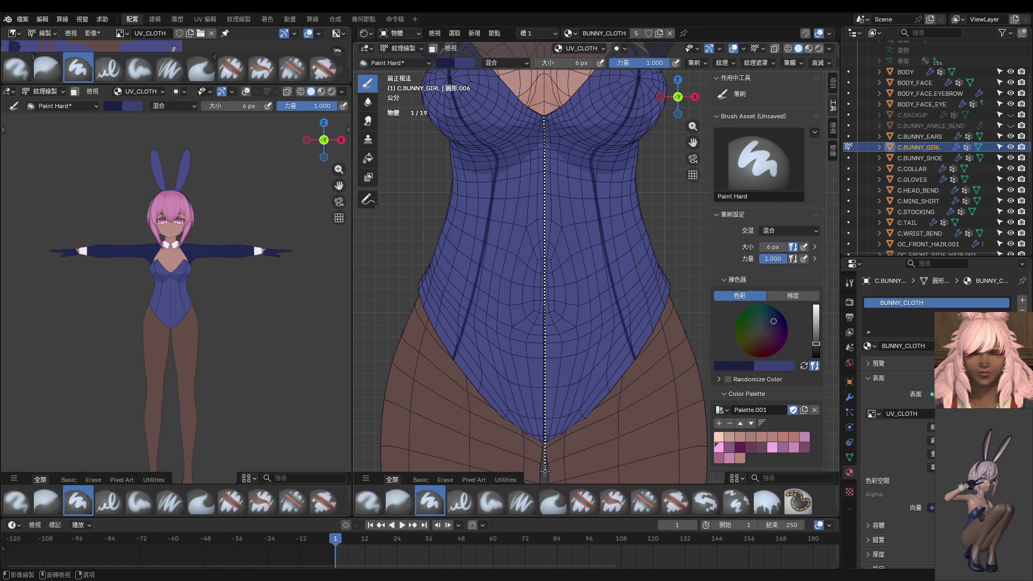
drag(544, 470, 544, 473)
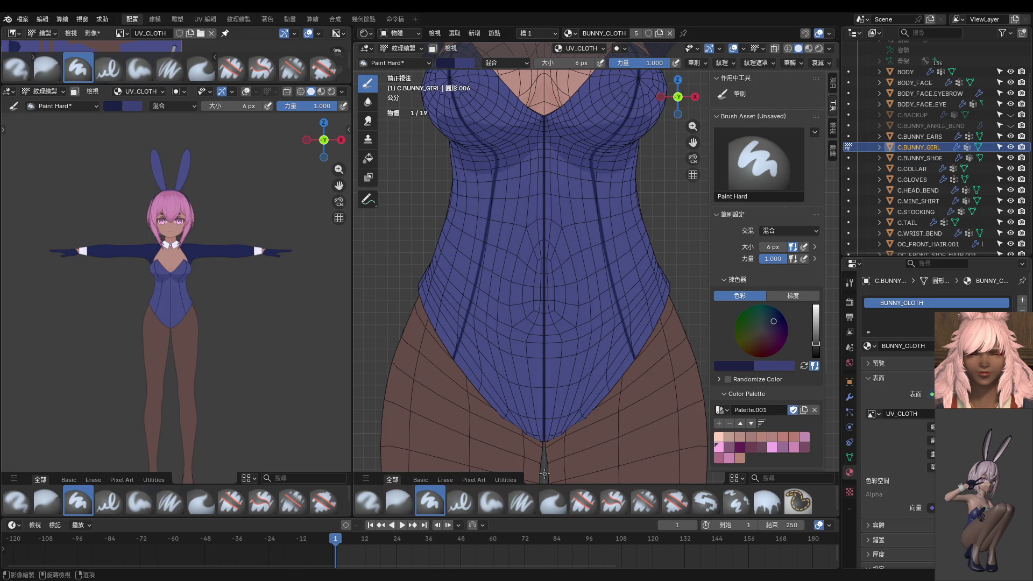
key(f)
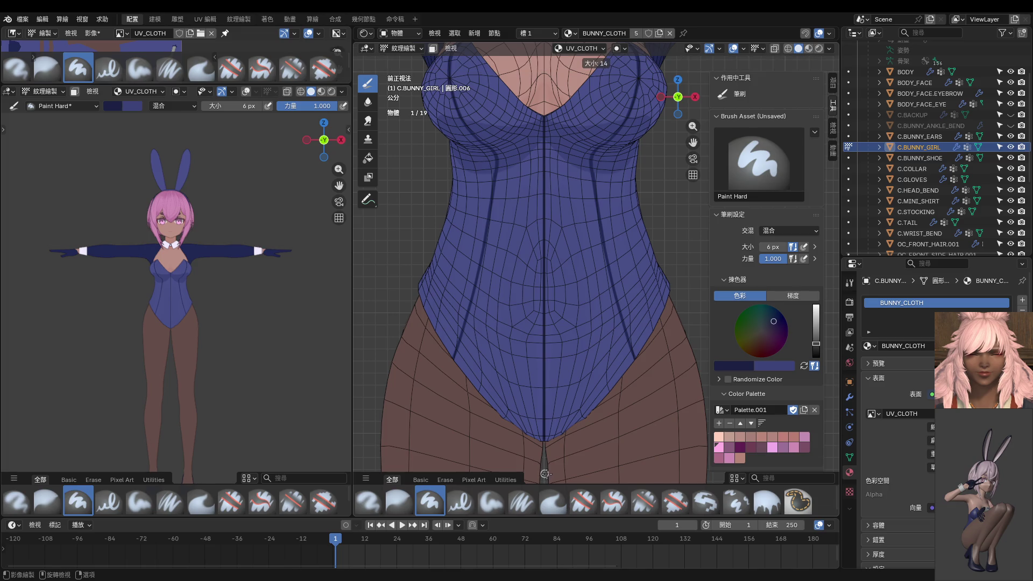
click(544, 474)
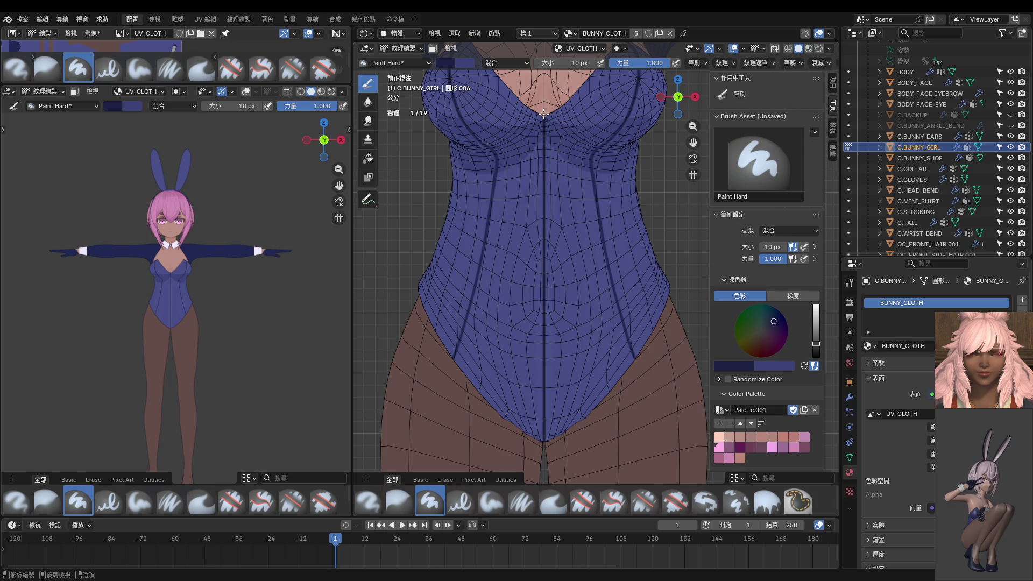
scroll(544, 117, up, 1)
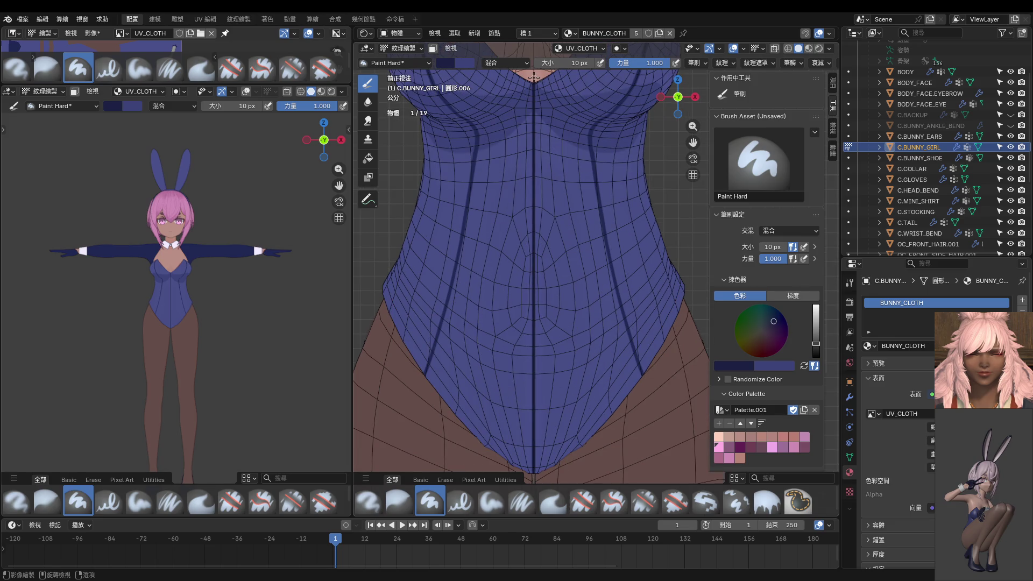
drag(532, 77, 533, 570)
scroll(557, 393, down, 1)
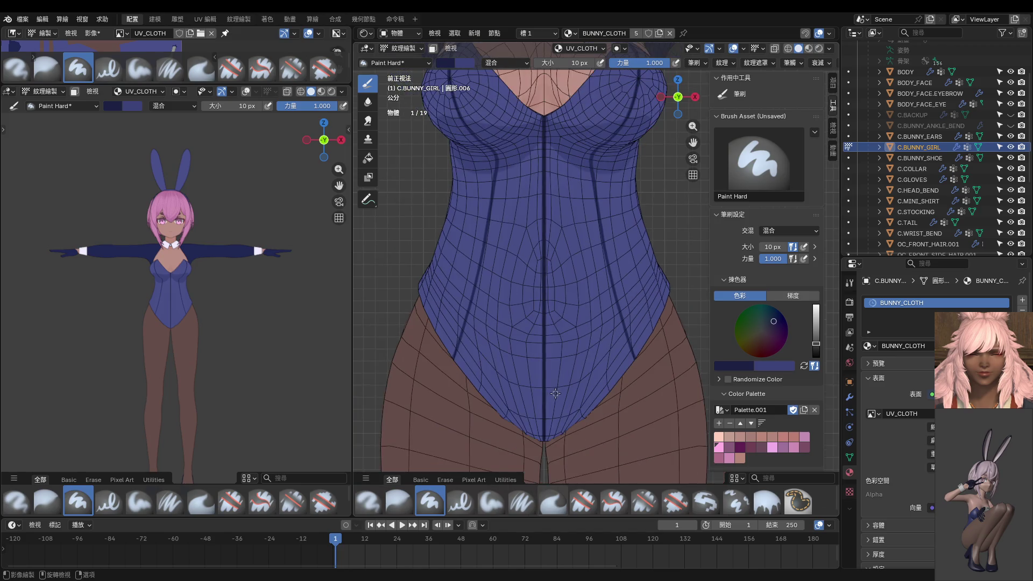
scroll(556, 393, down, 1)
scroll(182, 360, up, 3)
scroll(182, 361, up, 2)
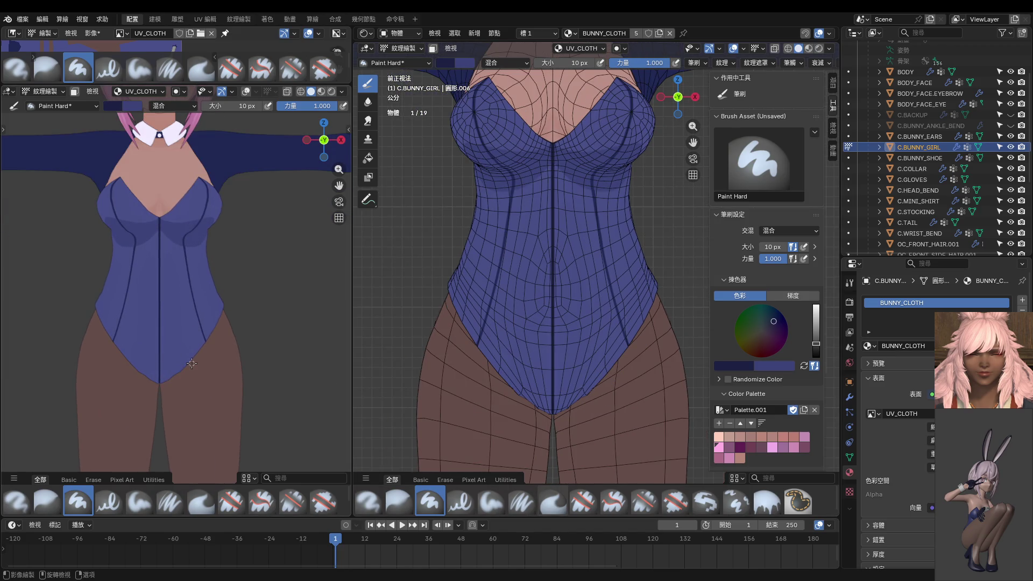
scroll(551, 188, up, 1)
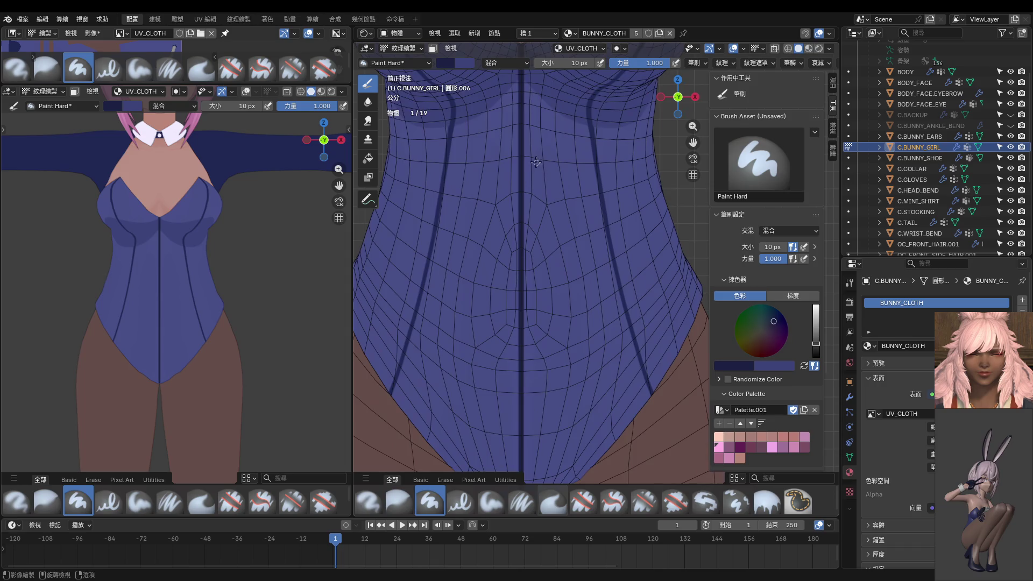
scroll(536, 162, up, 1)
scroll(560, 198, down, 1)
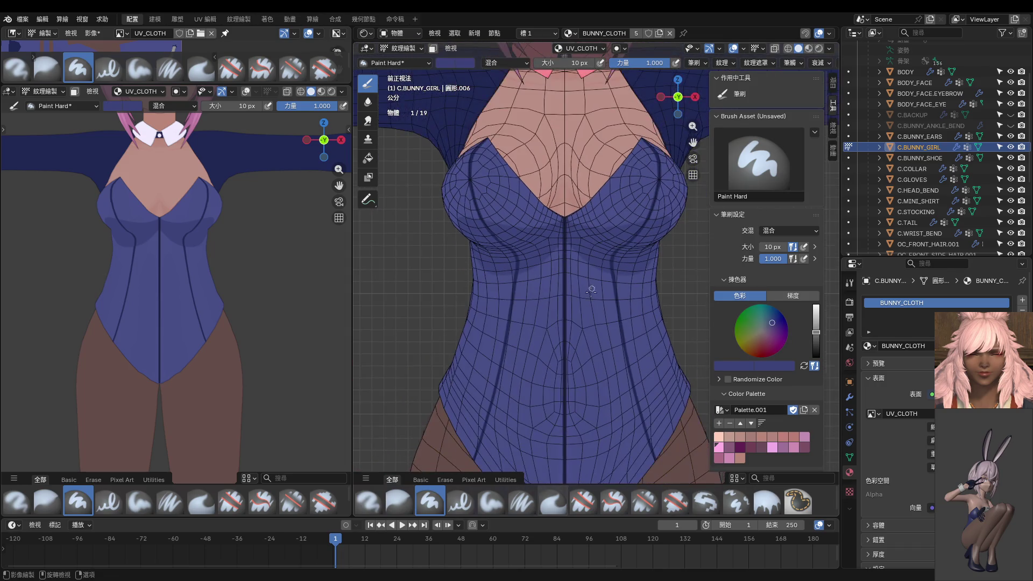
scroll(561, 190, down, 1)
scroll(560, 175, down, 1)
drag(552, 123, 554, 481)
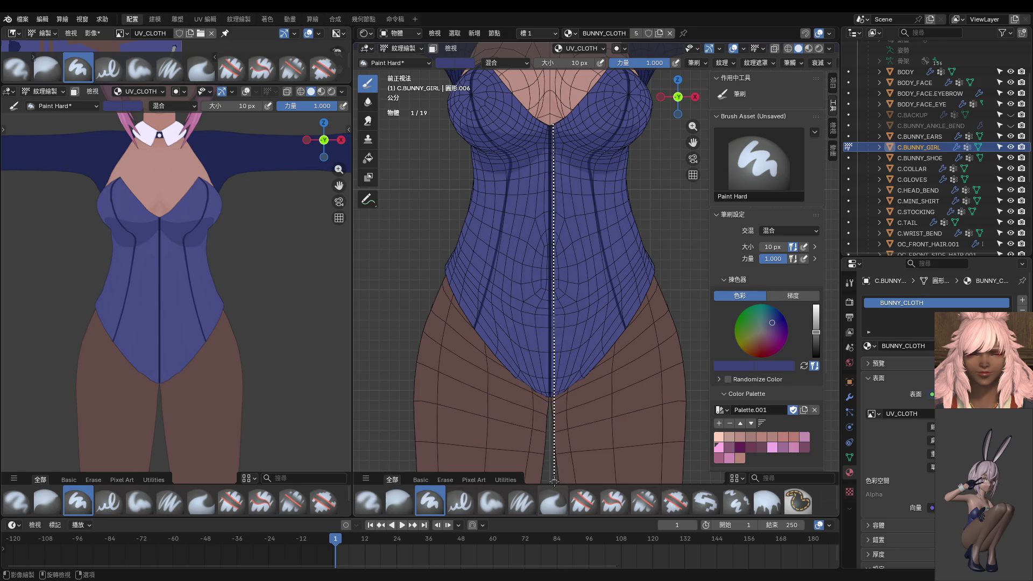
drag(554, 482, 553, 484)
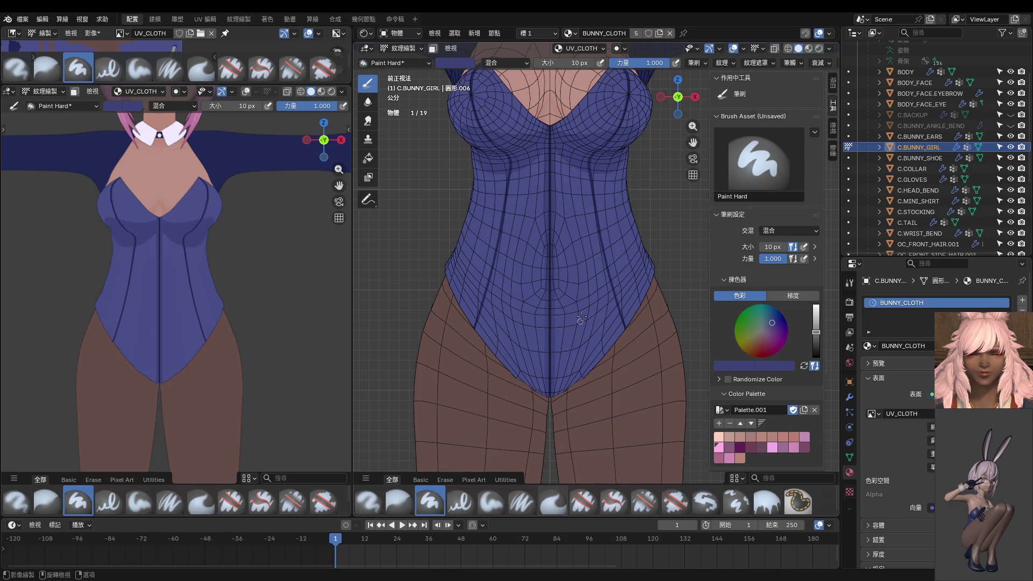
scroll(571, 306, up, 3)
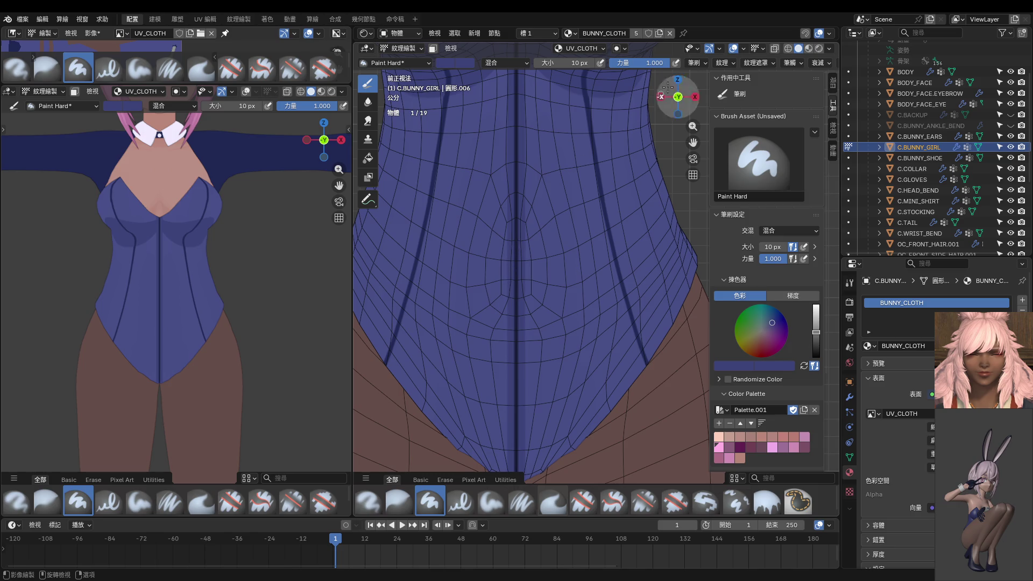
Switch back to spaced freehand strokes and paint soft shading along the front centre seam.
click(790, 63)
click(821, 84)
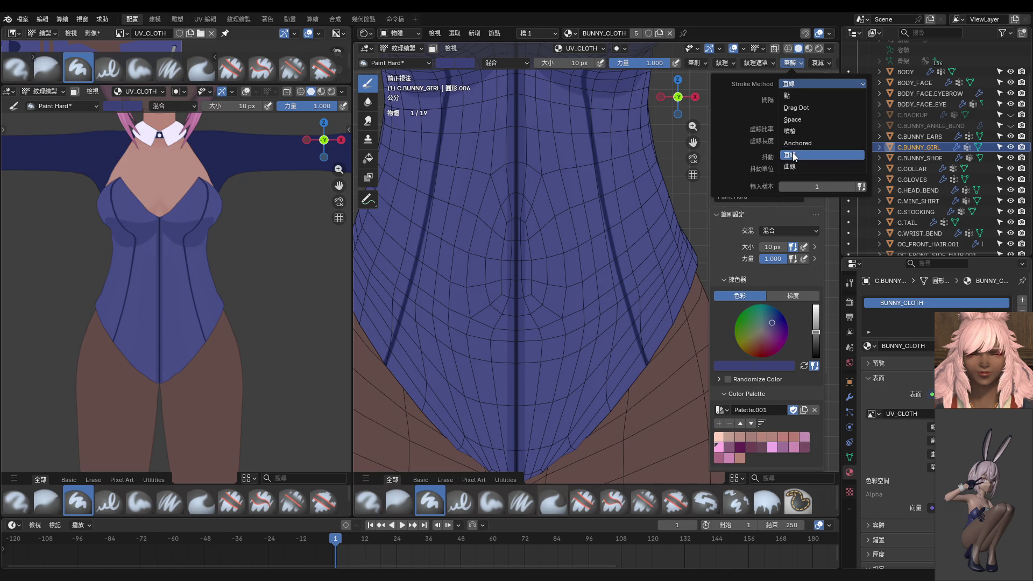
click(793, 119)
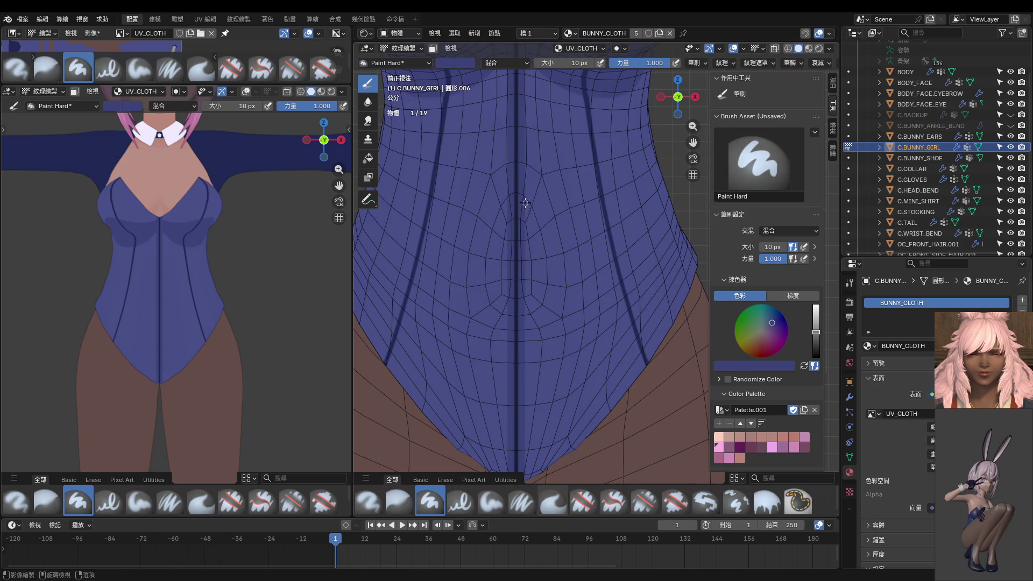
mouse_move(529, 347)
mouse_down()
mouse_move(524, 374)
mouse_move(524, 222)
mouse_up()
drag(528, 314, 518, 348)
drag(526, 280, 524, 326)
With a roughly 24 px brush, extend darker shading further down the centre seam.
middle_drag(524, 340, 529, 260)
key(bracketright)
key(bracketright)
key(bracketright)
drag(525, 171, 512, 349)
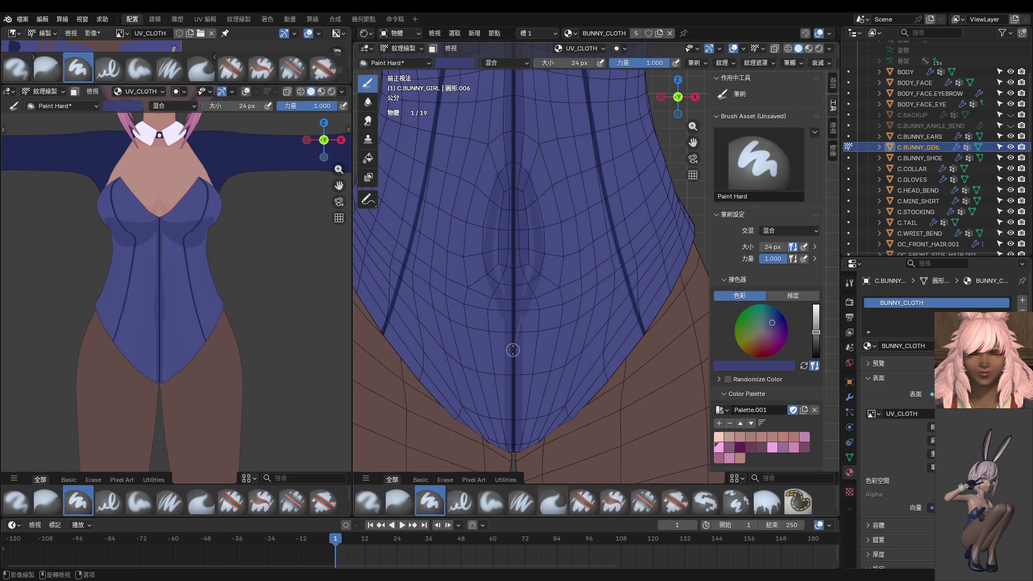
drag(512, 358, 523, 316)
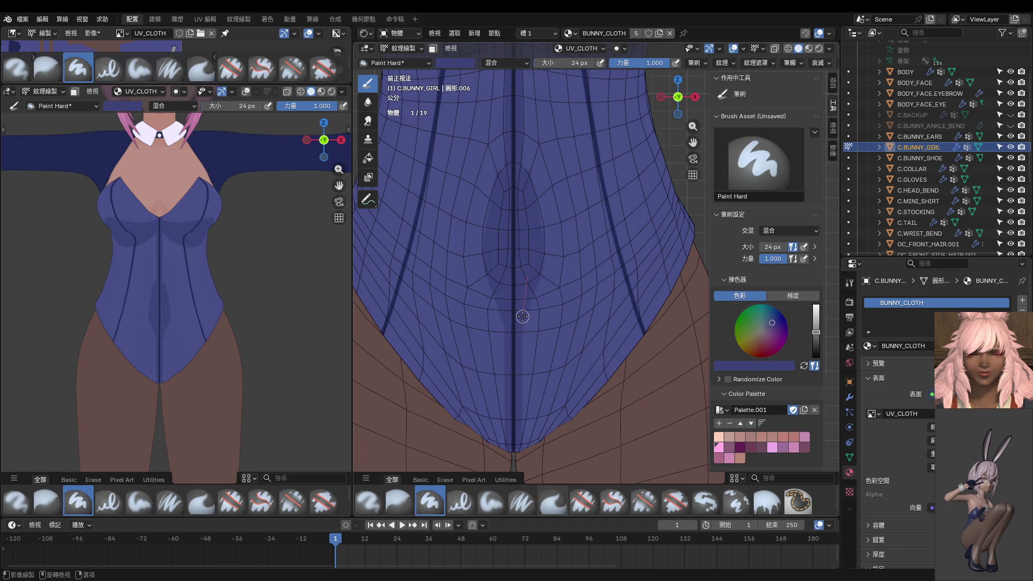
scroll(516, 194, up, 2)
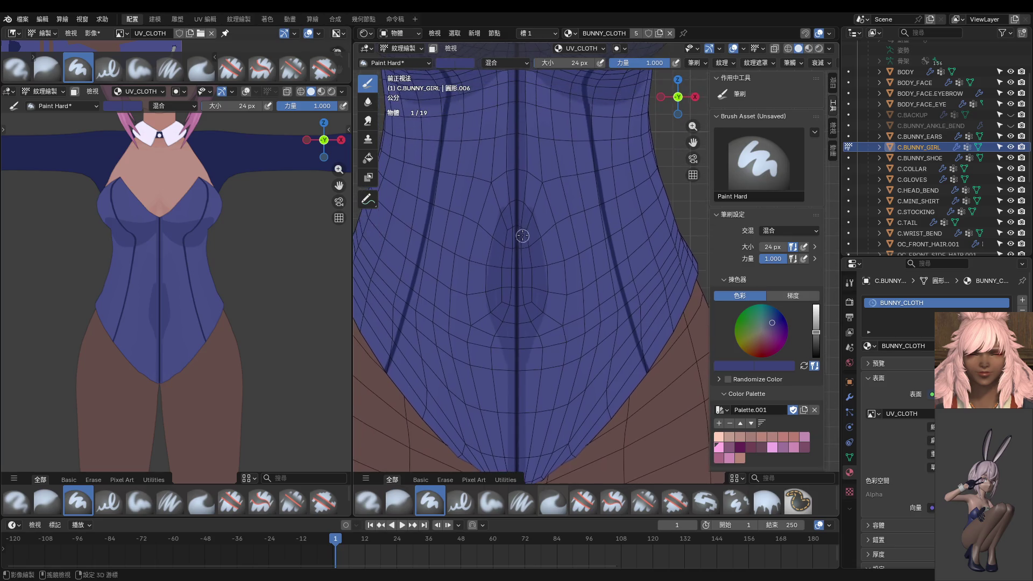
scroll(526, 225, up, 2)
shift+middle_drag(526, 224, 535, 266)
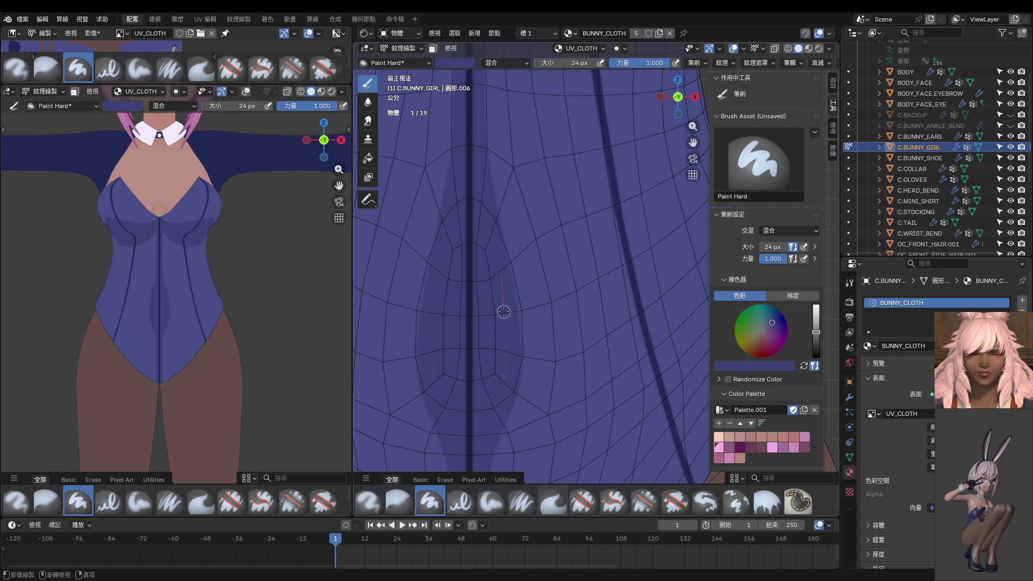
scroll(215, 288, down, 3)
scroll(215, 288, down, 1)
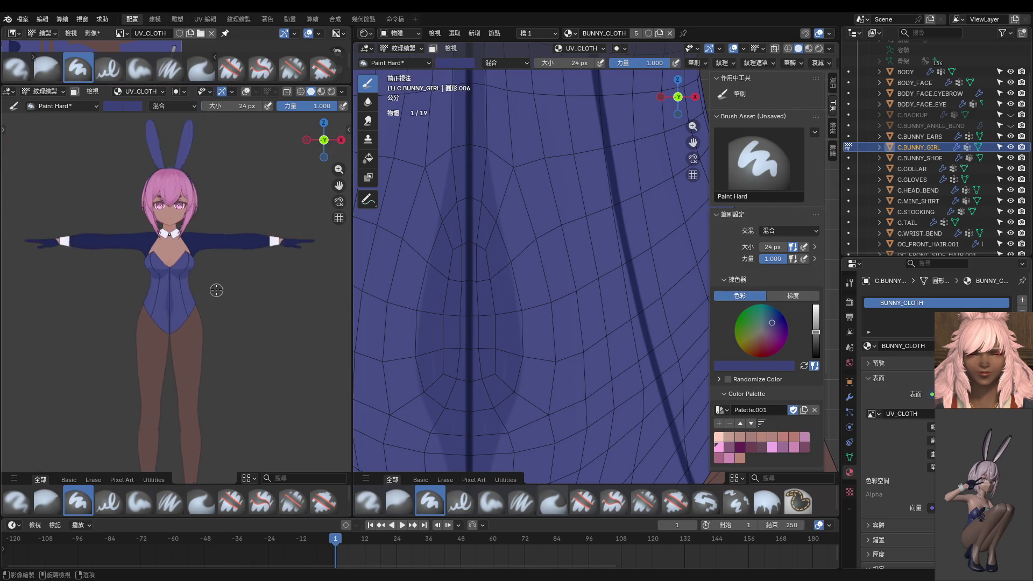
scroll(505, 260, down, 2)
scroll(506, 261, down, 2)
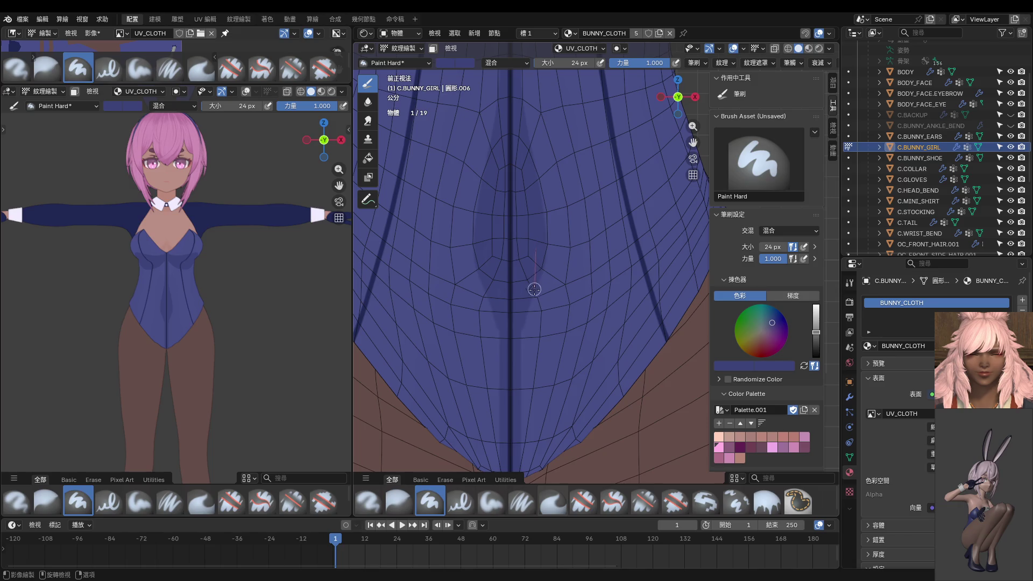
drag(515, 363, 513, 389)
scroll(525, 335, up, 1)
scroll(531, 289, up, 1)
drag(524, 230, 507, 376)
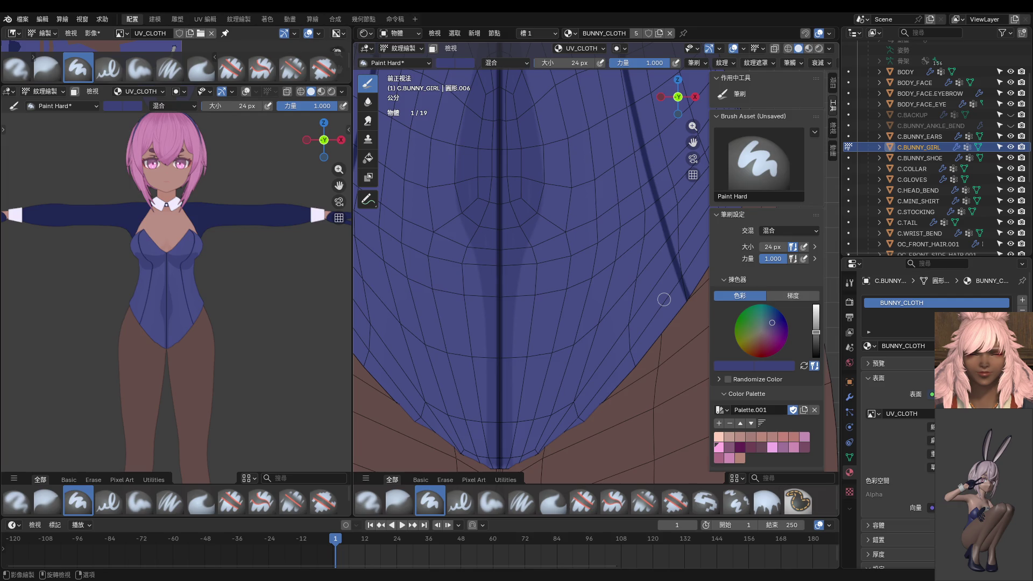
mouse_move(403, 327)
middle_down()
mouse_move(226, 315)
mouse_move(243, 308)
middle_up()
mouse_move(516, 291)
middle_down()
mouse_move(535, 294)
mouse_move(517, 342)
mouse_move(525, 337)
middle_up()
key(ctrl+Tab)
In Edit Mode, move a few centre-seam vertices slightly along the Y axis.
click(530, 326)
click(511, 318)
shift+click(503, 279)
key(g)
key(y)
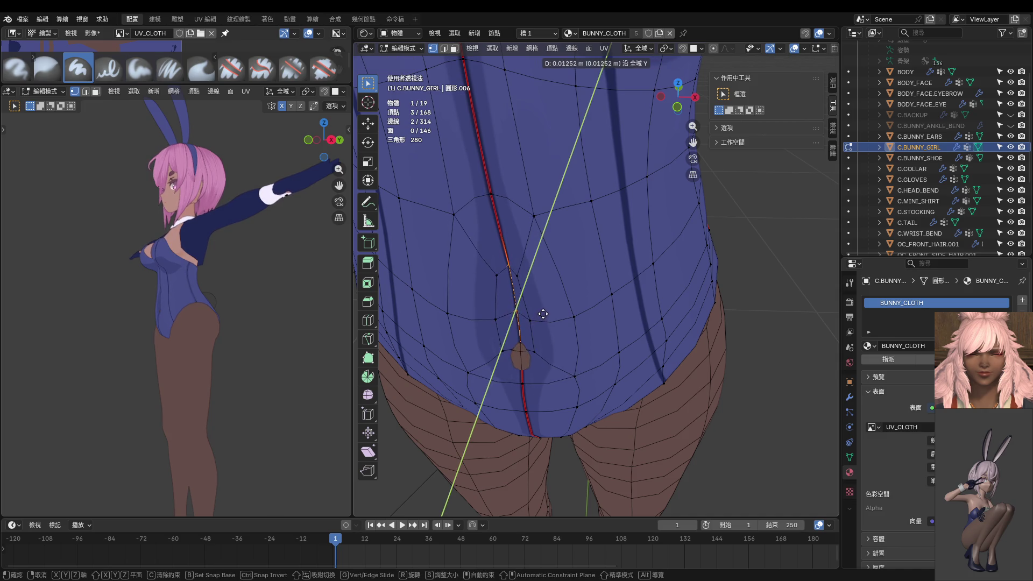
click(533, 318)
middle_drag(533, 318, 526, 342)
middle_drag(242, 339, 304, 341)
mouse_move(437, 340)
middle_down()
mouse_move(549, 281)
mouse_move(537, 219)
mouse_move(553, 323)
mouse_move(522, 354)
middle_up()
Nudge further vertices beside the lower seam along Y, one group then a single vertex.
click(533, 267)
ctrl+click(572, 350)
key(g)
key(y)
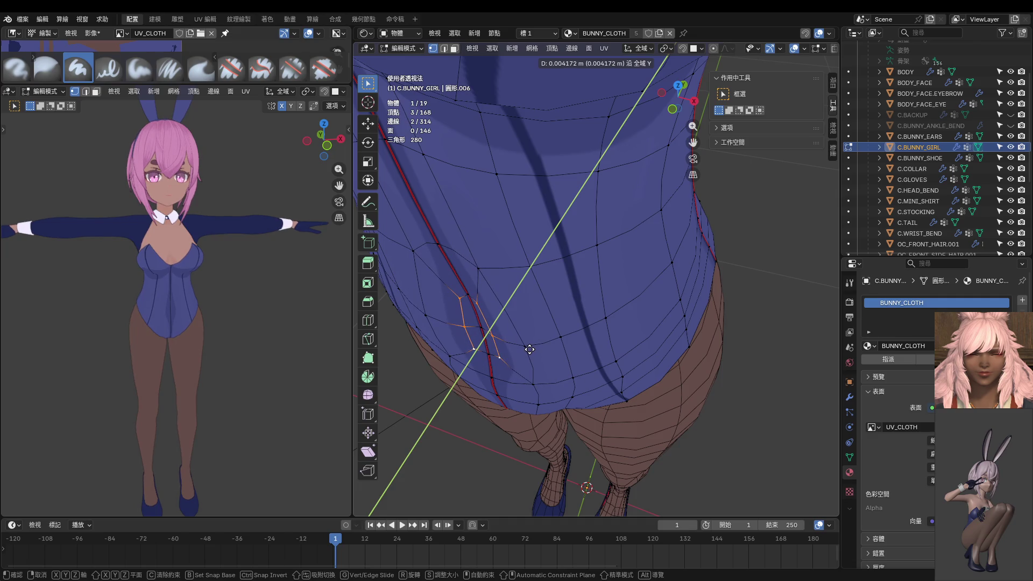
click(530, 349)
middle_drag(530, 350, 551, 356)
click(551, 356)
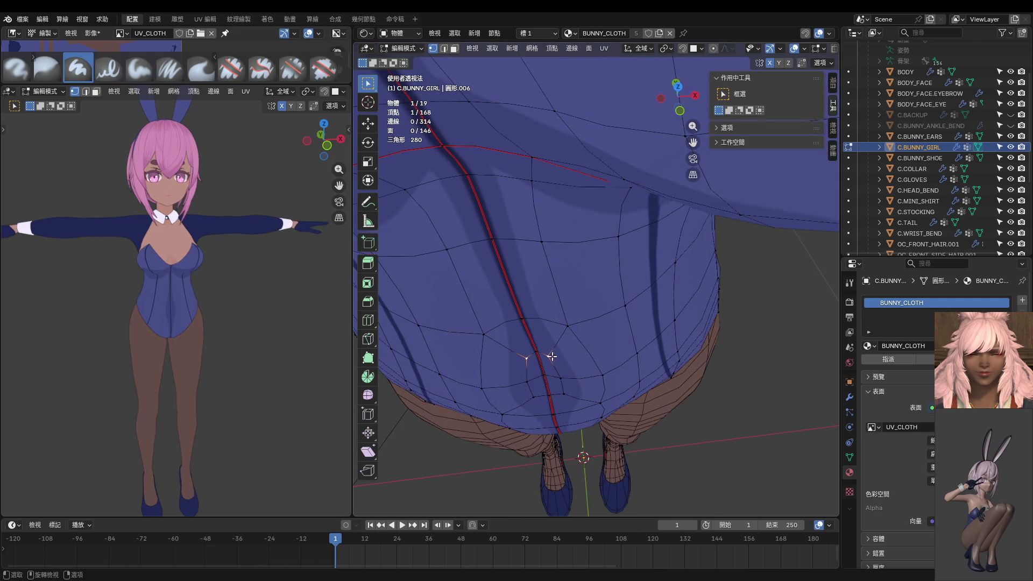
key(g)
click(570, 350)
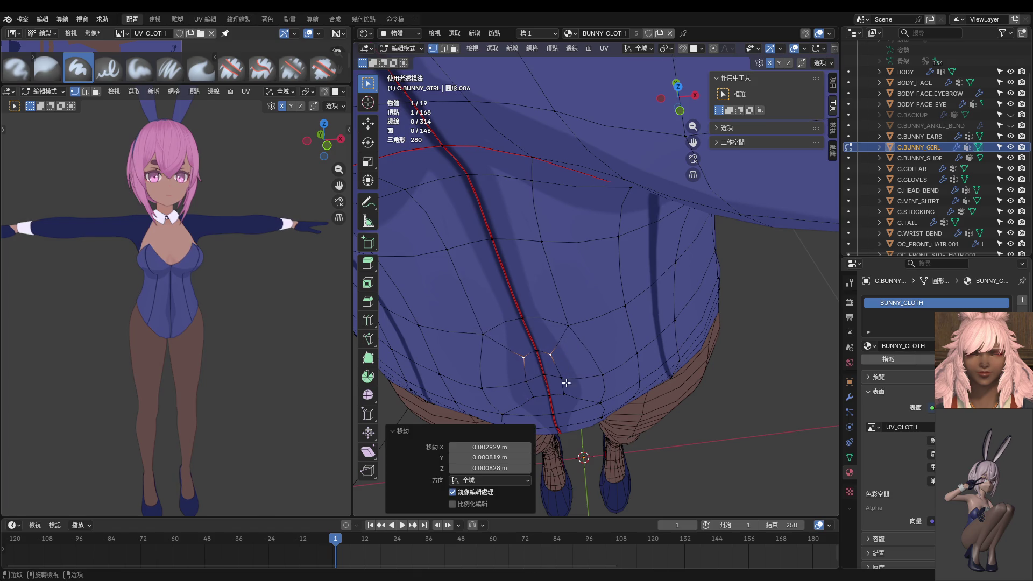
Shift three more seam-side vertices along Y, check from side and front, and return to Texture Paint.
shift+click(563, 380)
shift+click(527, 379)
key(g)
key(y)
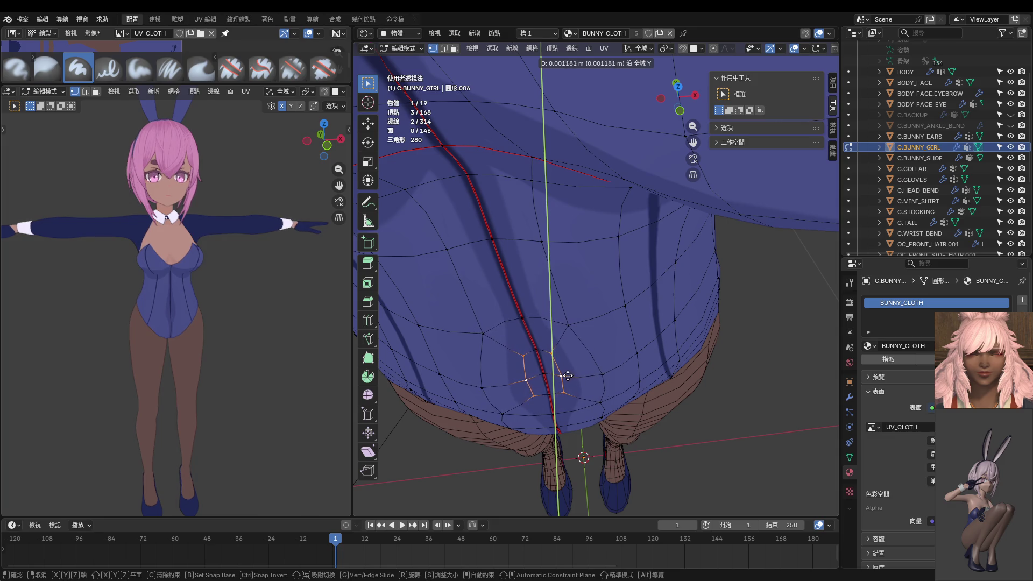
click(568, 375)
middle_drag(557, 369, 494, 304)
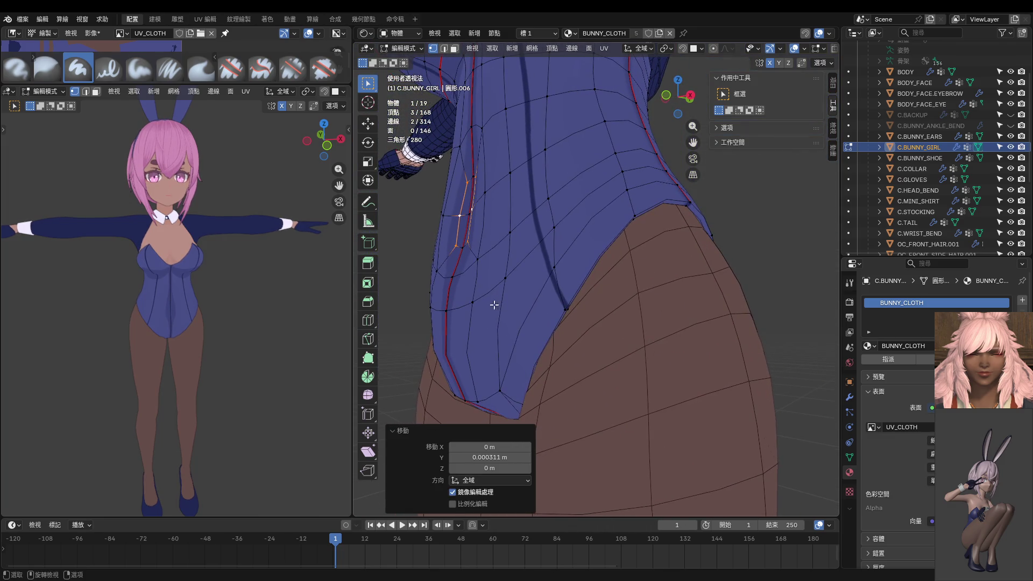
middle_drag(450, 321, 551, 337)
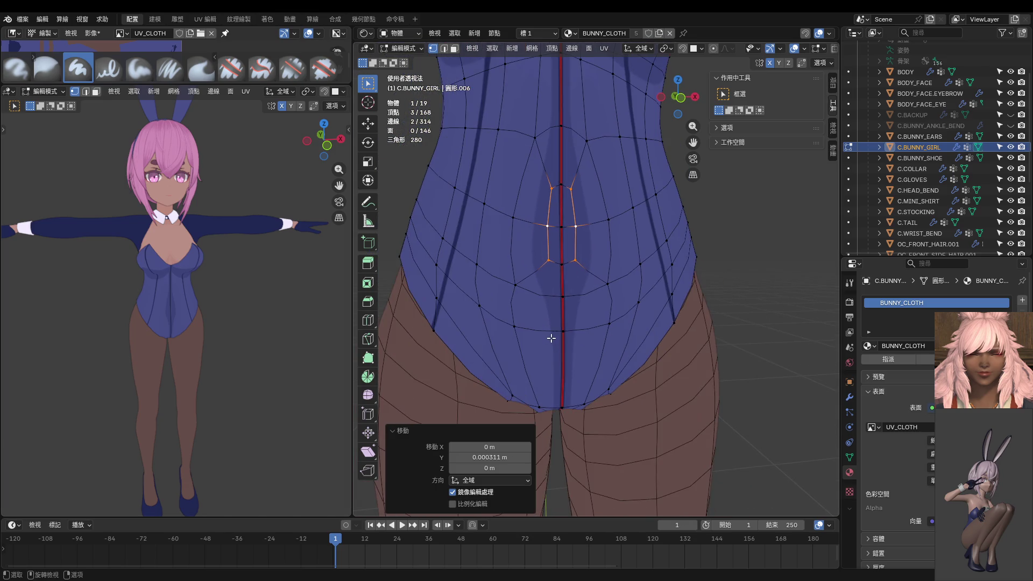
key(ctrl+Tab)
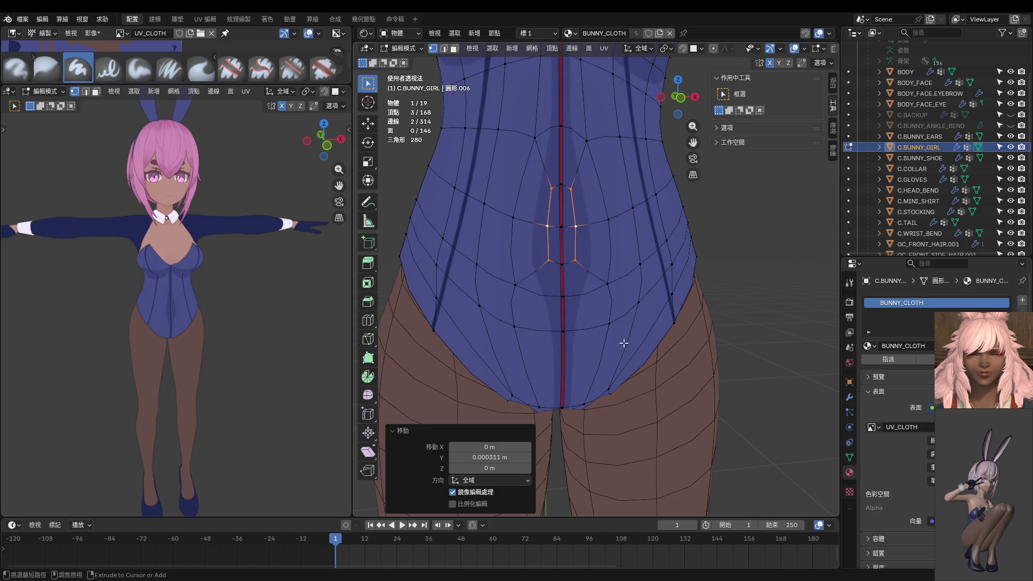
key(ctrl+Tab)
click(684, 300)
key(ctrl+Tab)
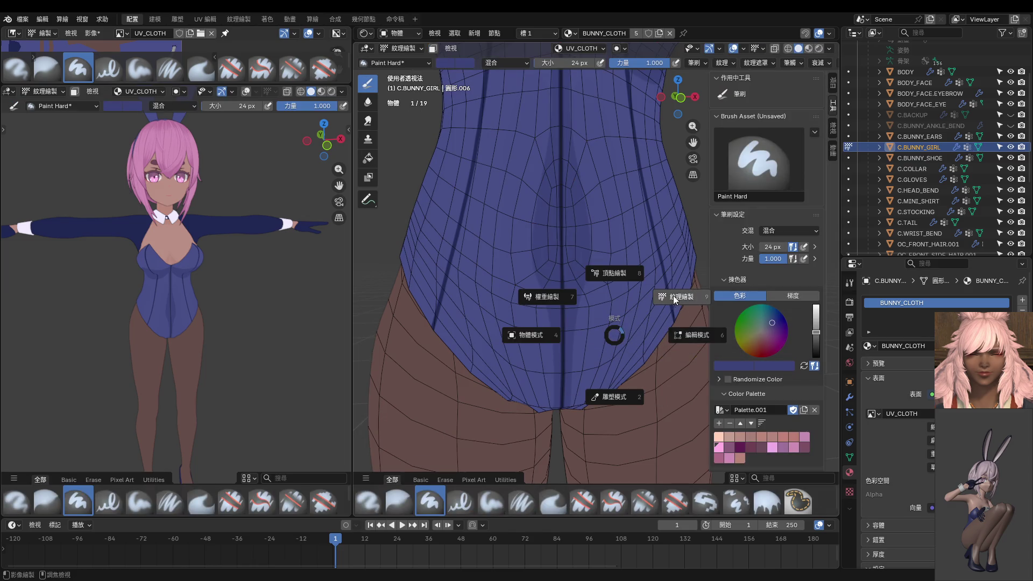
From front orthographic view, sample a colour, discard a diagonal stroke and paint a mirrored V band across the waist.
click(674, 291)
key(KP_1)
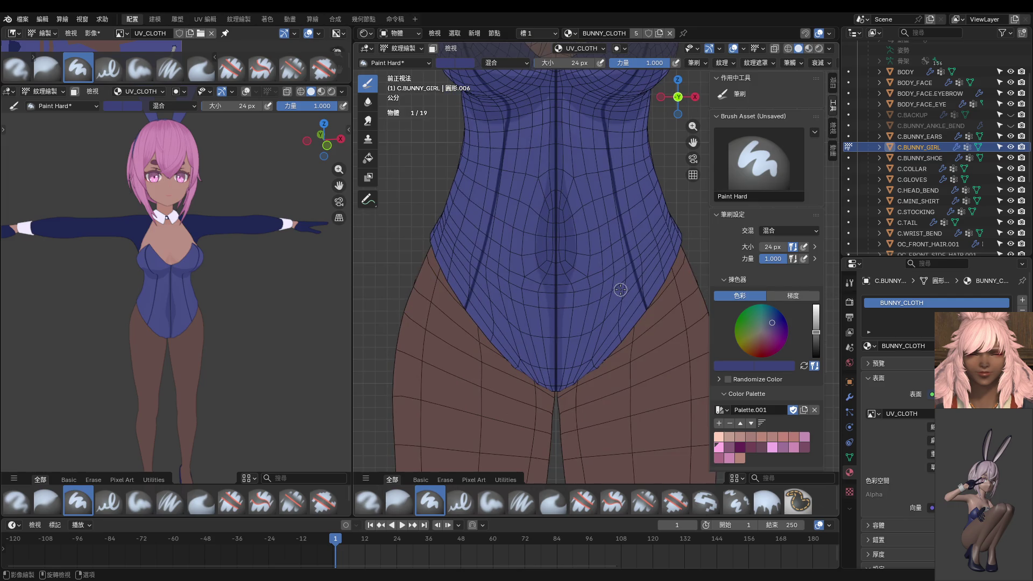
scroll(560, 286, up, 3)
scroll(510, 190, up, 3)
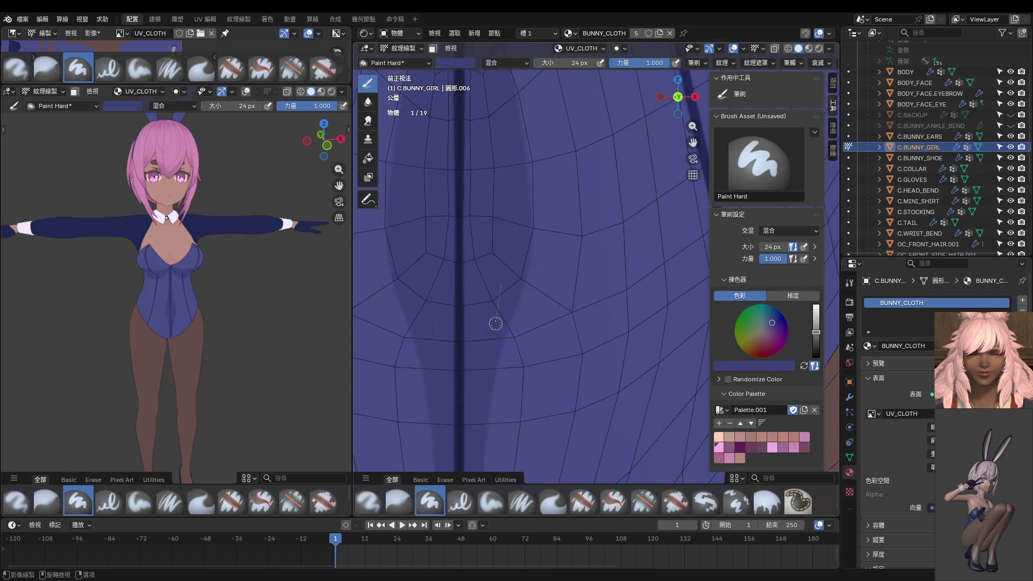
mouse_move(476, 360)
shift+middle_down()
mouse_move(509, 351)
mouse_move(512, 201)
shift+middle_up()
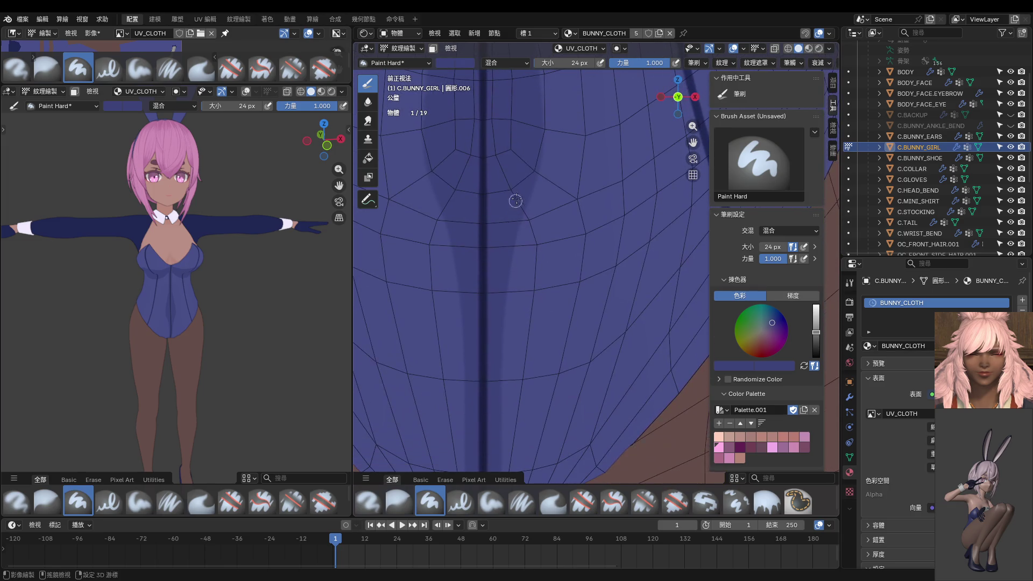
key(s)
mouse_move(509, 353)
mouse_down()
mouse_move(518, 233)
mouse_move(568, 99)
mouse_up()
shift+middle_drag(569, 99, 567, 233)
scroll(568, 233, down, 4)
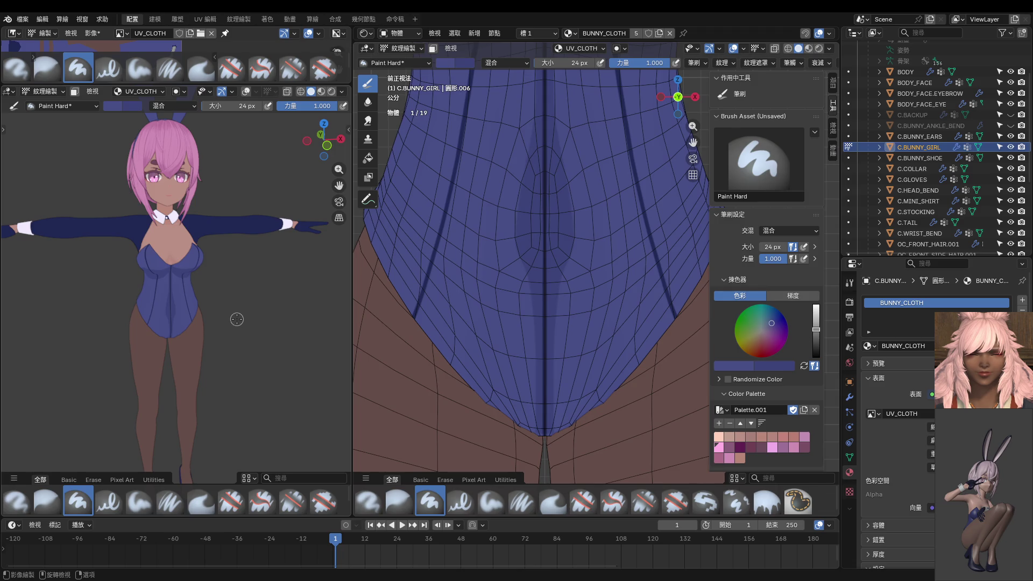
scroll(597, 270, up, 2)
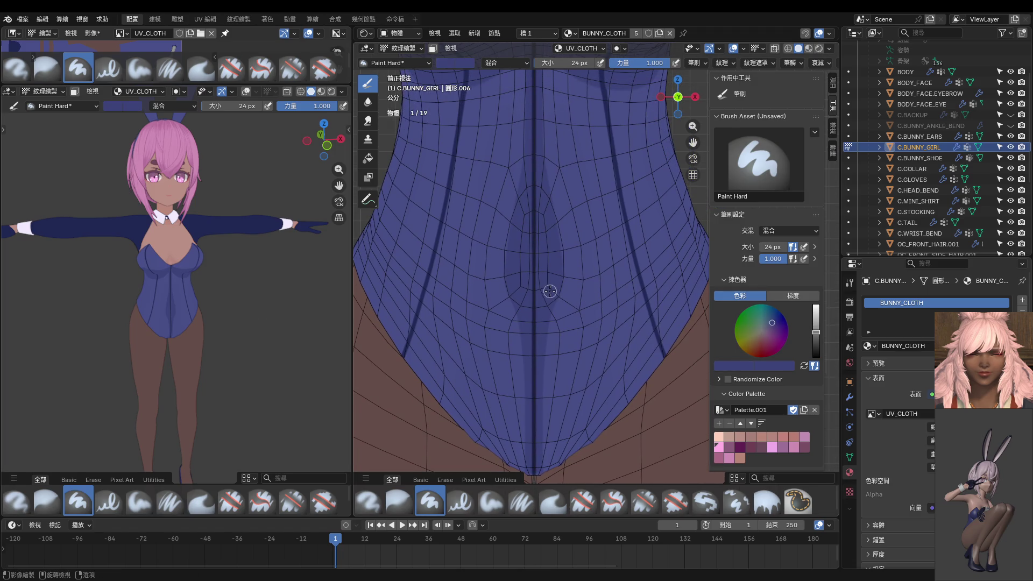
shift+middle_drag(556, 291, 524, 386)
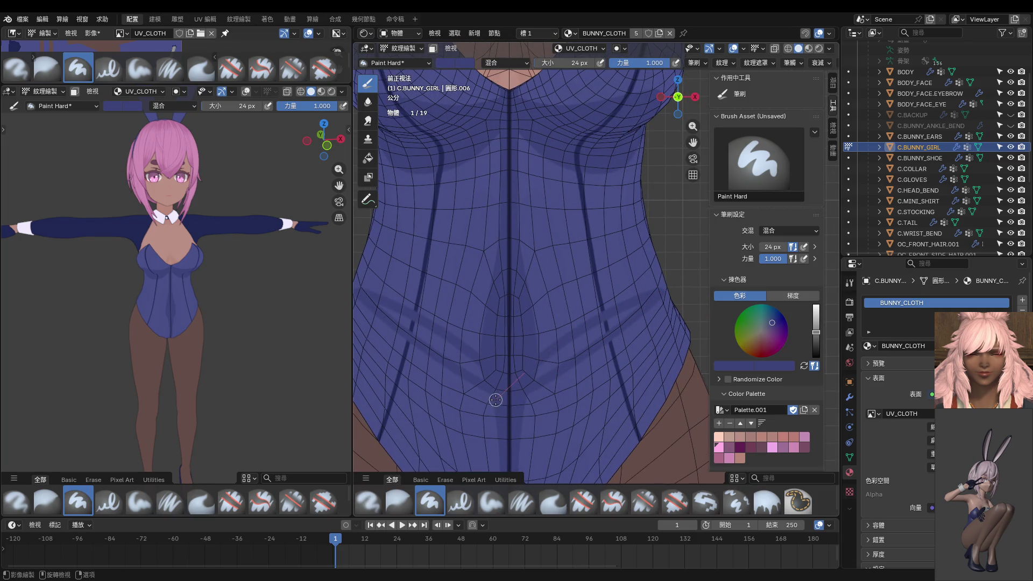
key(ctrl+z)
drag(528, 382, 508, 401)
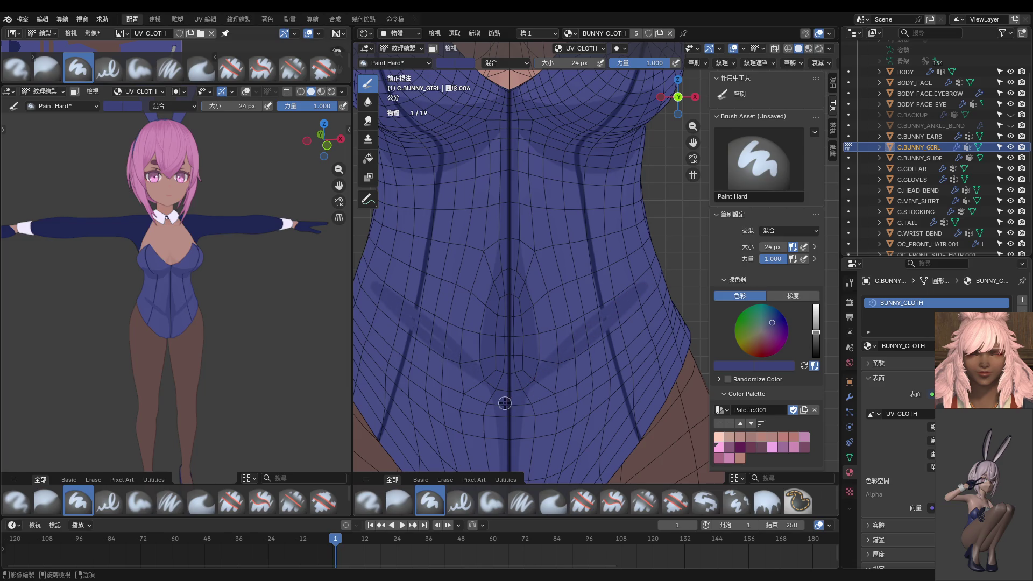
Undo the V band and a flatter retry, then paint a curved band rising across the waist.
middle_drag(222, 350, 212, 329)
key(KP_1)
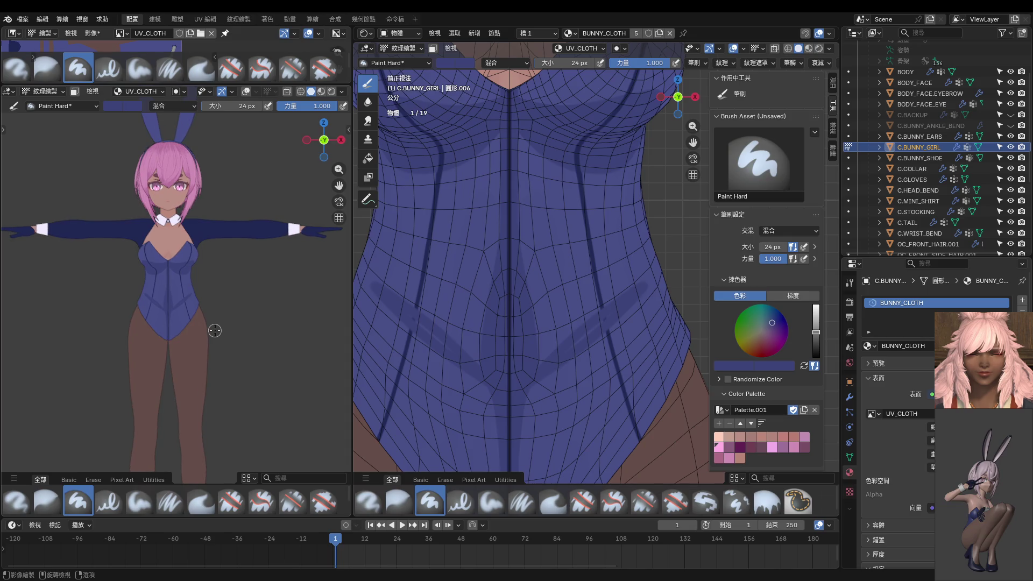
key(ctrl+z)
drag(528, 388, 685, 322)
key(ctrl+z)
mouse_move(523, 387)
mouse_down()
mouse_move(674, 284)
mouse_move(499, 238)
mouse_move(494, 215)
mouse_up()
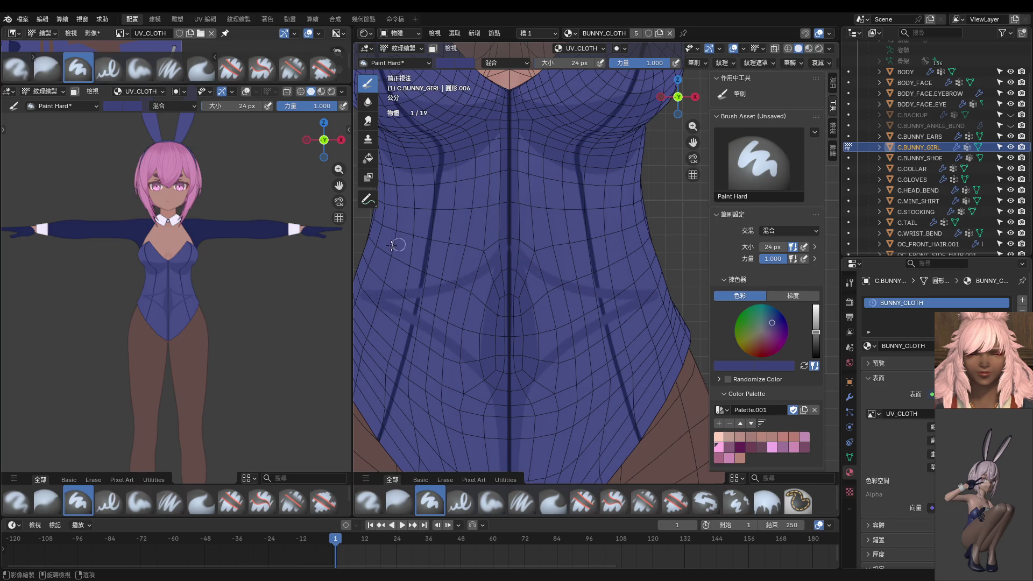
Spread mirrored shading across the waist toward its centre, then undo those strokes.
mouse_move(519, 262)
mouse_down()
mouse_move(651, 301)
mouse_move(534, 323)
mouse_move(597, 307)
mouse_up()
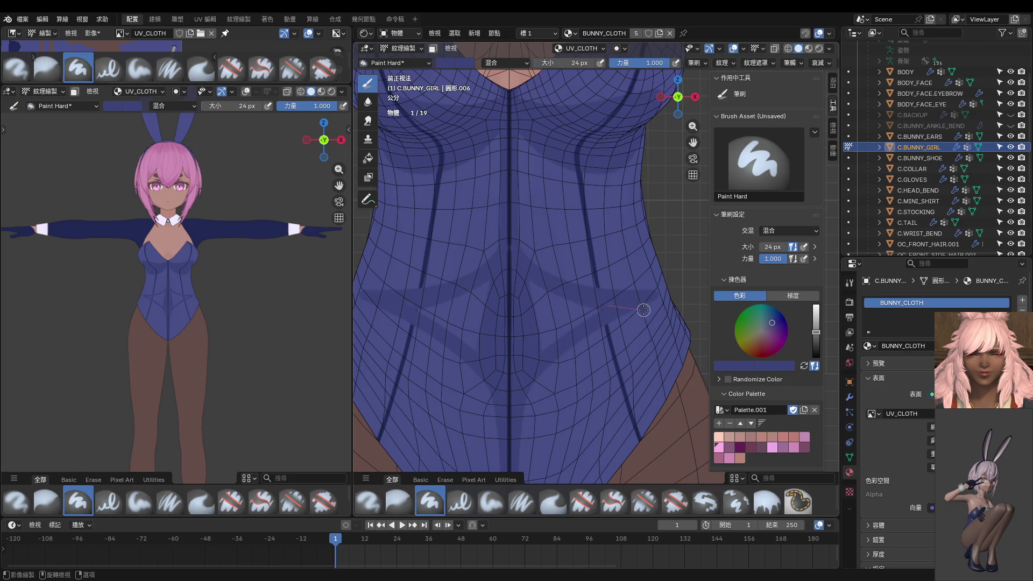
mouse_move(596, 307)
mouse_down()
mouse_move(516, 375)
mouse_move(607, 316)
mouse_up()
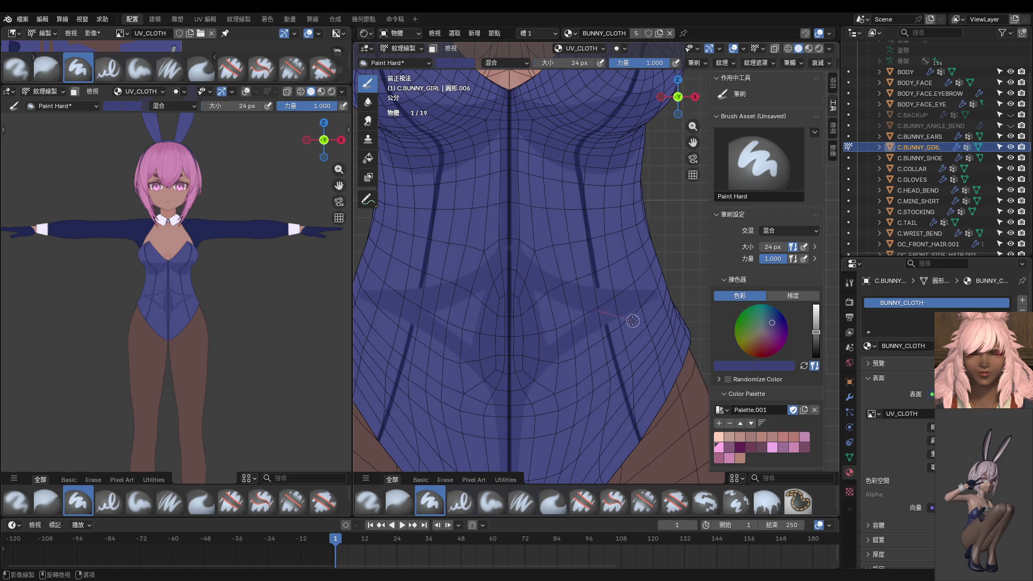
mouse_move(606, 317)
mouse_down()
mouse_move(529, 295)
mouse_move(541, 349)
mouse_move(546, 261)
mouse_move(533, 350)
mouse_move(523, 344)
mouse_up()
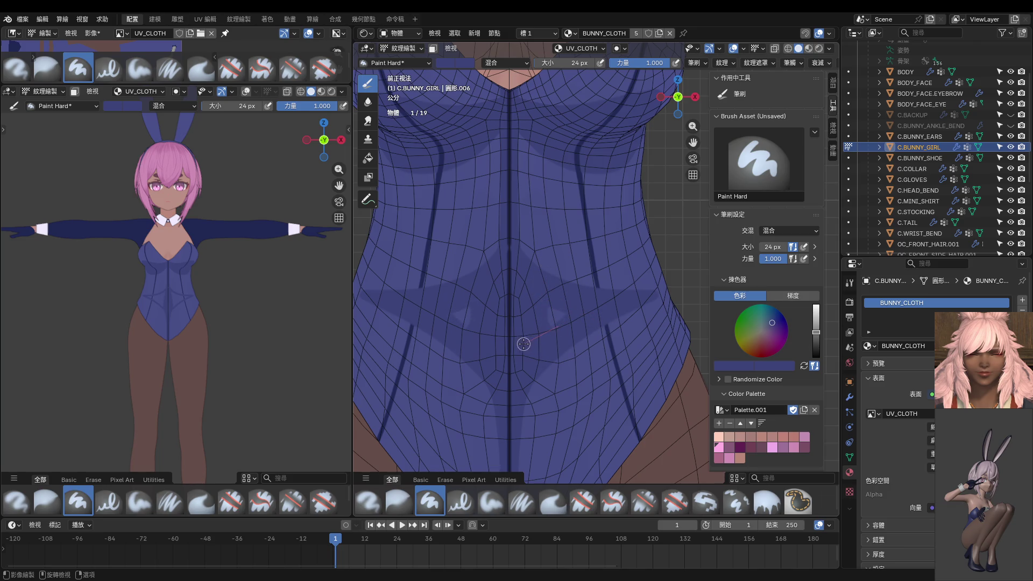
mouse_move(533, 305)
mouse_down()
mouse_move(595, 325)
mouse_move(541, 345)
mouse_move(578, 311)
mouse_up()
scroll(251, 323, down, 2)
scroll(246, 324, down, 1)
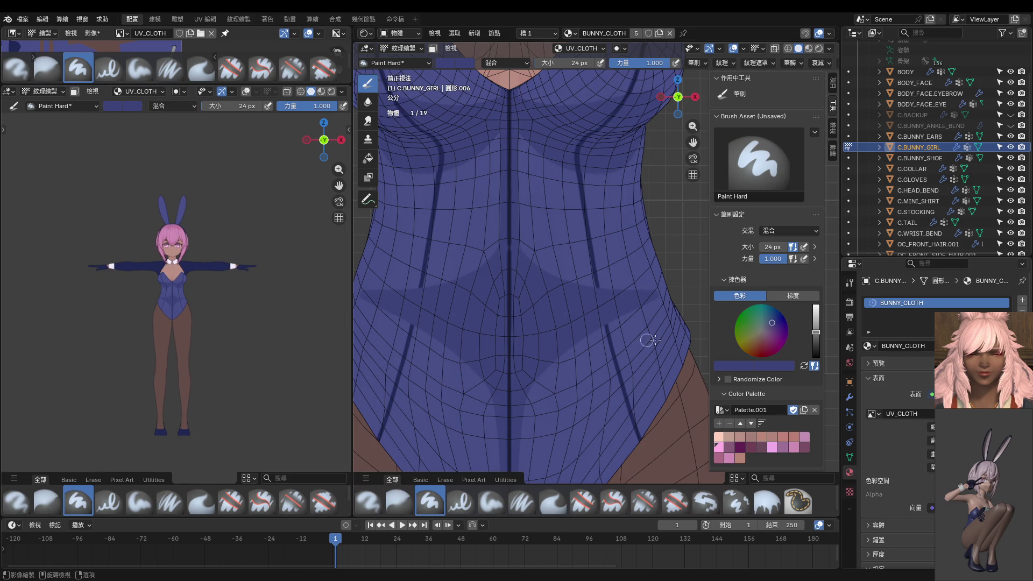
key(ctrl+z)
key(ctrl+z)
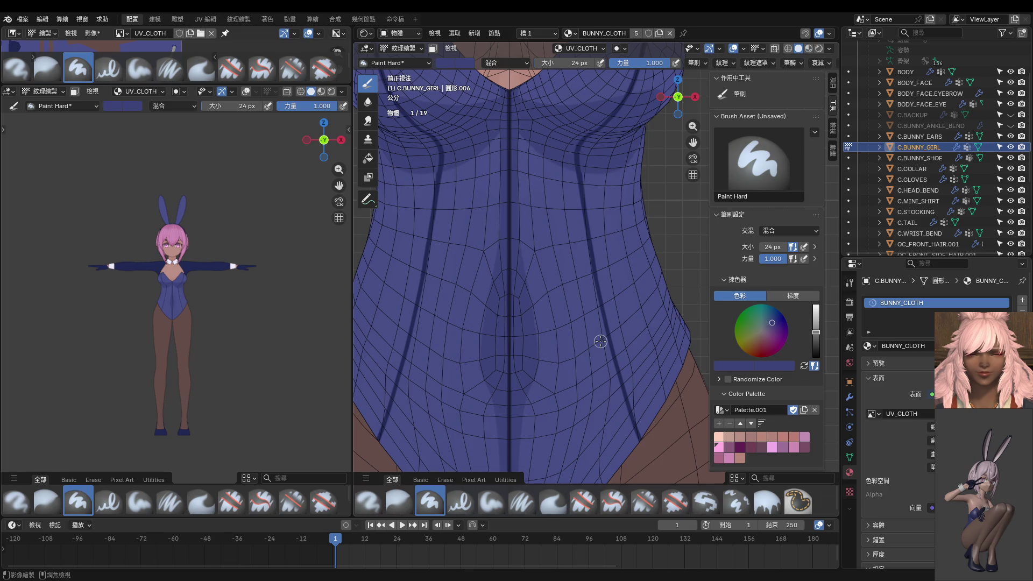
scroll(216, 325, up, 2)
scroll(213, 327, up, 3)
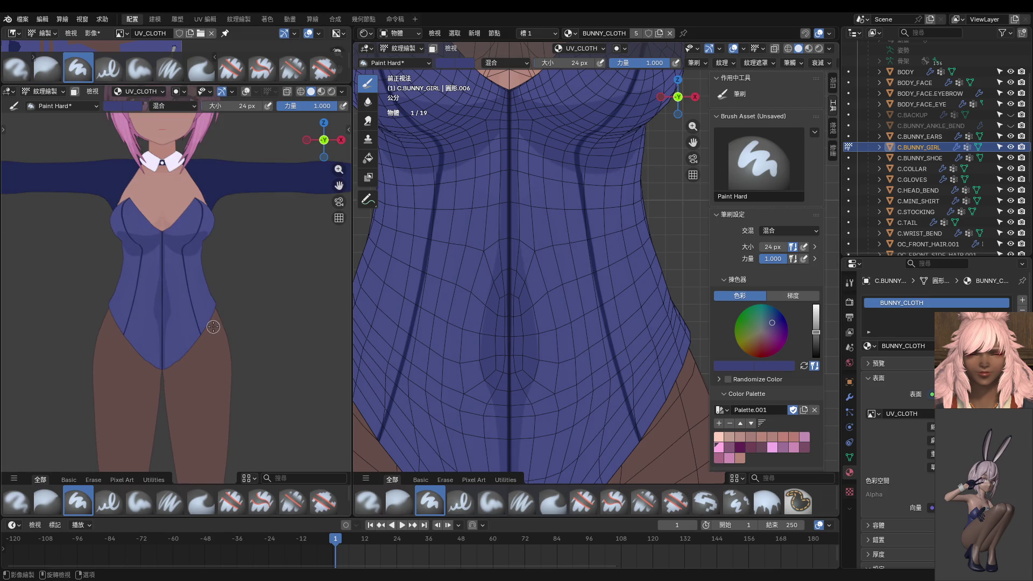
Paint dark shading down the front of the torso from chest toward the crotch.
mouse_move(550, 324)
shift+middle_down()
mouse_move(559, 297)
mouse_move(541, 247)
shift+middle_up()
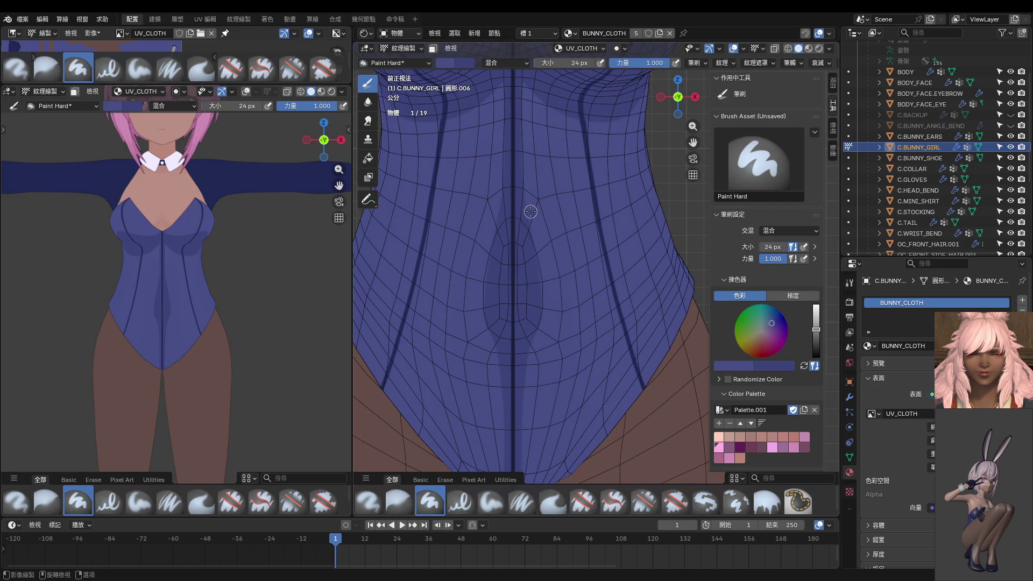
ctrl+scroll(532, 185, up, 3)
drag(533, 130, 538, 239)
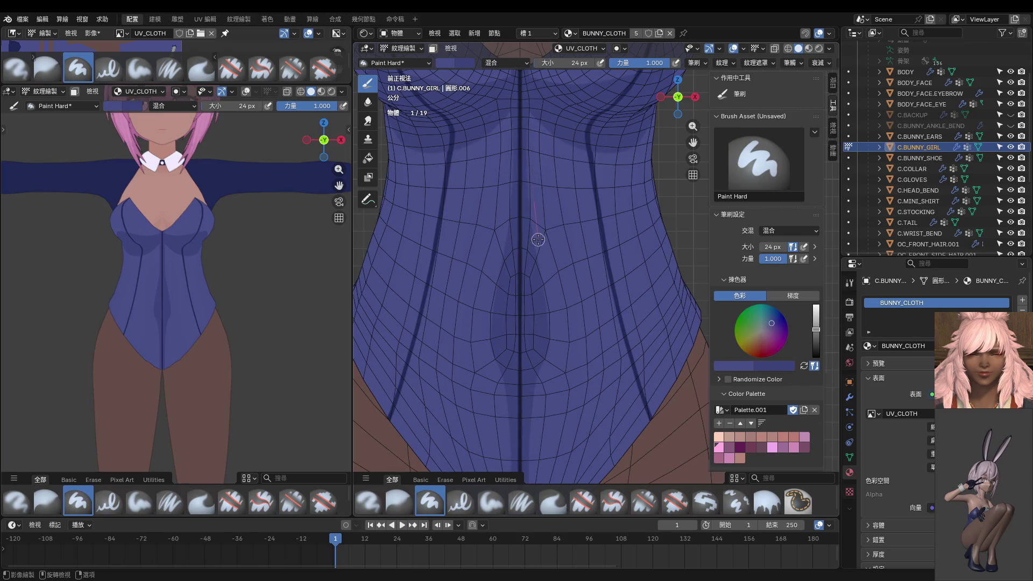
mouse_move(533, 135)
mouse_down()
mouse_move(532, 237)
mouse_move(554, 339)
mouse_move(525, 417)
mouse_move(531, 488)
mouse_up()
shift+middle_drag(557, 439, 527, 299)
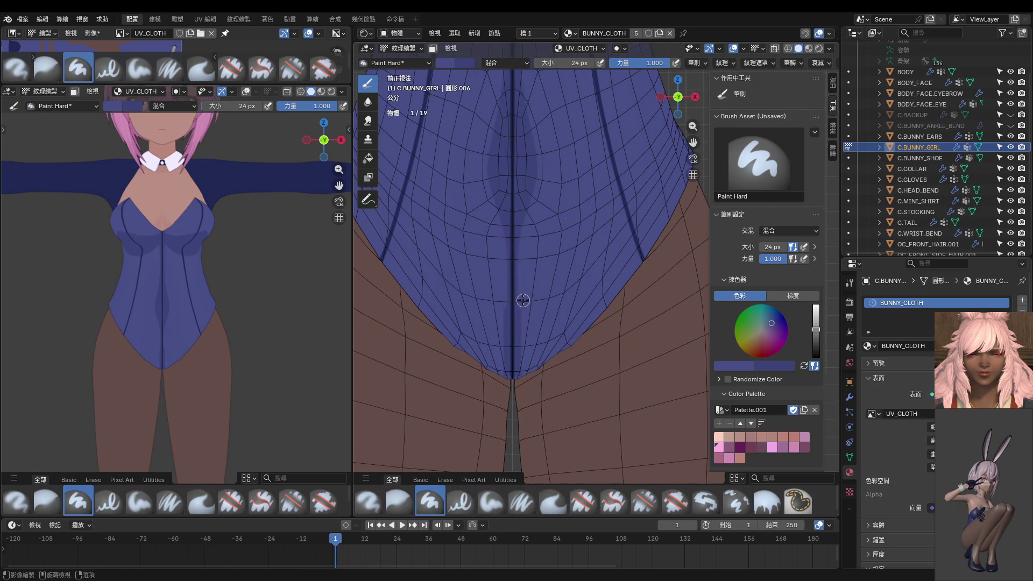
Paint dark seam lines down the lower torso toward the crotch with the Paint Hard brush.
drag(523, 327, 526, 415)
shift+scroll(554, 242, up, 3)
mouse_move(540, 230)
mouse_down()
mouse_move(554, 323)
mouse_move(546, 293)
mouse_move(541, 354)
mouse_move(548, 327)
mouse_up()
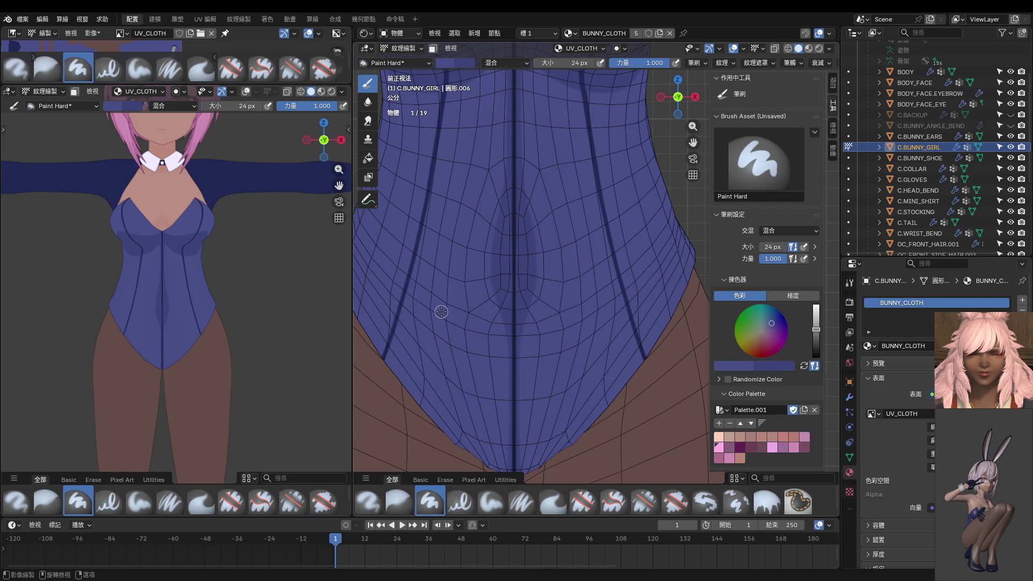
mouse_move(537, 254)
mouse_down()
mouse_move(532, 349)
mouse_move(538, 229)
mouse_move(545, 284)
mouse_move(530, 346)
mouse_up()
click(368, 102)
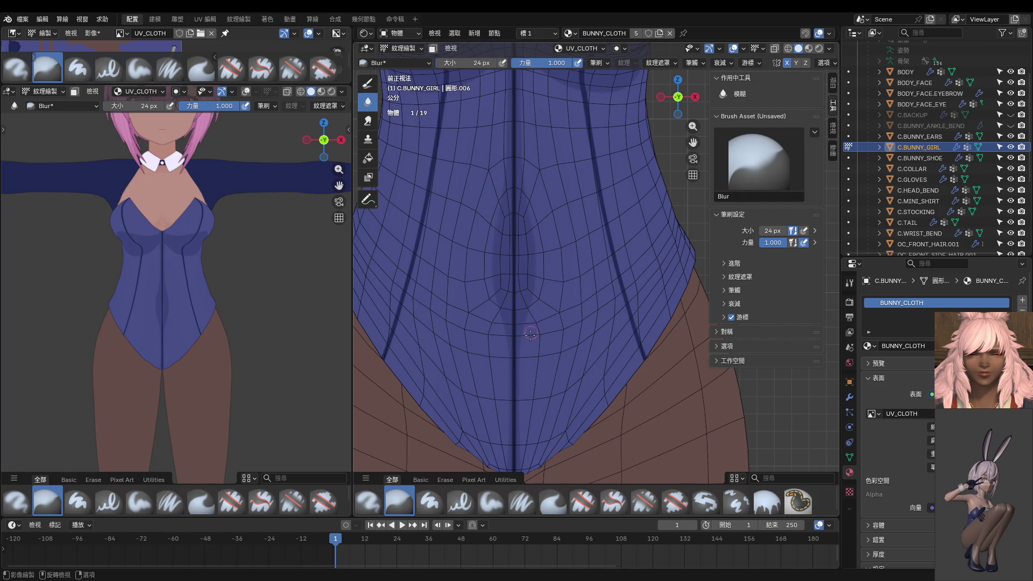
scroll(528, 323, down, 2)
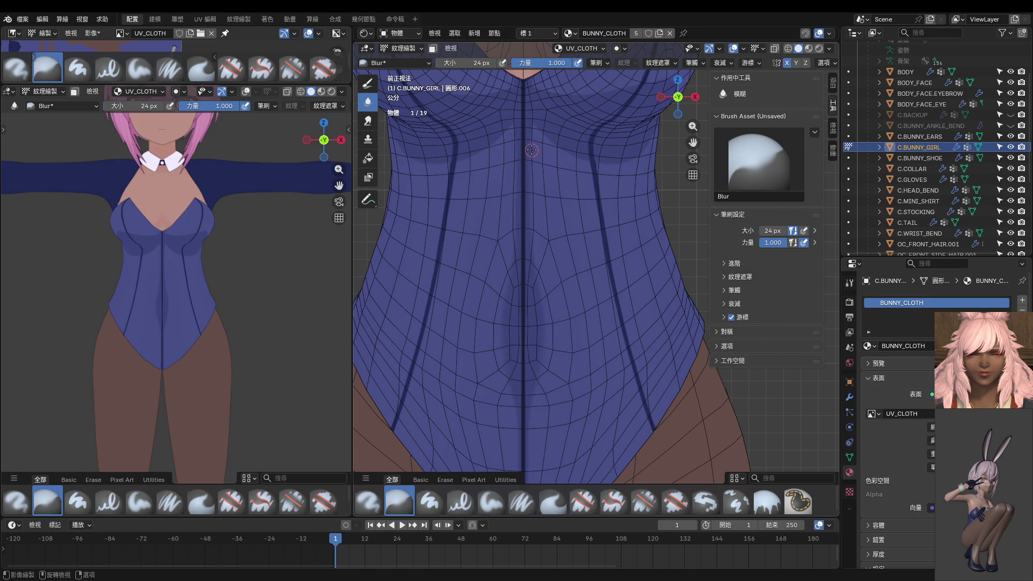
scroll(568, 162, down, 2)
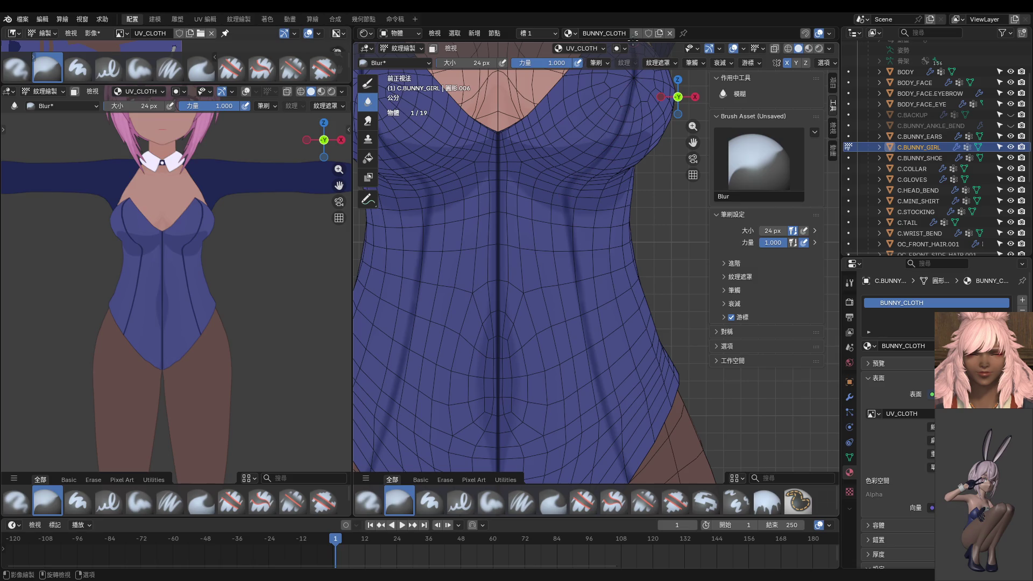
Blur along the front seam lines, undoing a bad blur stroke and checking the result.
key(ctrl+z)
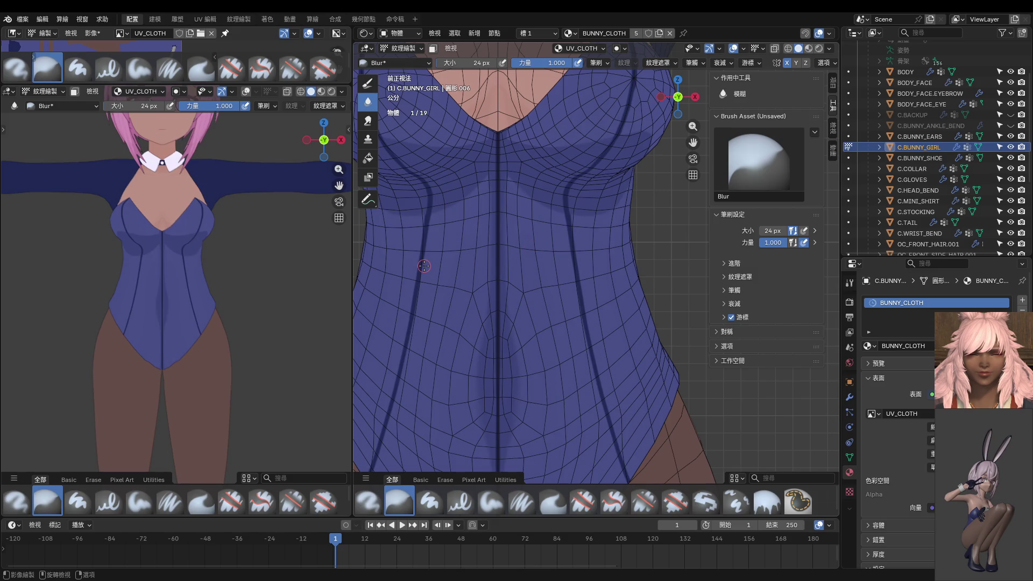
shift+scroll(512, 256, down, 5)
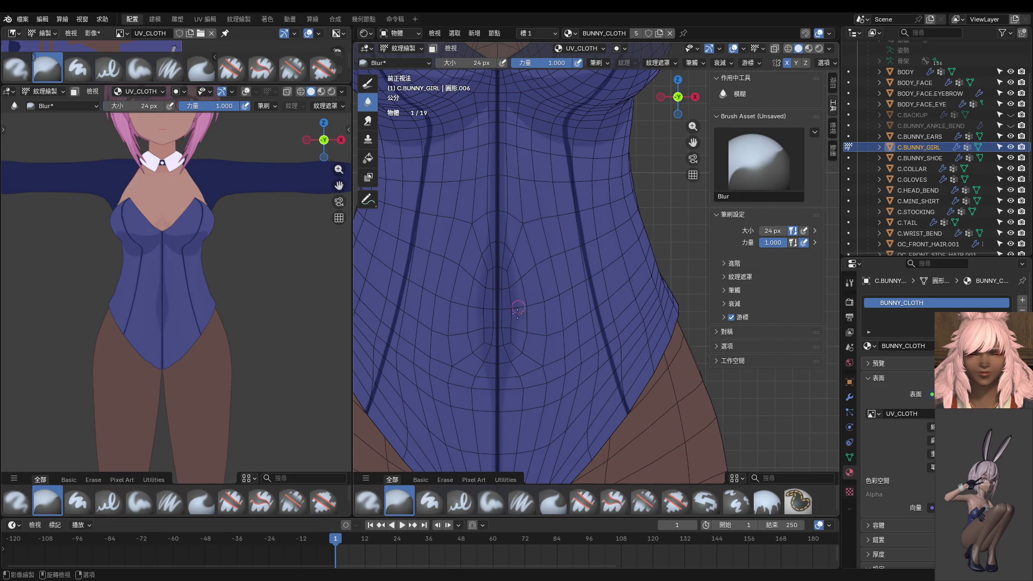
shift+scroll(525, 307, up, 5)
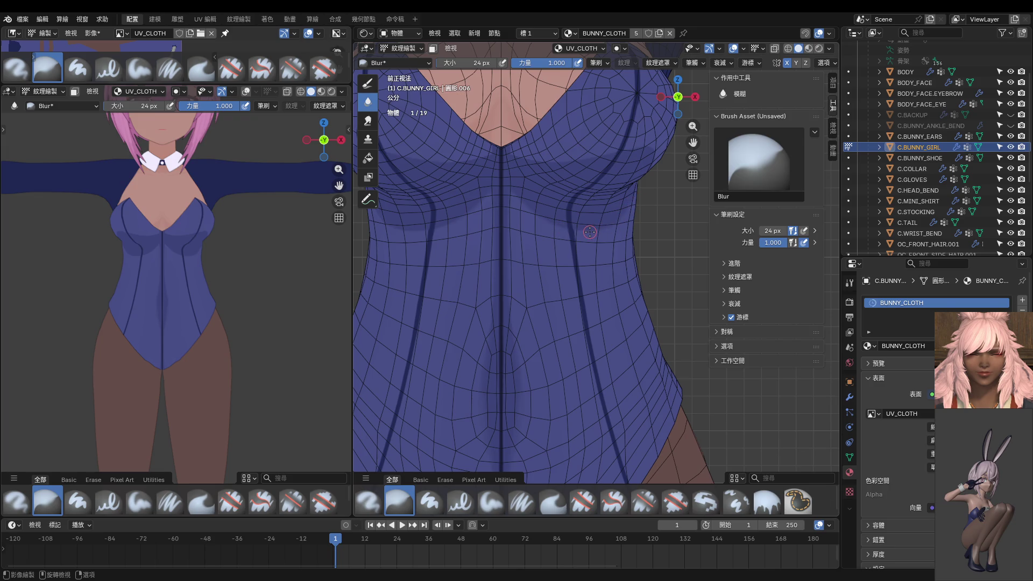
scroll(172, 299, up, 5)
scroll(155, 288, up, 2)
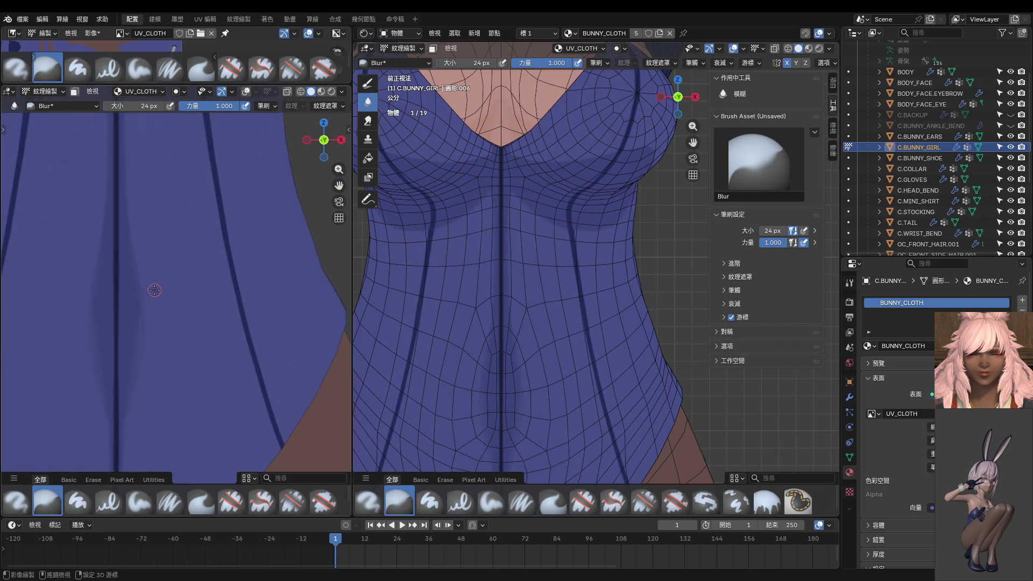
scroll(191, 310, up, 2)
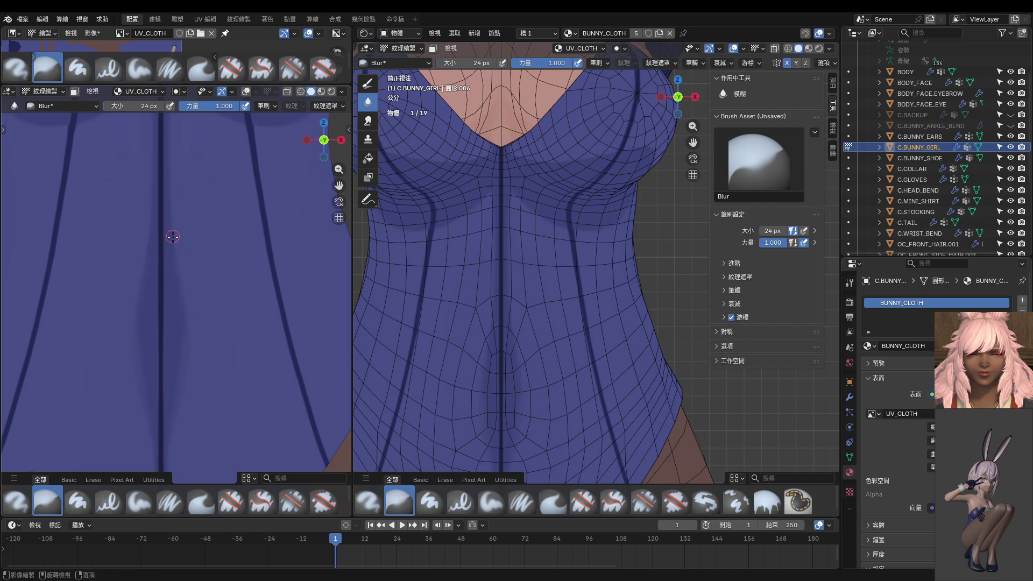
scroll(185, 270, up, 1)
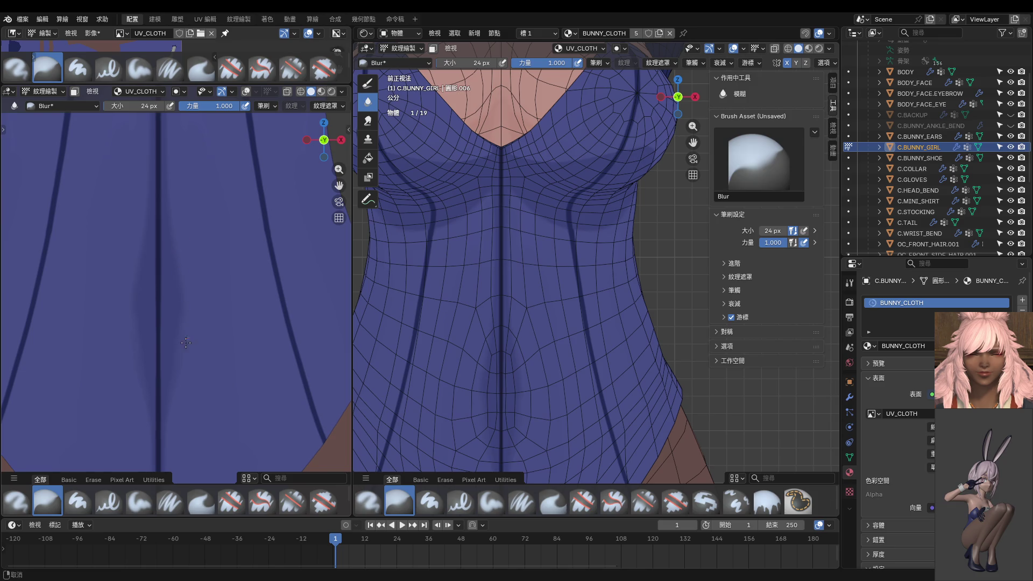
scroll(187, 335, down, 1)
scroll(184, 276, down, 2)
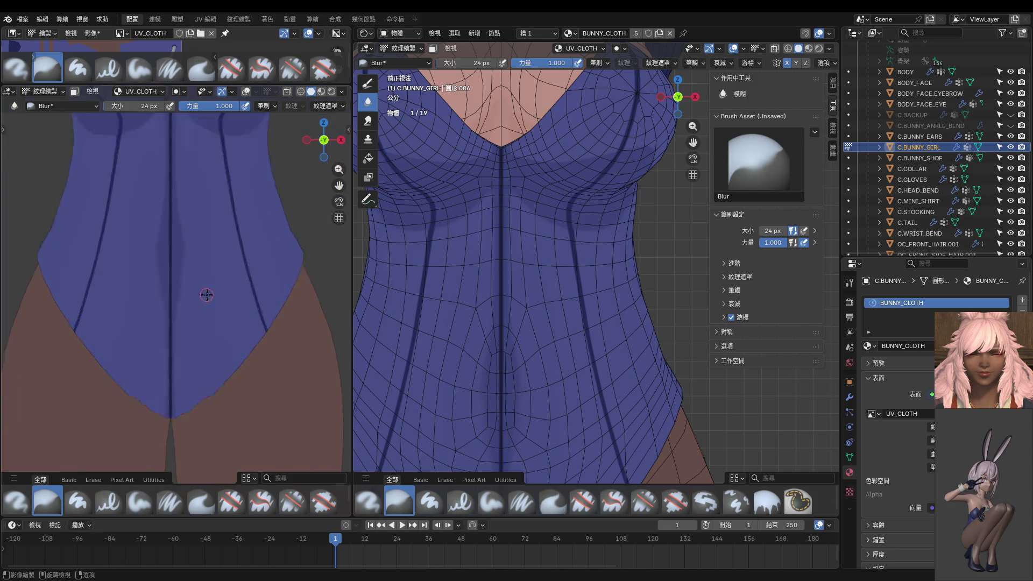
scroll(185, 279, down, 3)
scroll(198, 287, up, 3)
scroll(183, 254, up, 2)
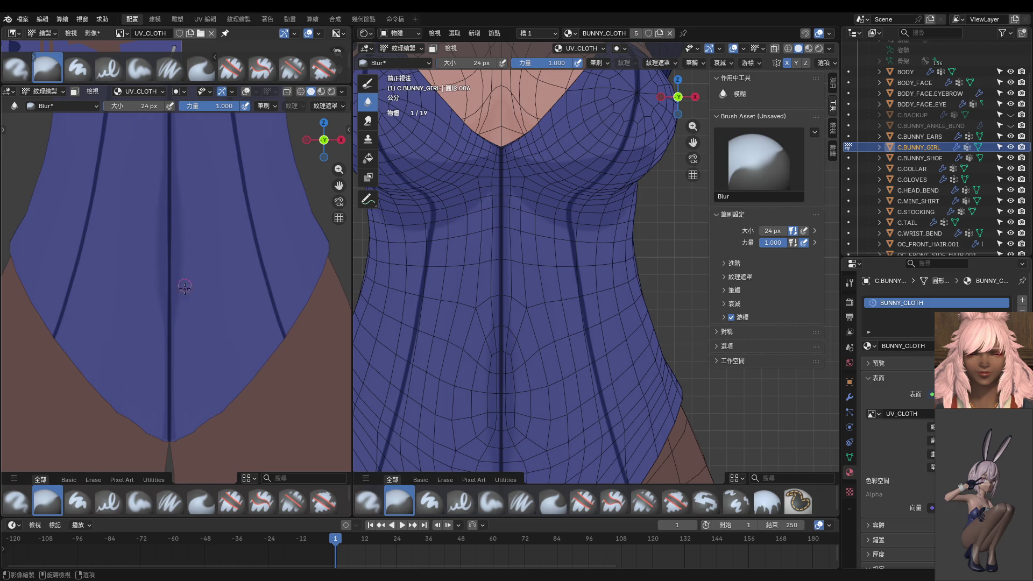
scroll(184, 285, down, 3)
scroll(247, 311, down, 2)
key(ctrl)
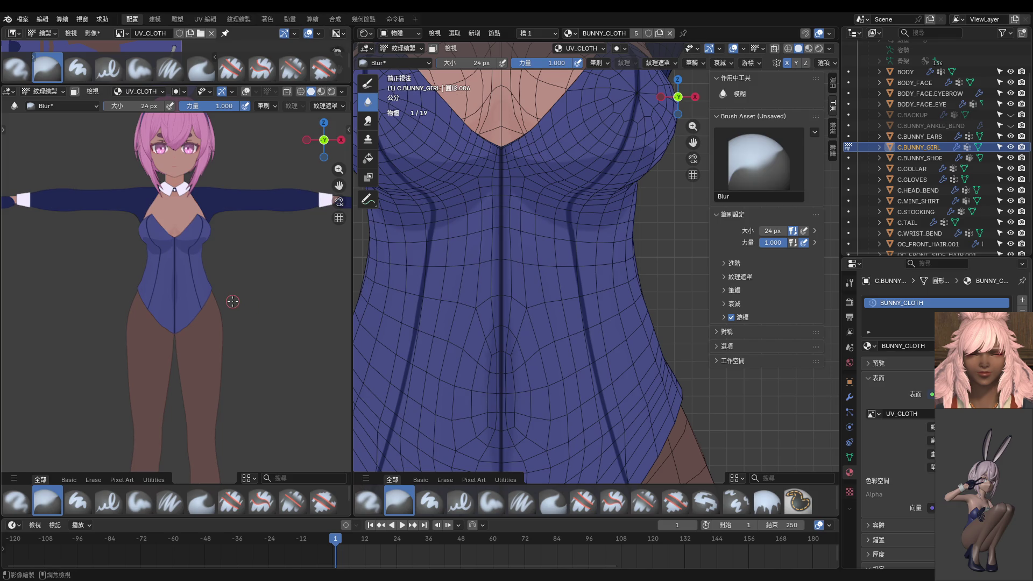
scroll(210, 295, up, 3)
scroll(188, 288, up, 2)
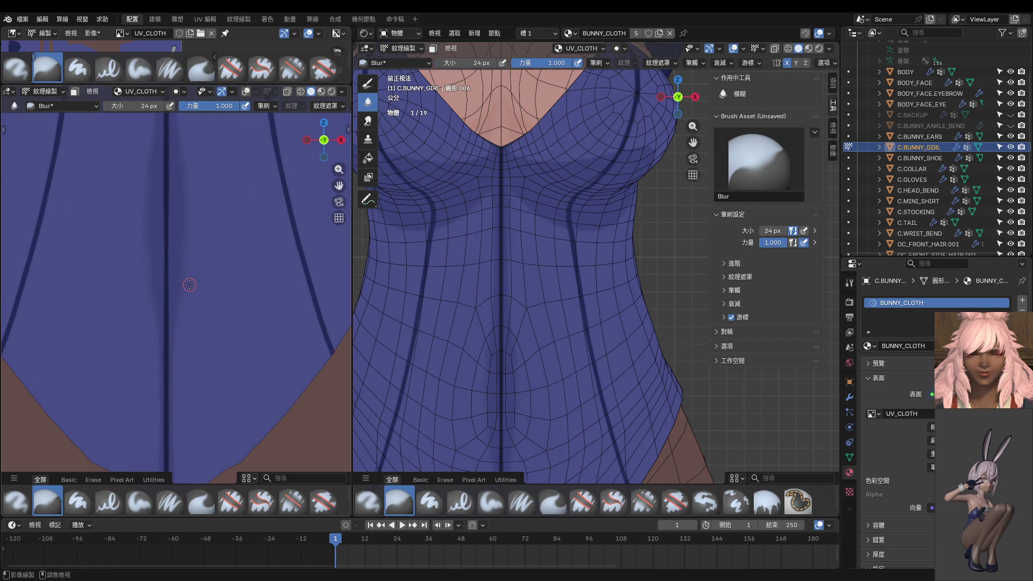
scroll(192, 269, down, 1)
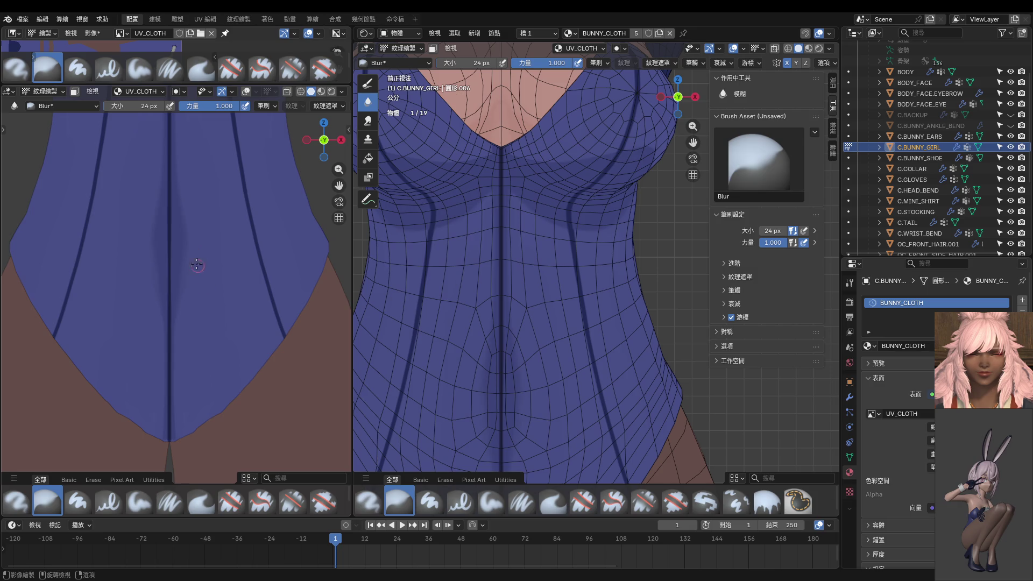
key(ctrl)
Orbit and snap to a back view, then close in on the seams below the tail hole.
mouse_move(210, 271)
ctrl+middle_down()
mouse_move(328, 290)
mouse_move(261, 293)
mouse_move(179, 233)
ctrl+middle_up()
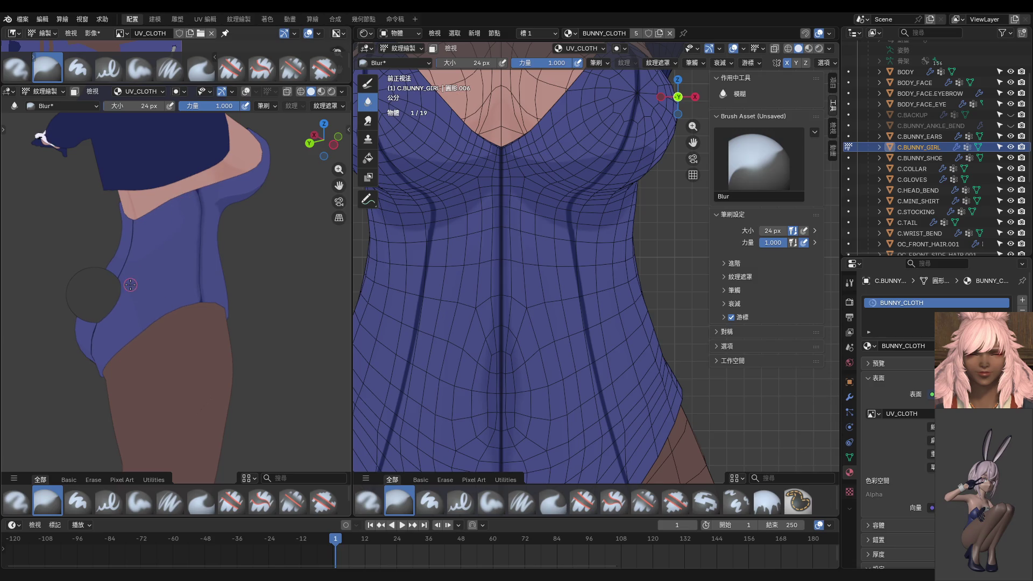
middle_drag(138, 312, 185, 276)
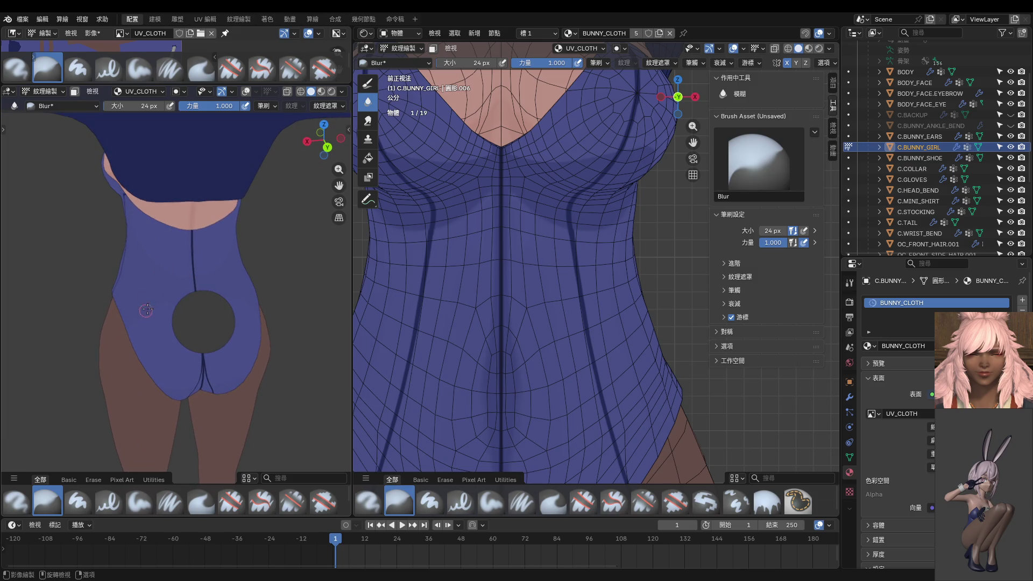
mouse_move(180, 351)
middle_down()
mouse_move(154, 195)
mouse_move(173, 309)
middle_up()
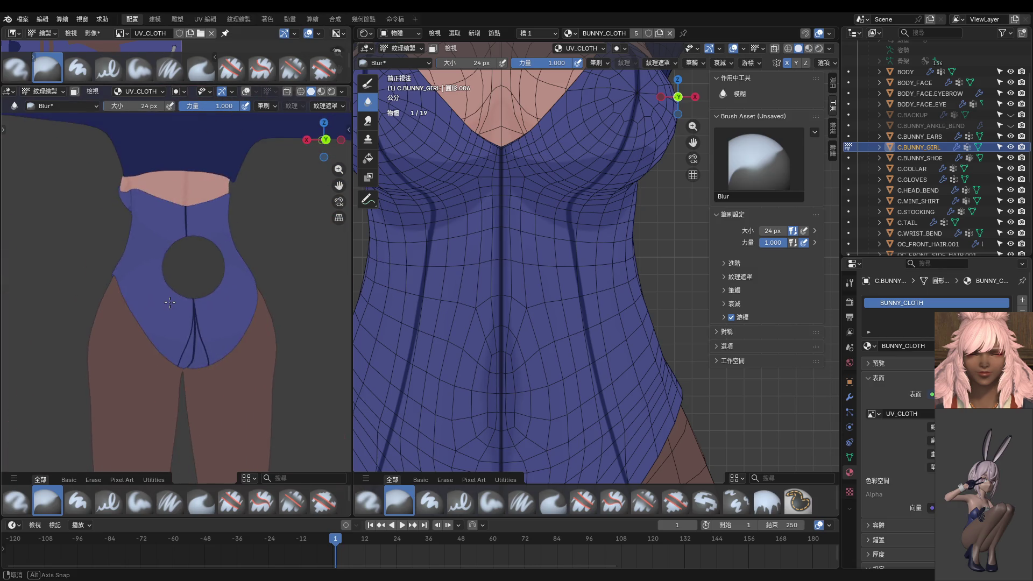
key(KP_1)
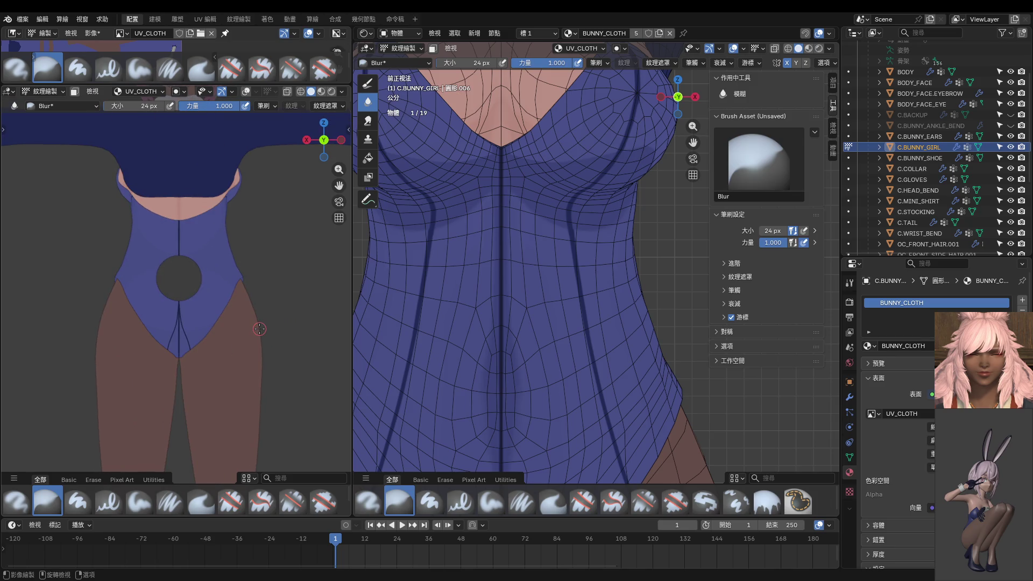
key(KP_1)
scroll(259, 329, up, 2)
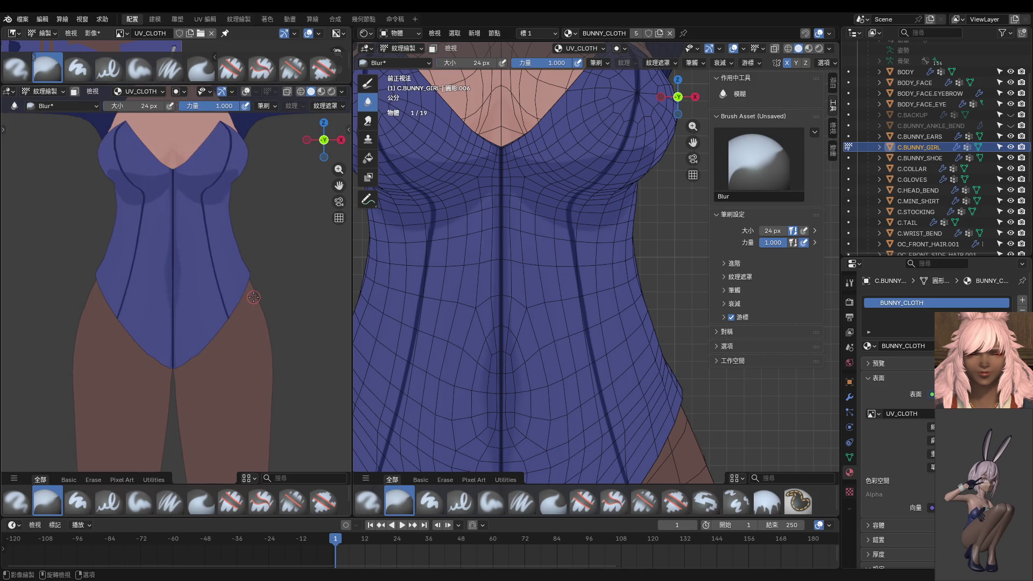
scroll(229, 297, up, 2)
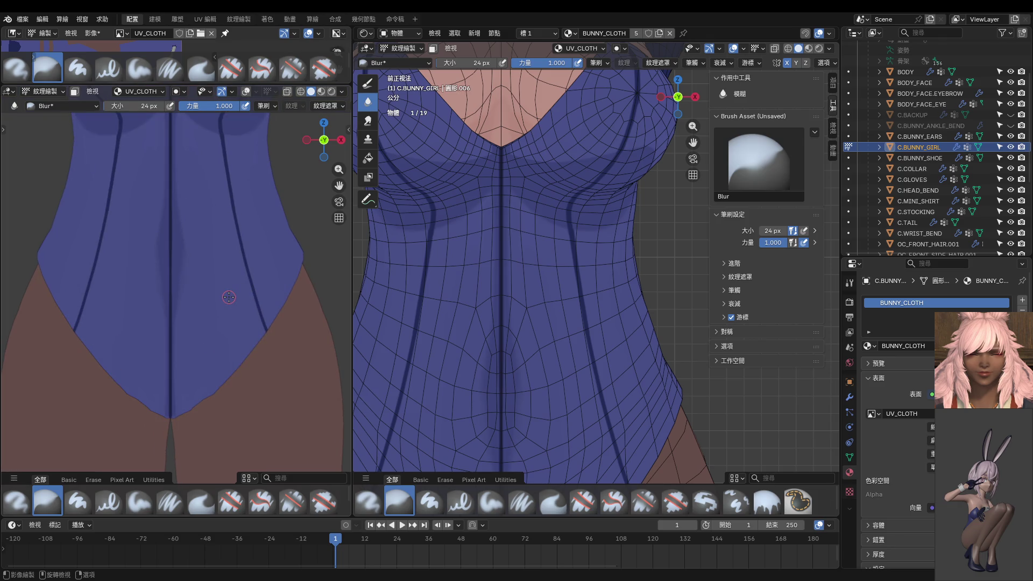
key(ctrl+KP_1)
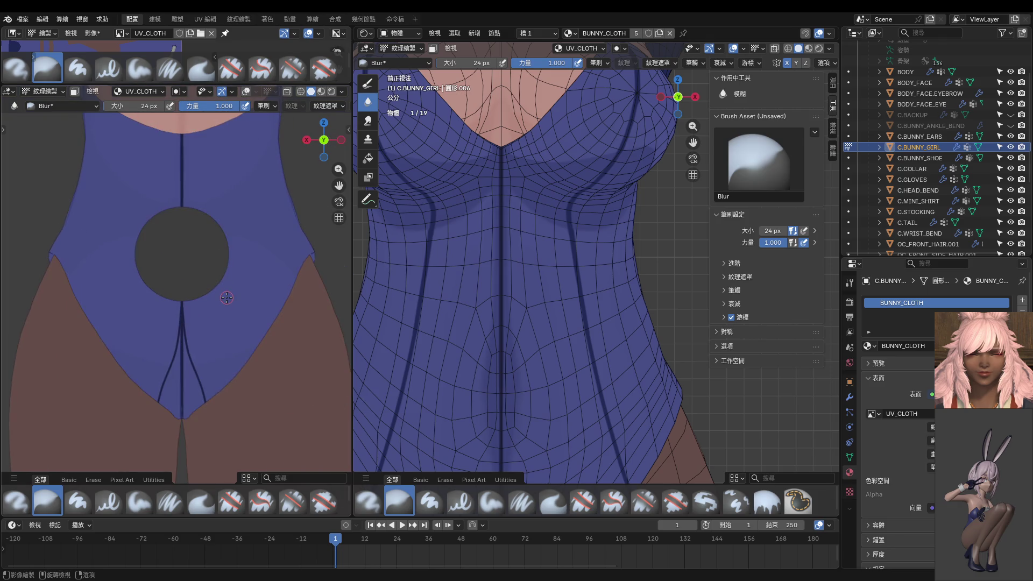
shift+middle_drag(227, 297, 223, 243)
scroll(223, 242, up, 3)
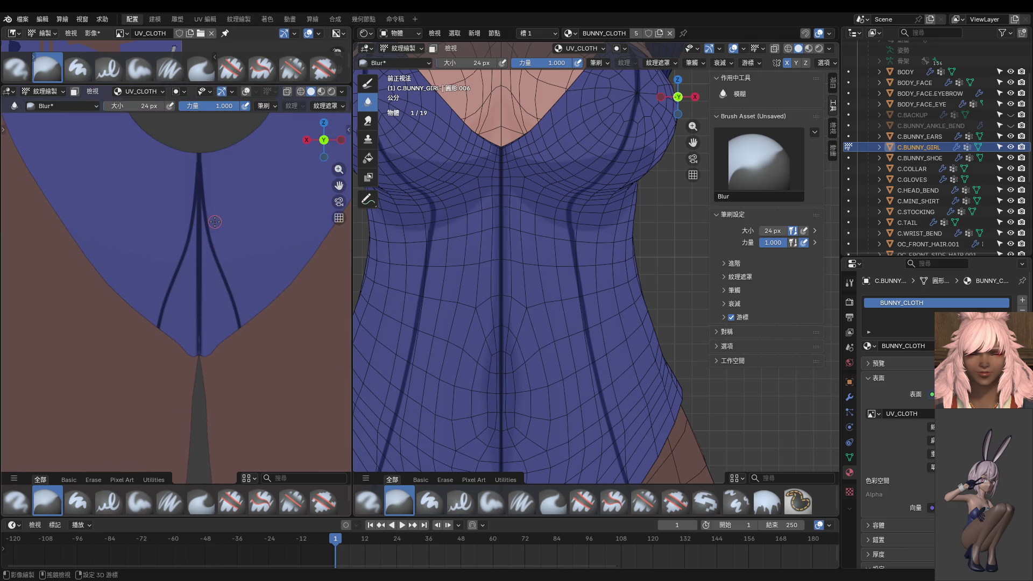
mouse_move(236, 234)
shift+middle_down()
mouse_move(237, 250)
mouse_move(231, 242)
shift+middle_up()
Paint over the two curved seams below the tail hole with the suit colour, undoing one stroke.
click(369, 82)
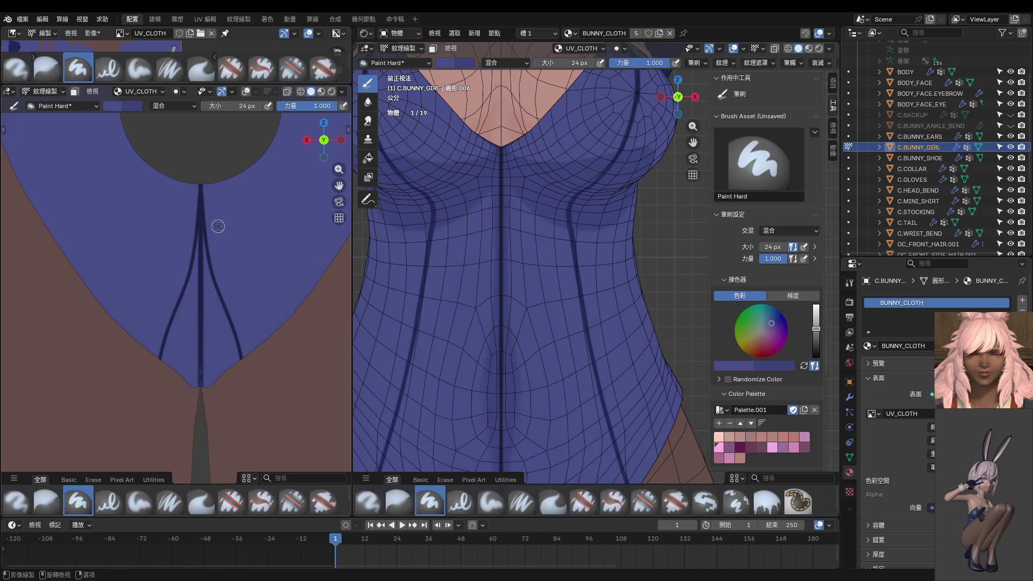
mouse_move(202, 230)
mouse_down()
mouse_move(222, 327)
mouse_move(218, 297)
mouse_up()
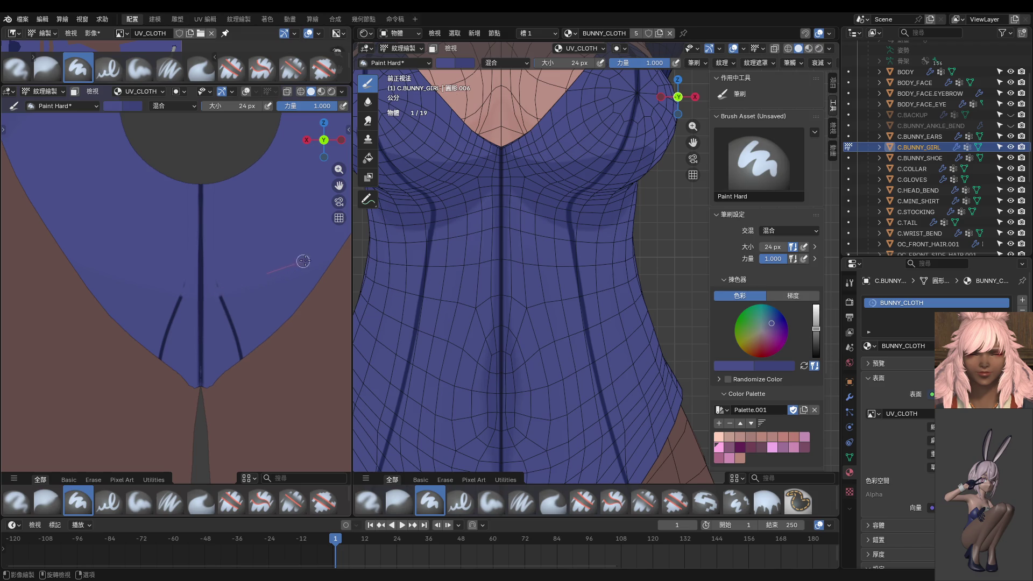
mouse_move(212, 277)
mouse_down()
mouse_move(242, 314)
mouse_move(222, 301)
mouse_move(186, 310)
mouse_move(214, 300)
mouse_move(251, 407)
mouse_move(219, 299)
mouse_move(254, 369)
mouse_move(248, 382)
mouse_up()
key(ctrl+z)
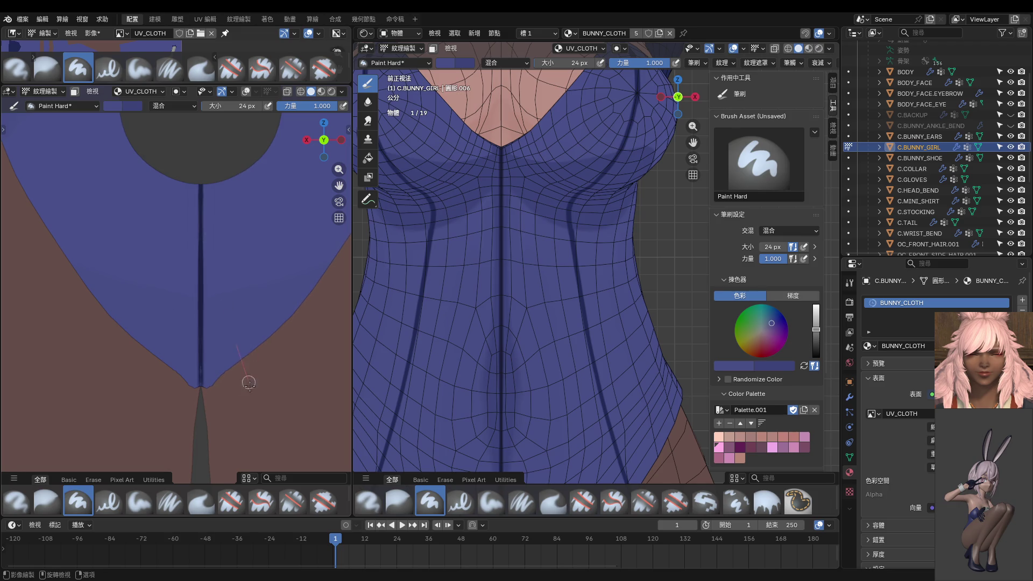
scroll(267, 339, down, 5)
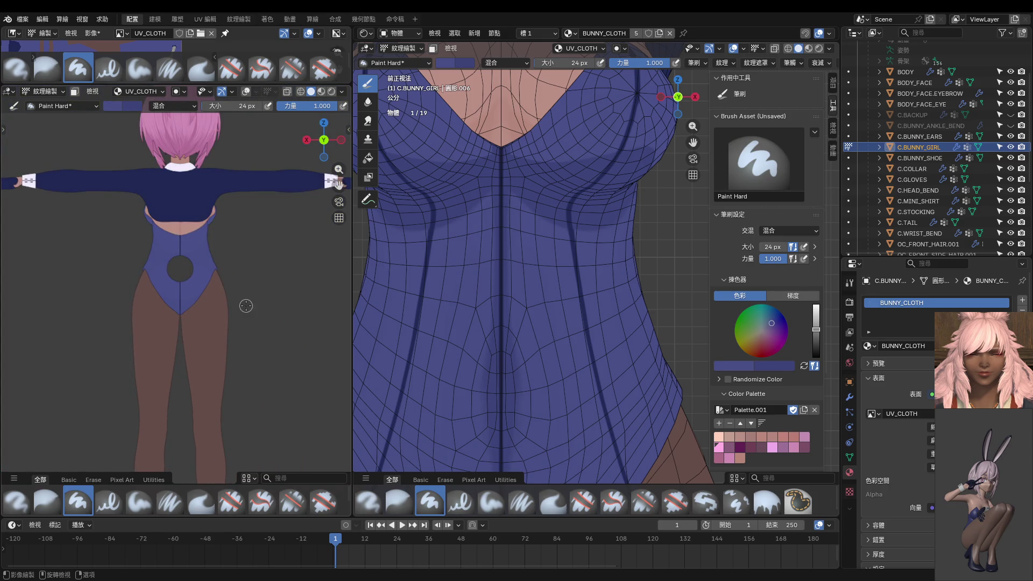
Paint a dark seam down the side of the back and orbit to a side view.
shift+middle_drag(473, 291, 468, 291)
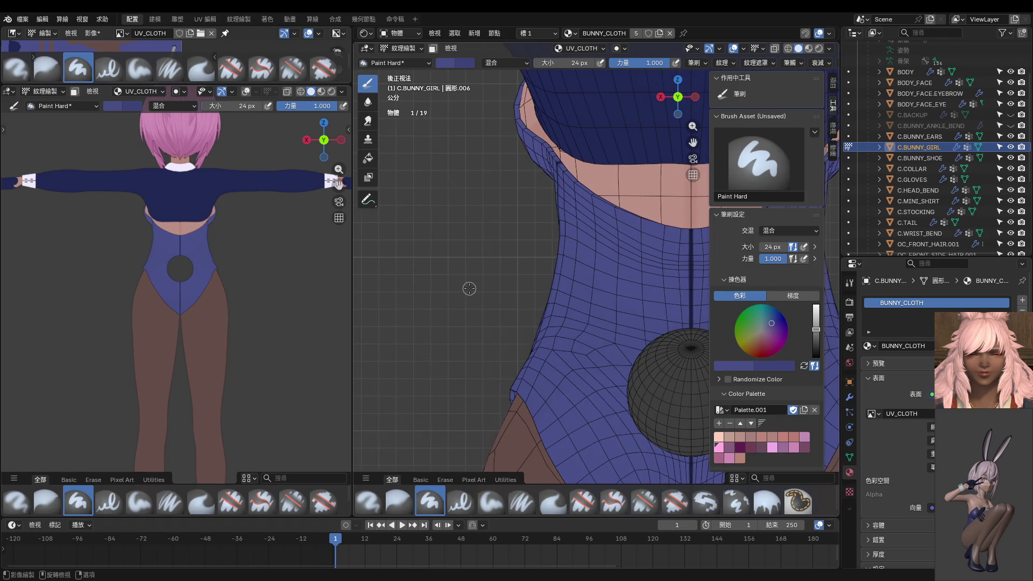
mouse_move(638, 356)
shift+middle_down()
mouse_move(515, 295)
mouse_move(519, 287)
shift+middle_up()
drag(529, 177, 464, 365)
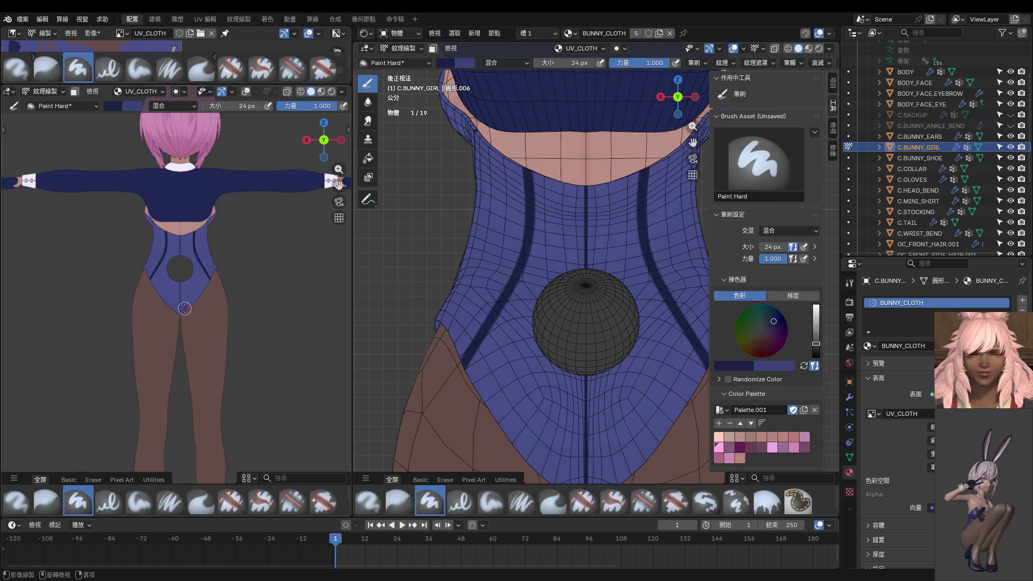
middle_drag(185, 310, 18, 336)
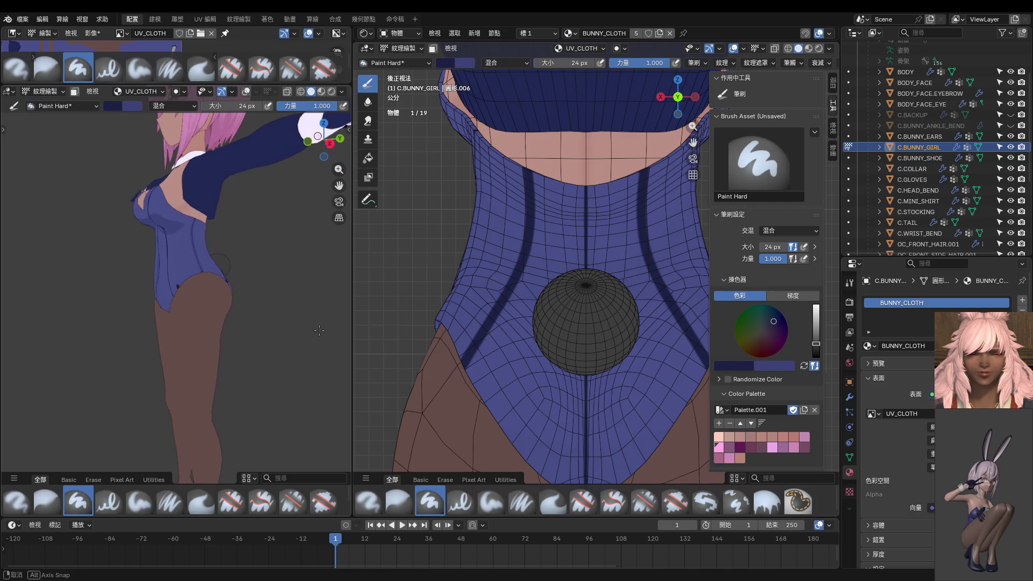
middle_drag(19, 336, 321, 327)
Select the seam-bounded bodysuit faces in Edit Mode and mask painting to them in Texture Paint.
key(ctrl+Tab)
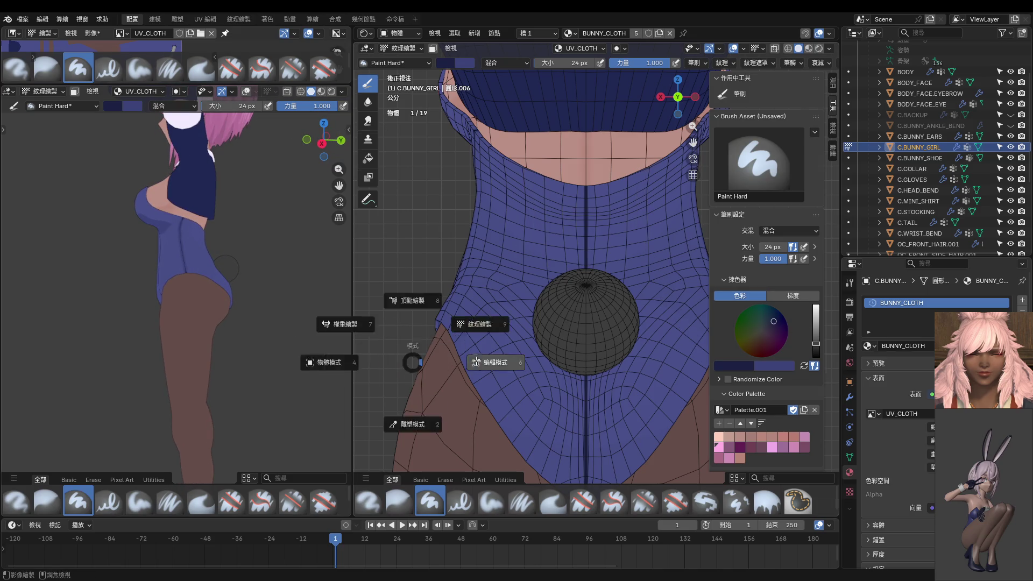
click(436, 337)
key(3)
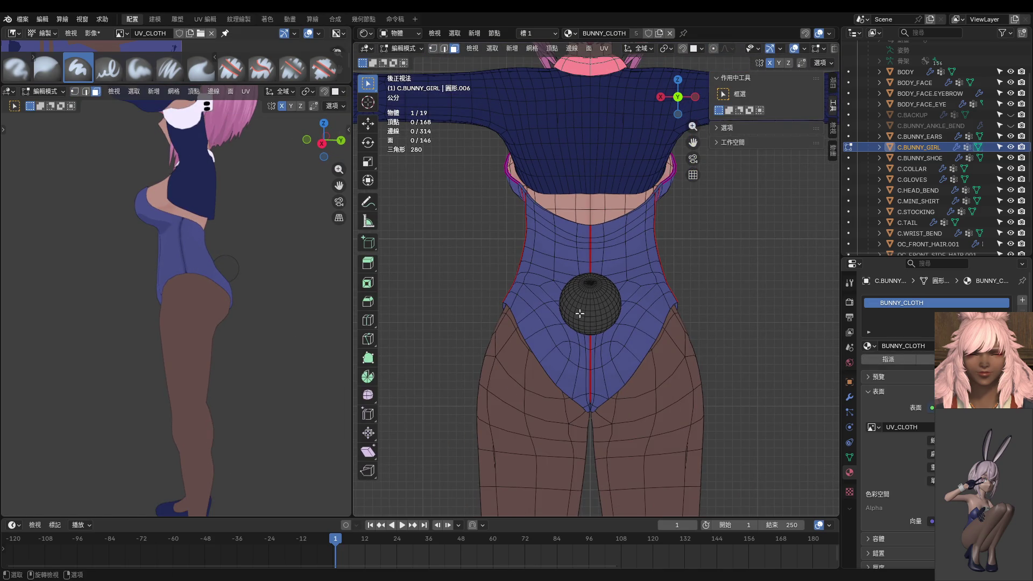
key(l)
key(ctrl+Tab)
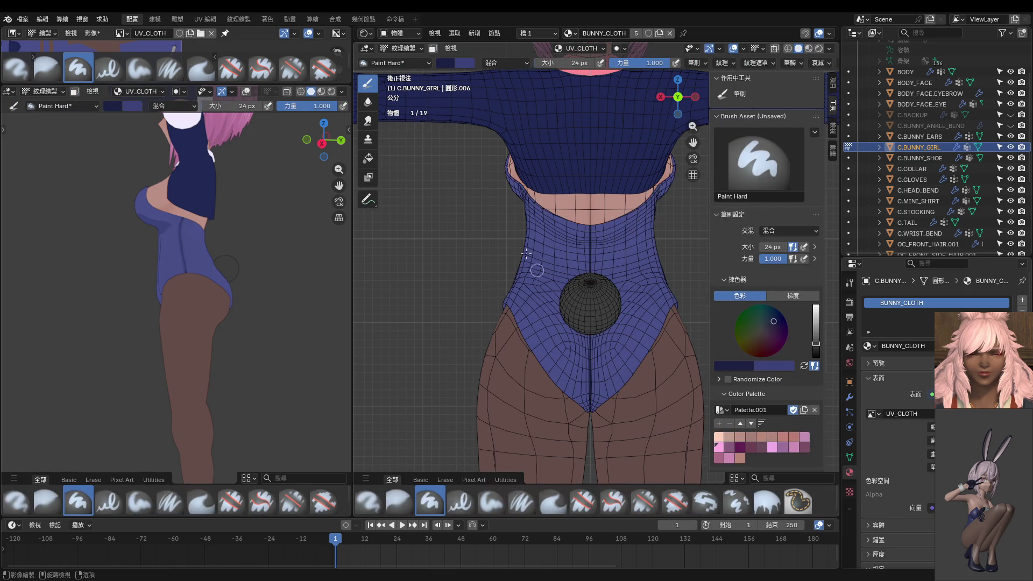
key(1)
key(KP_1)
key(ctrl+KP_1)
scroll(540, 211, up, 1)
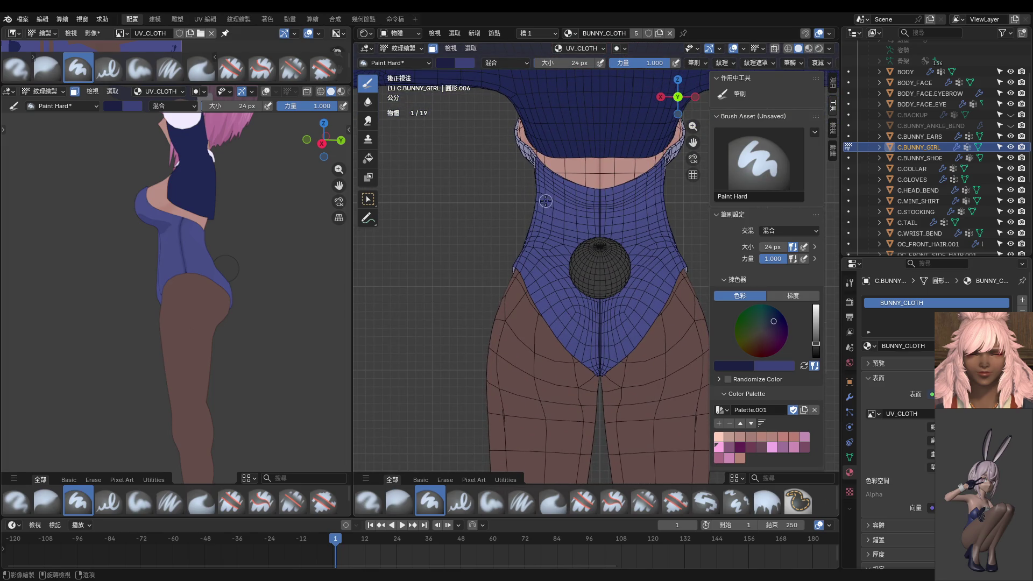
scroll(546, 200, up, 1)
scroll(545, 200, up, 1)
Shrink the brush to 10 px and paint a dark seam line down the suit's side.
key(f)
click(555, 161)
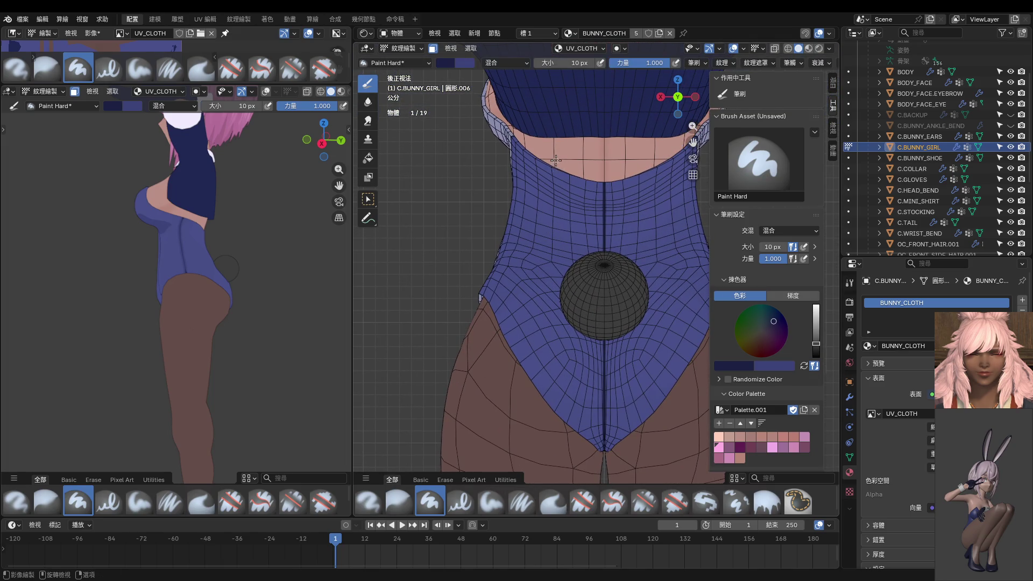
drag(555, 162, 508, 352)
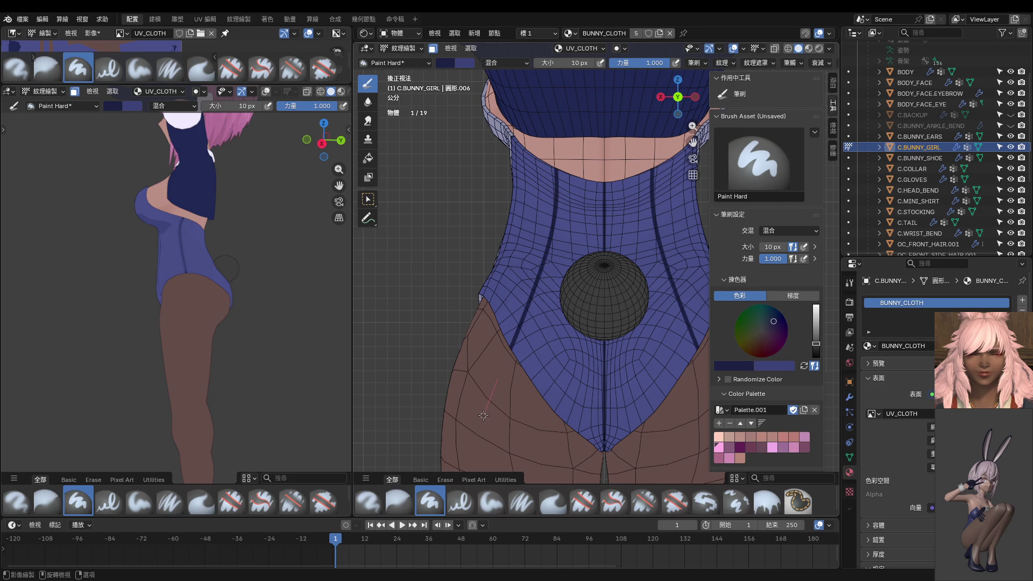
middle_drag(242, 323, 150, 327)
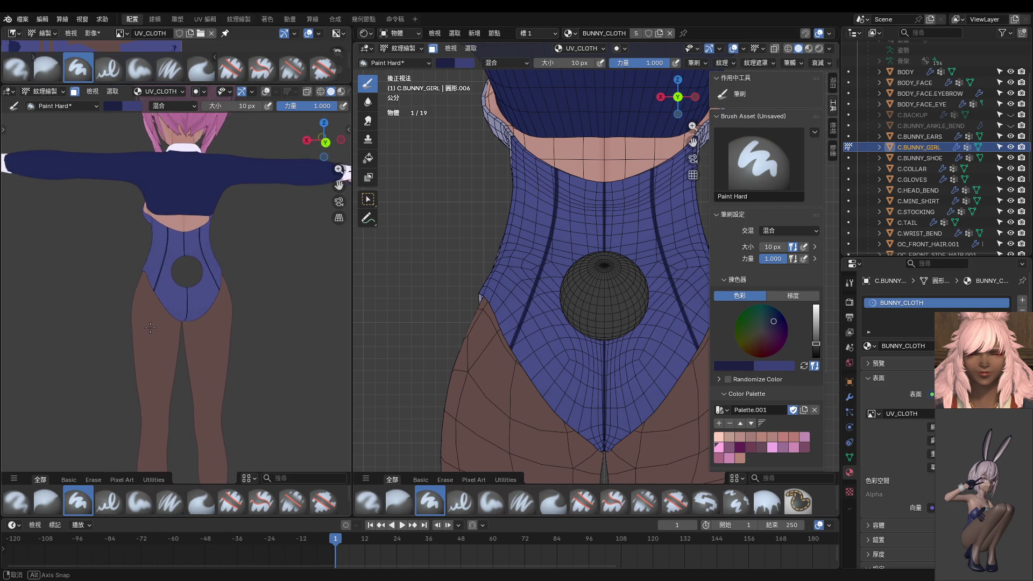
mouse_move(149, 326)
middle_down()
mouse_move(288, 326)
mouse_move(78, 339)
middle_up()
scroll(414, 313, down, 2)
scroll(216, 337, down, 4)
scroll(122, 335, up, 5)
scroll(123, 337, up, 2)
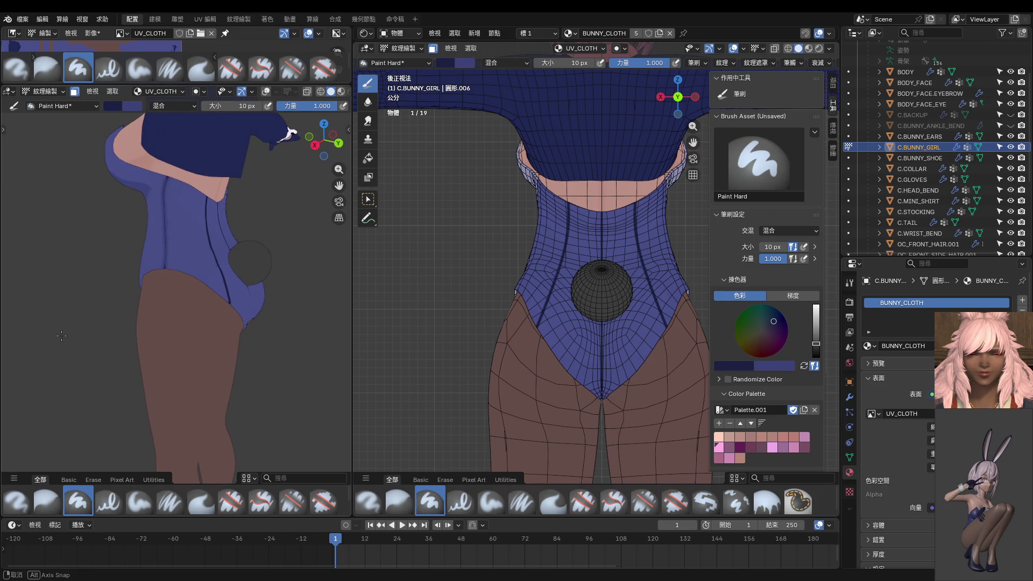
mouse_move(190, 270)
middle_down()
mouse_move(193, 311)
mouse_move(184, 213)
mouse_move(244, 303)
mouse_move(172, 281)
middle_up()
scroll(190, 283, up, 2)
scroll(191, 298, up, 3)
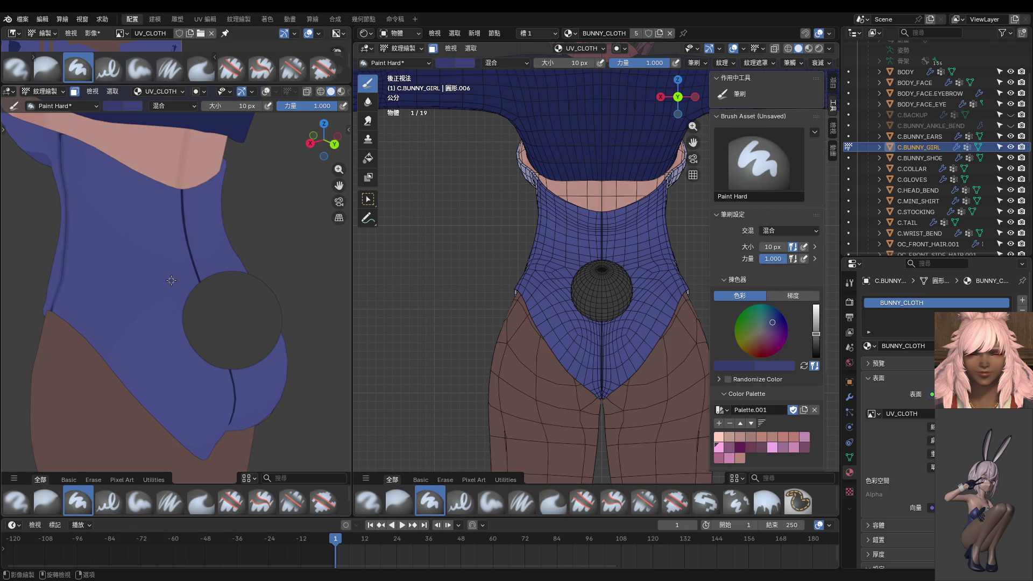
Paint mirrored curved seams from chest to hip on both sides, retrying strokes, then set 28 px.
drag(571, 202, 529, 310)
key(ctrl+z)
drag(572, 187, 534, 315)
key(ctrl+z)
drag(565, 235, 500, 361)
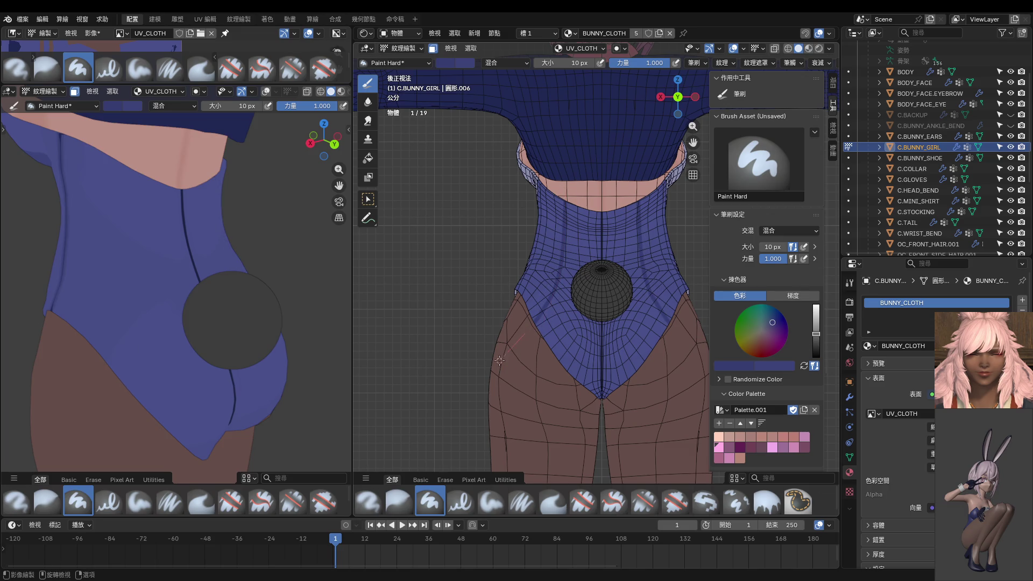
key(ctrl+KP_1)
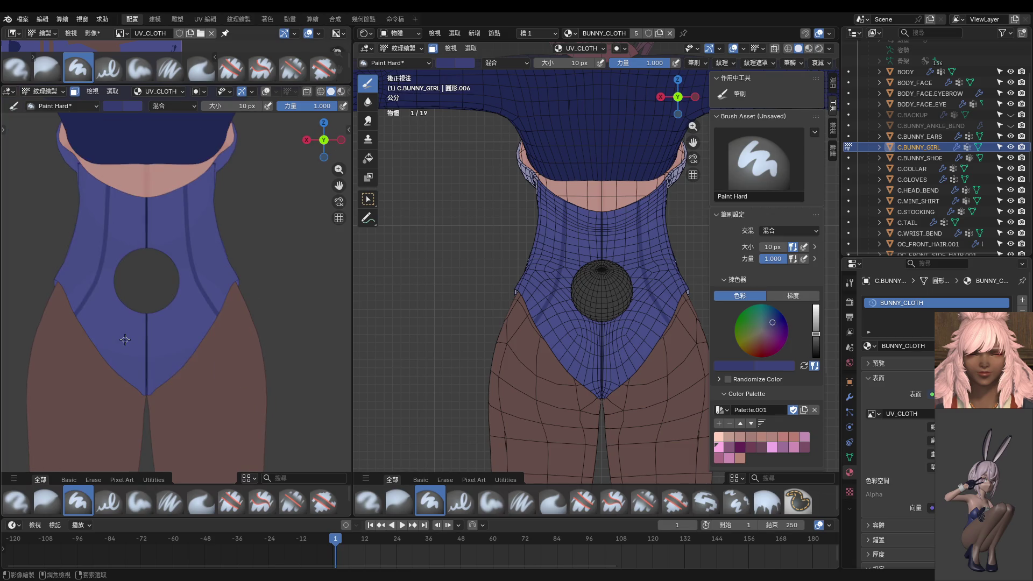
key(ctrl+z)
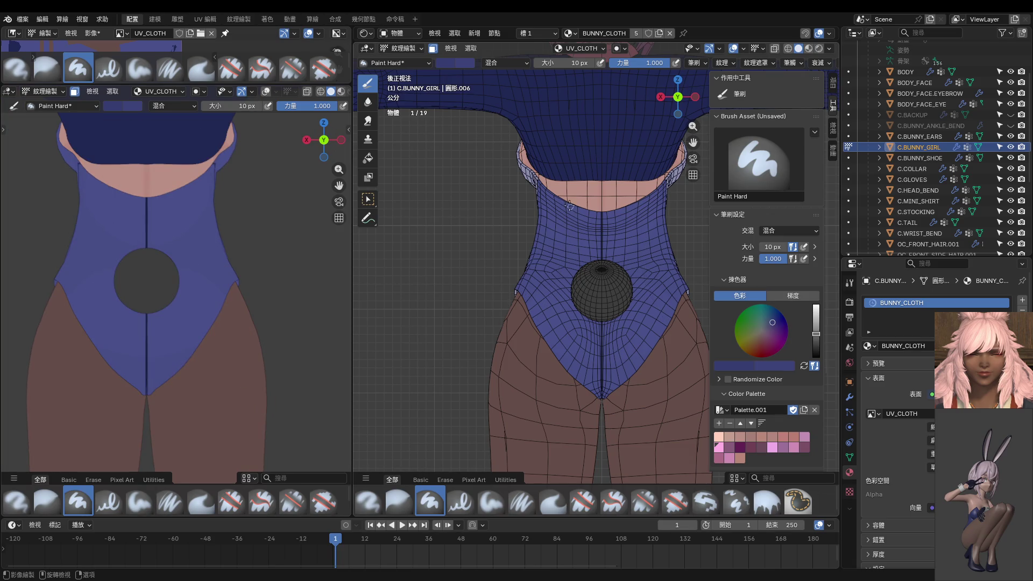
drag(568, 233, 485, 374)
scroll(549, 323, up, 2)
scroll(599, 206, down, 1)
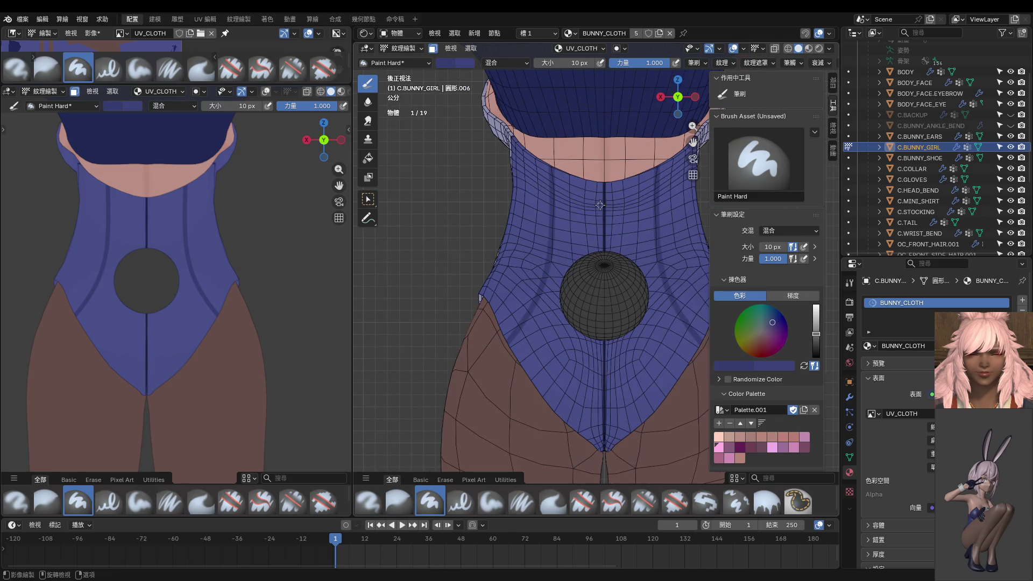
scroll(600, 205, down, 1)
scroll(589, 199, down, 1)
key(f)
click(591, 176)
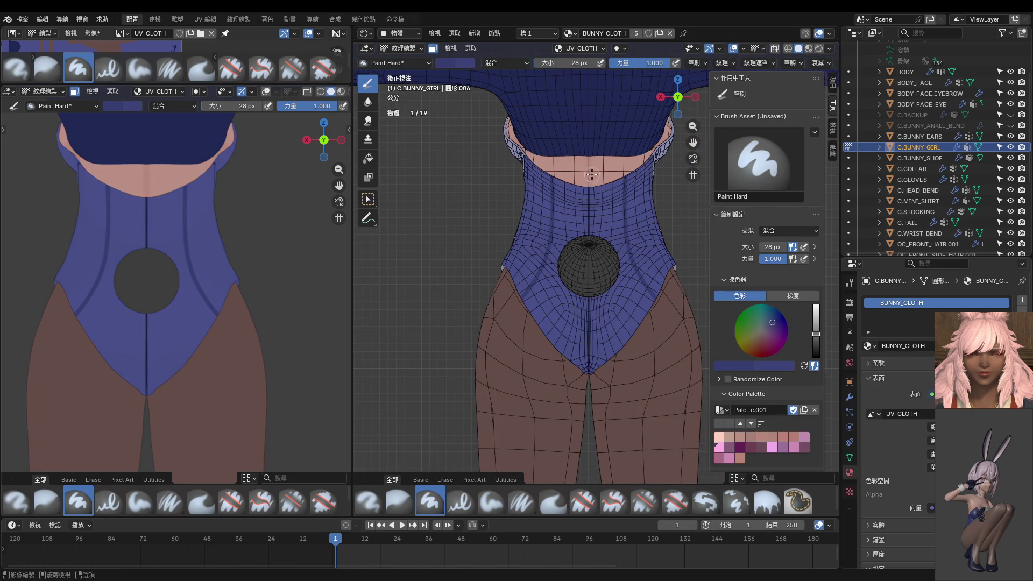
Darken the centre seam past the crotch, sample the navy colour, and shrink the brush to 8 px.
drag(588, 173, 588, 323)
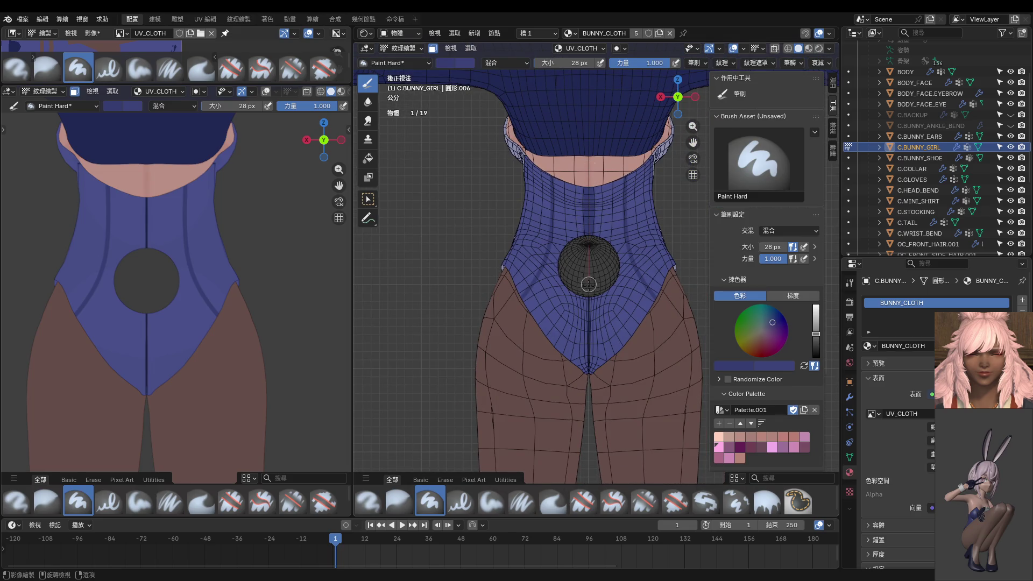
drag(588, 324, 585, 451)
mouse_move(586, 451)
middle_down()
mouse_move(611, 306)
mouse_move(571, 321)
mouse_move(608, 253)
middle_up()
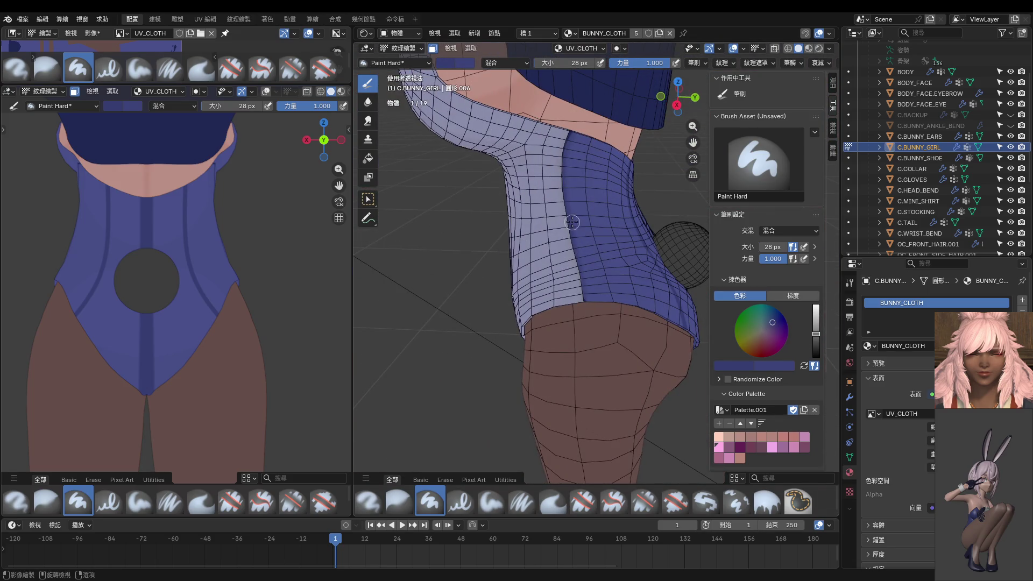
key(s)
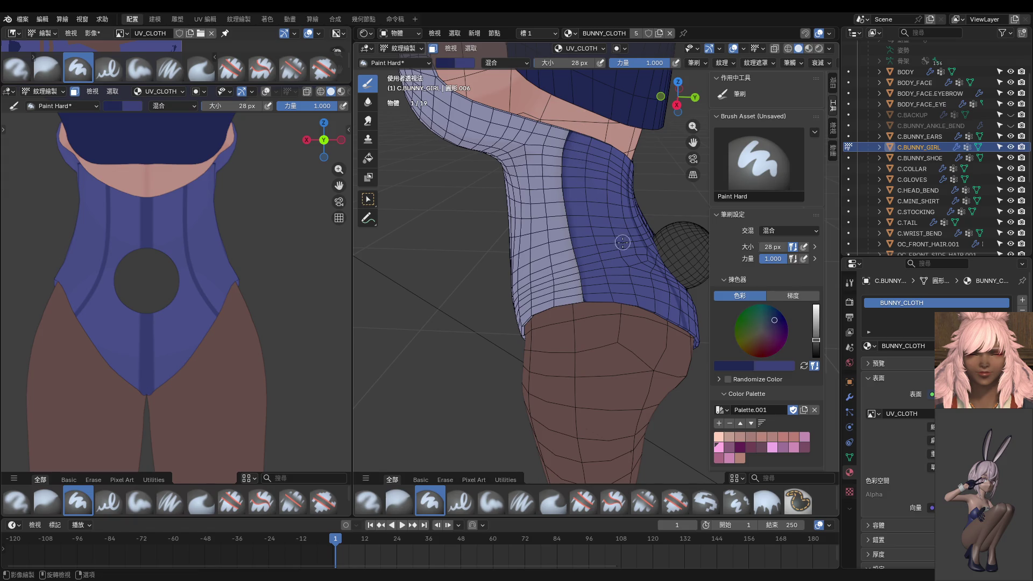
key(ctrl+KP_1)
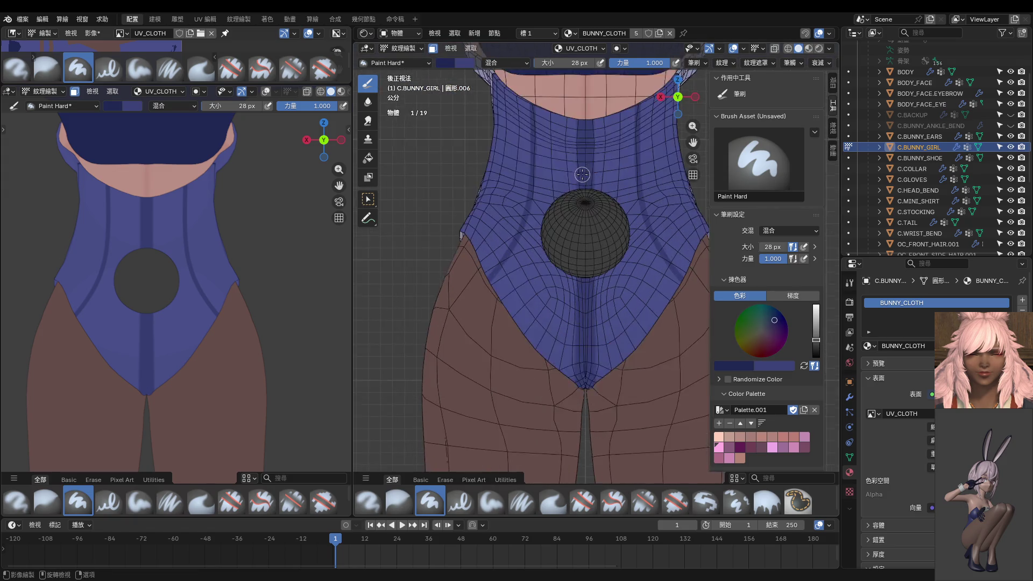
scroll(577, 162, up, 4)
mouse_move(586, 112)
shift+middle_down()
mouse_move(592, 138)
mouse_move(576, 136)
shift+middle_up()
click(583, 138)
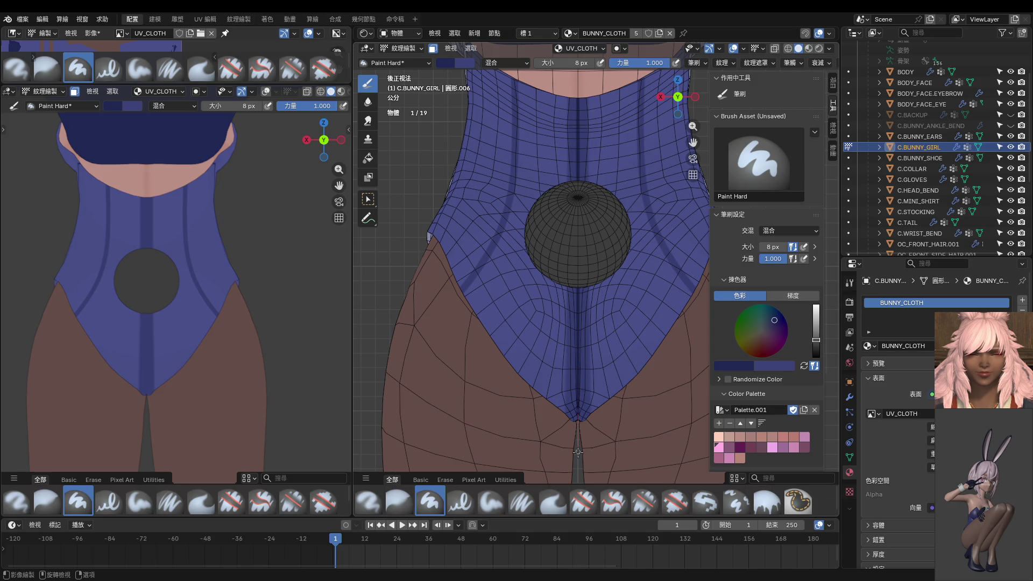
Soften the centre seam with the Blur brush, then return to hard painting at the crotch area.
shift+middle_drag(578, 387, 569, 453)
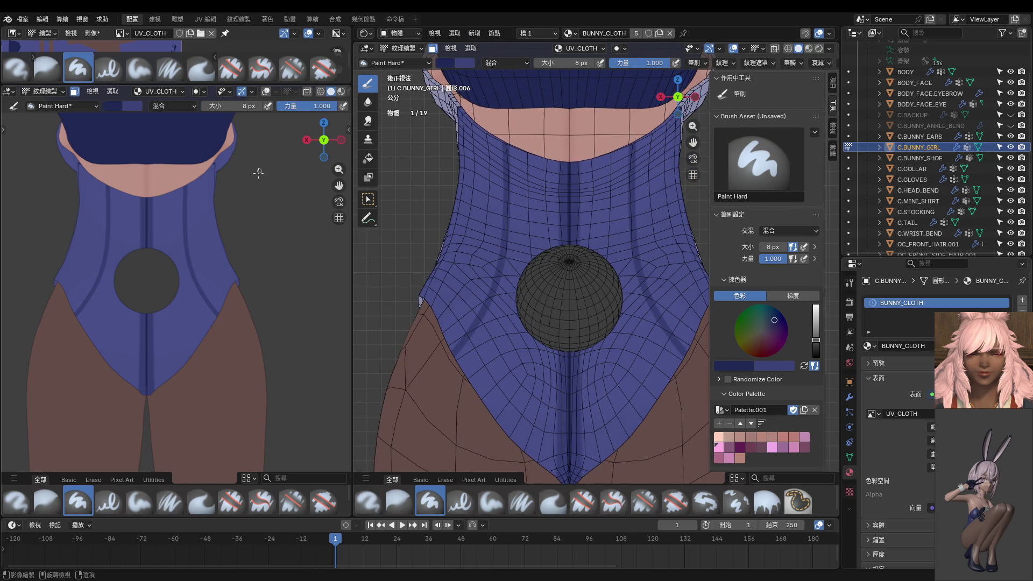
click(368, 100)
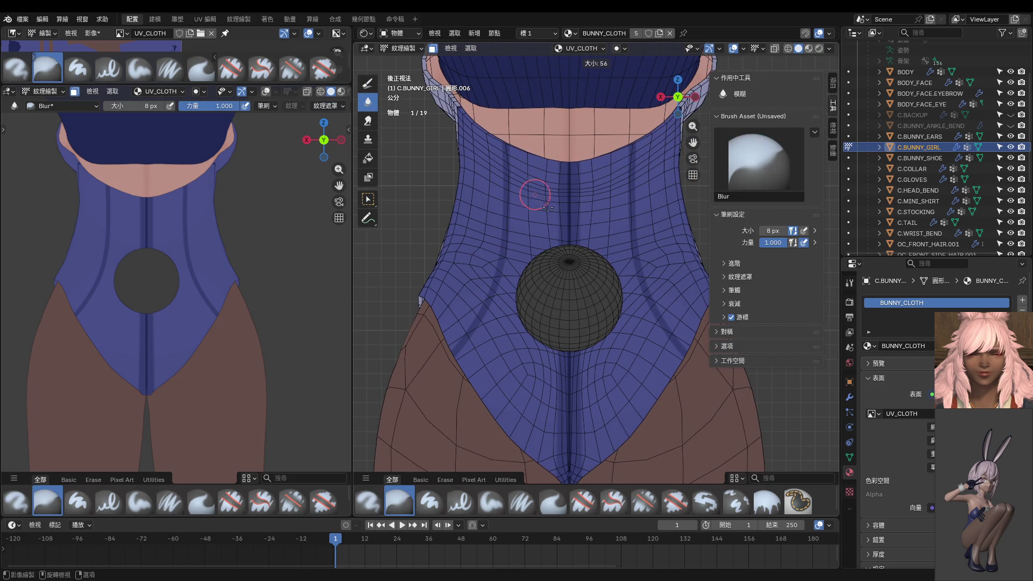
mouse_move(569, 231)
mouse_down()
mouse_move(570, 414)
mouse_move(578, 154)
mouse_up()
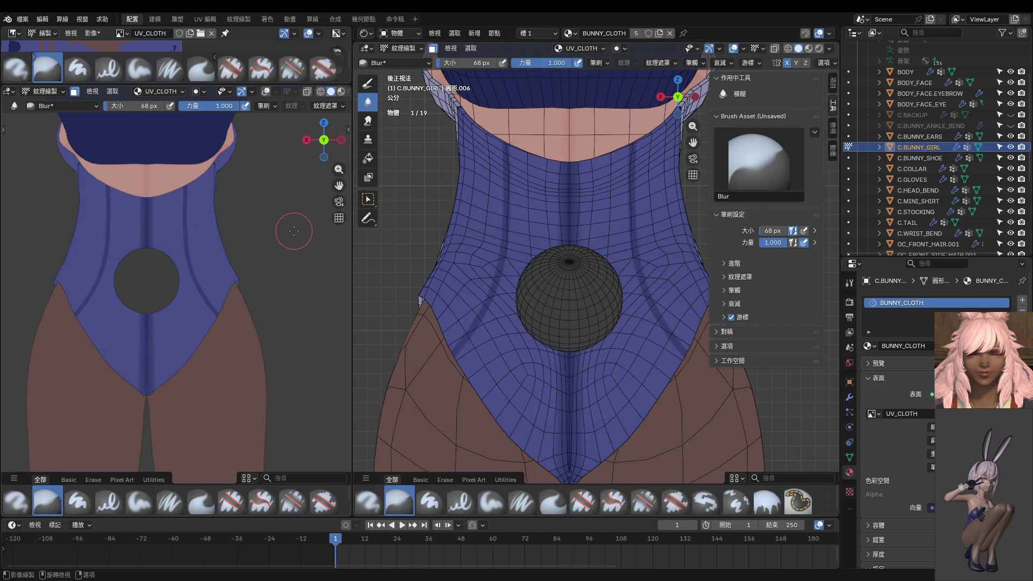
click(78, 68)
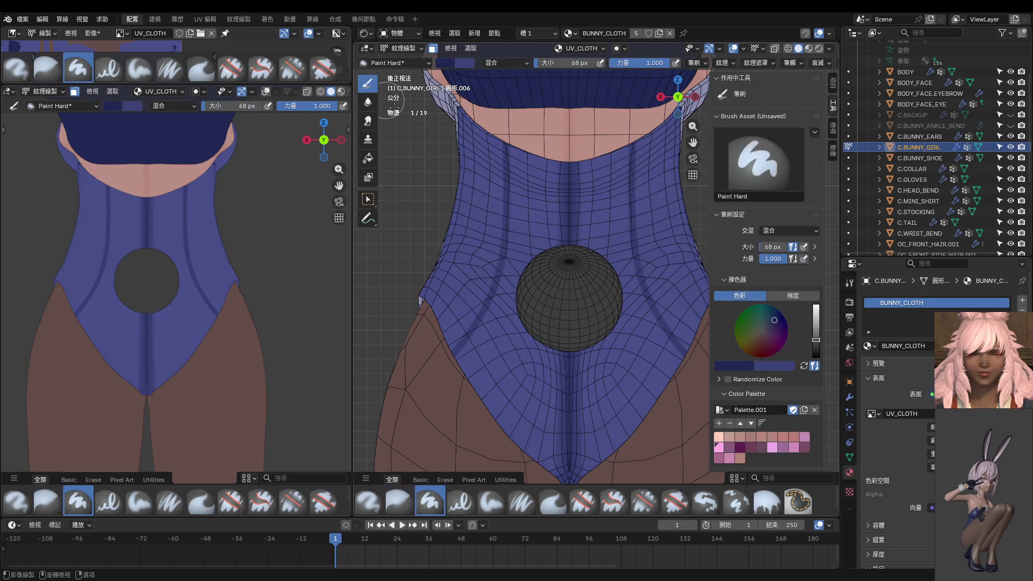
shift+middle_drag(533, 428, 533, 218)
shift+middle_drag(531, 113, 527, 233)
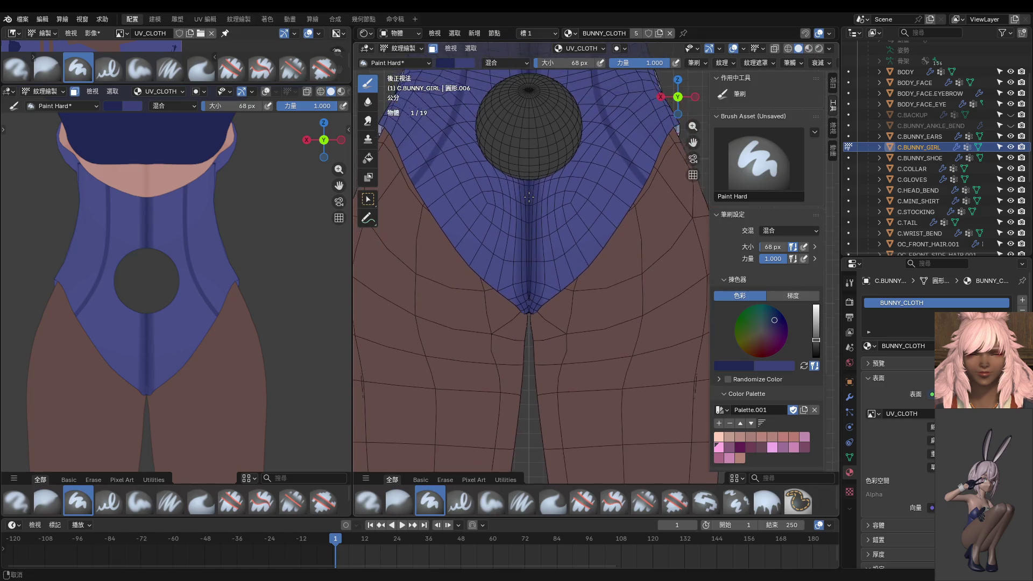
Darken the centre strip at the crotch tip with a 12 px hard brush.
key(f)
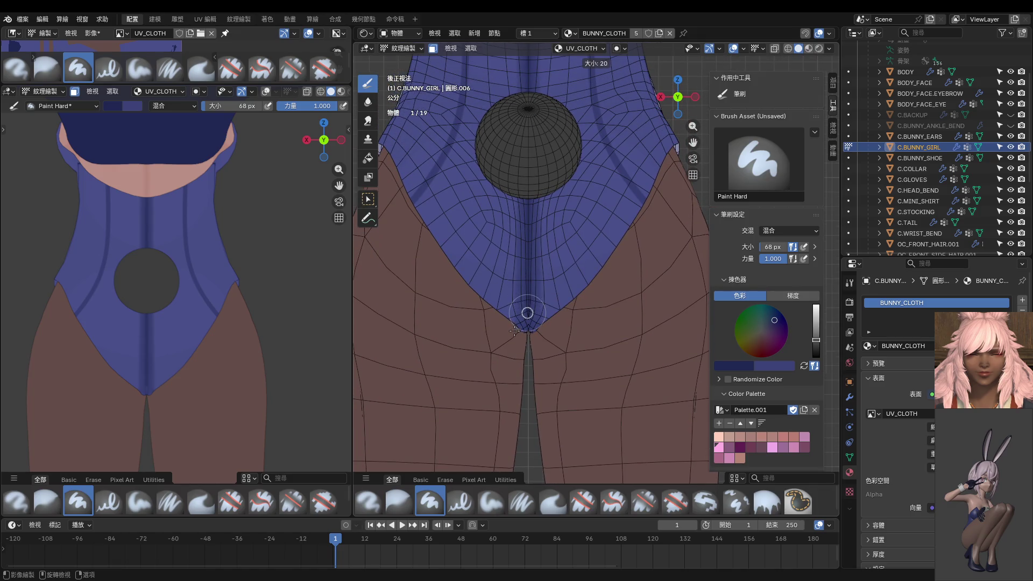
click(513, 333)
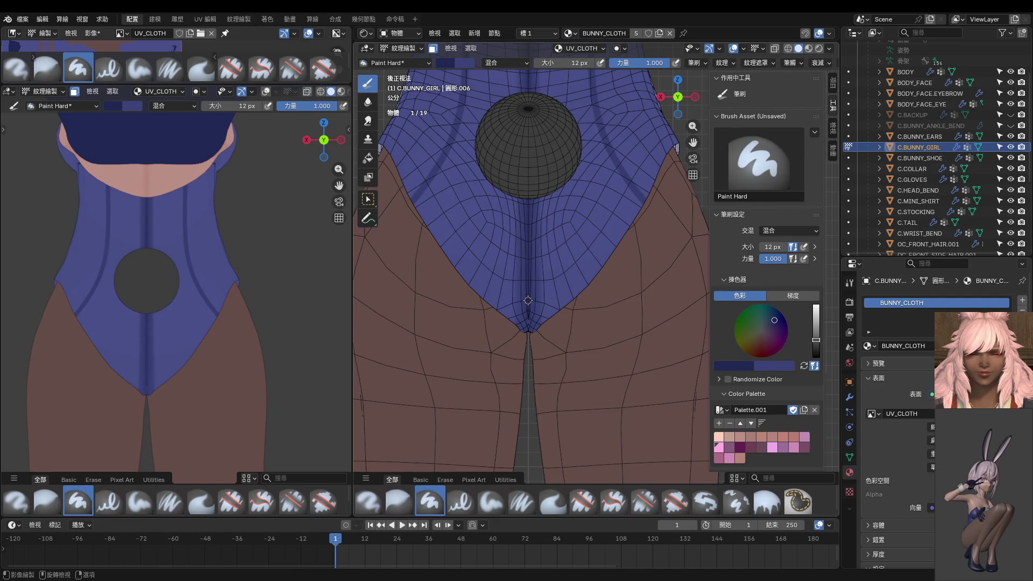
drag(528, 299, 526, 366)
mouse_move(525, 408)
mouse_down()
mouse_move(529, 316)
mouse_move(550, 393)
mouse_up()
Blur the crotch-tip shading at 28 px, then return to Paint Hard at 10 px.
click(369, 103)
key(f)
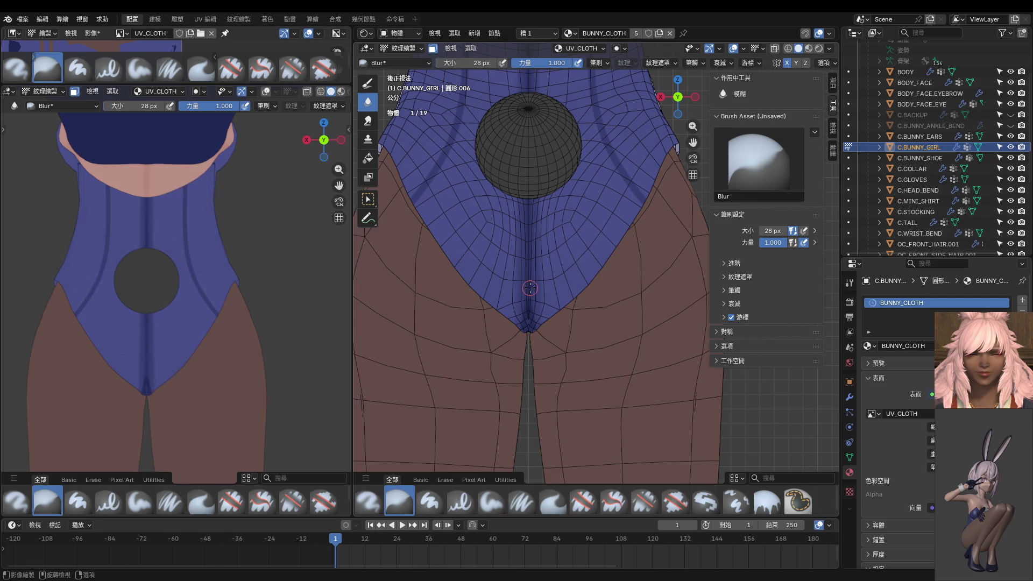
key(ctrl)
click(367, 84)
shift+middle_drag(525, 161, 525, 243)
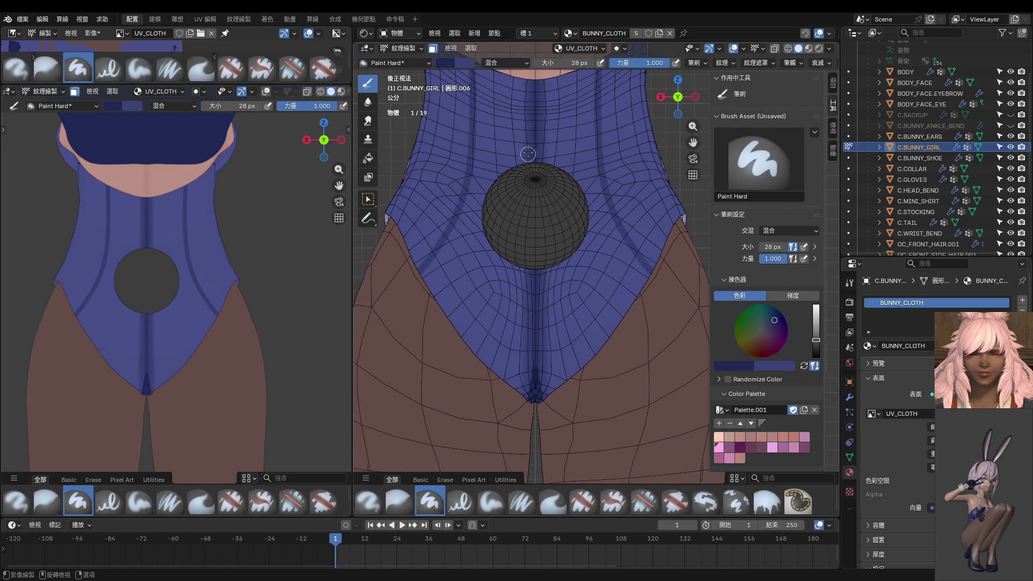
key(f)
click(532, 320)
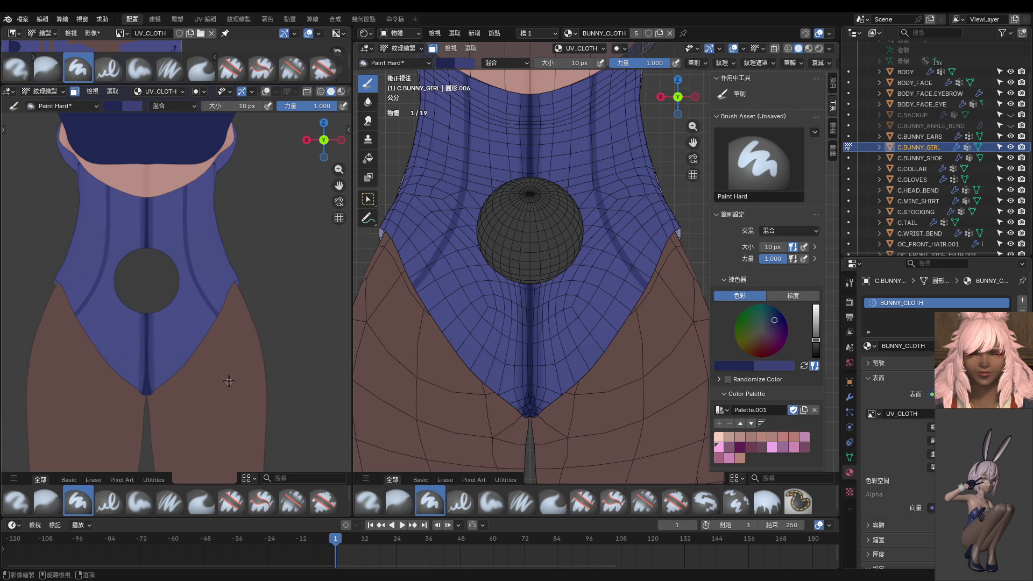
Inspect the crotch tip and enlarge the Image Editor to show the bodysuit texture.
middle_drag(533, 401, 510, 289)
scroll(510, 289, up, 3)
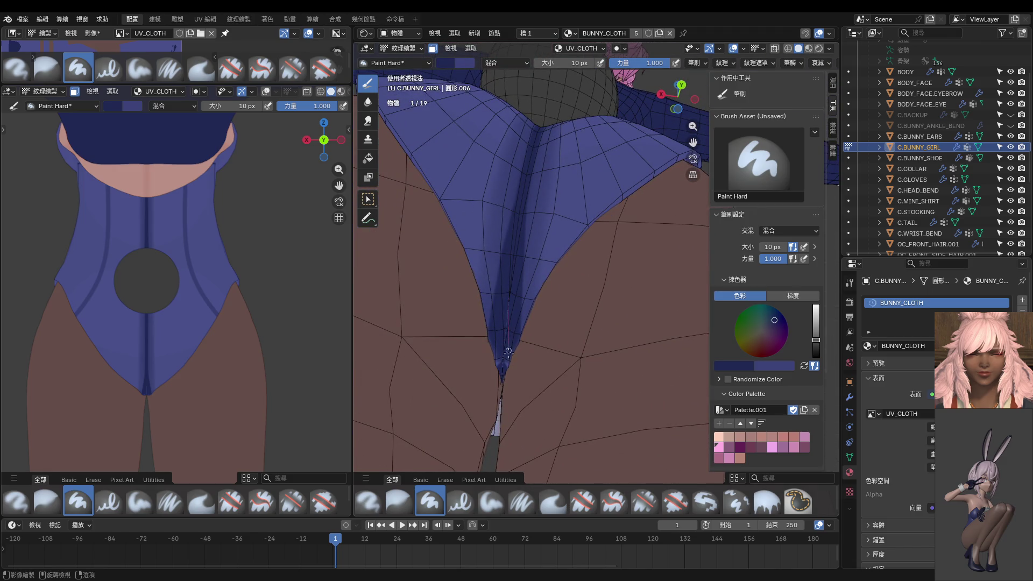
middle_drag(508, 352, 549, 342)
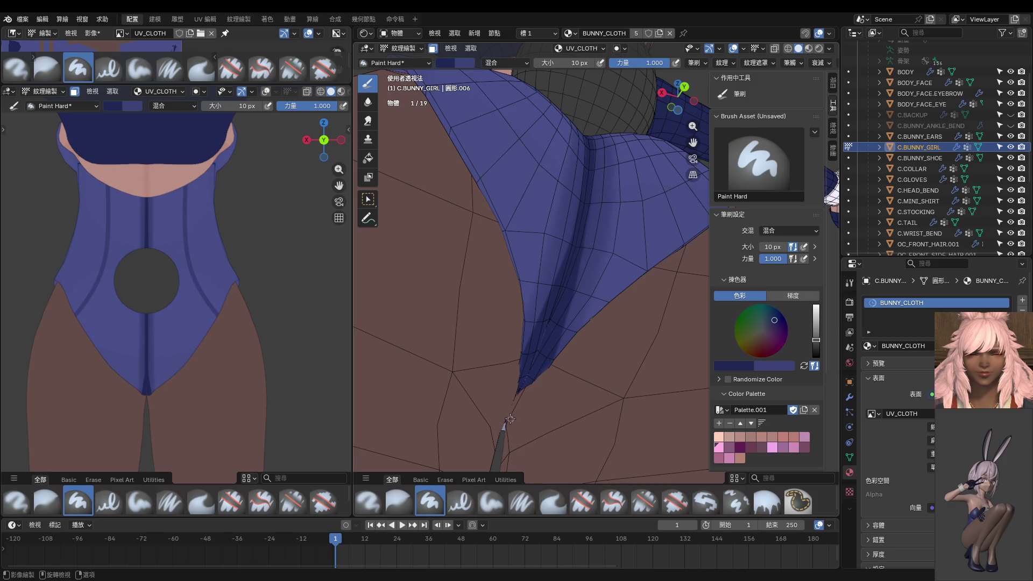
scroll(271, 243, down, 2)
scroll(272, 243, down, 2)
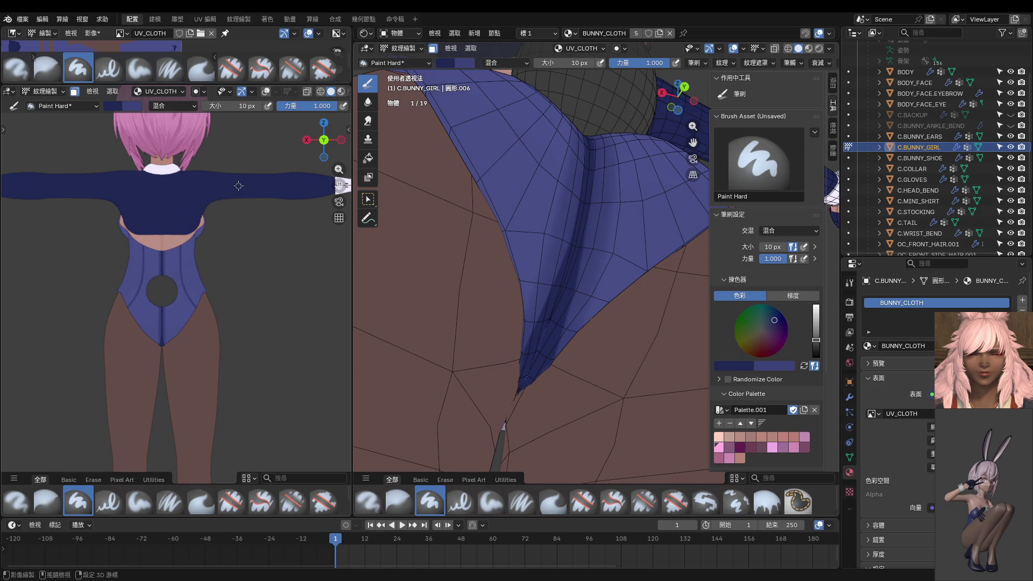
mouse_move(249, 84)
mouse_down()
mouse_move(237, 161)
mouse_move(237, 415)
mouse_up()
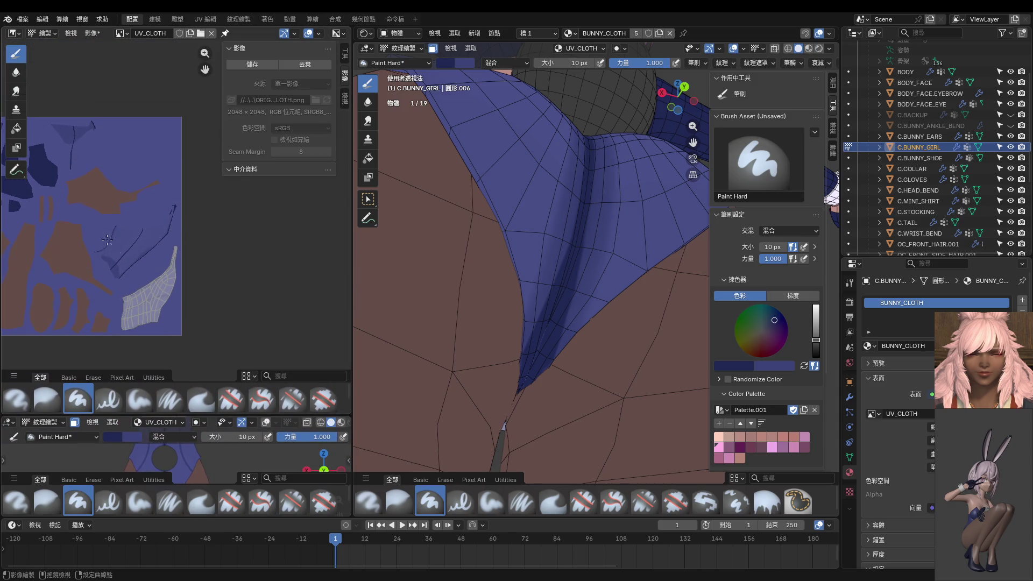
scroll(182, 225, down, 2)
Zoom onto the narrow strip in the texture image and paint dark blue down its left edge at 27 px.
middle_drag(182, 226, 109, 168)
scroll(189, 193, up, 5)
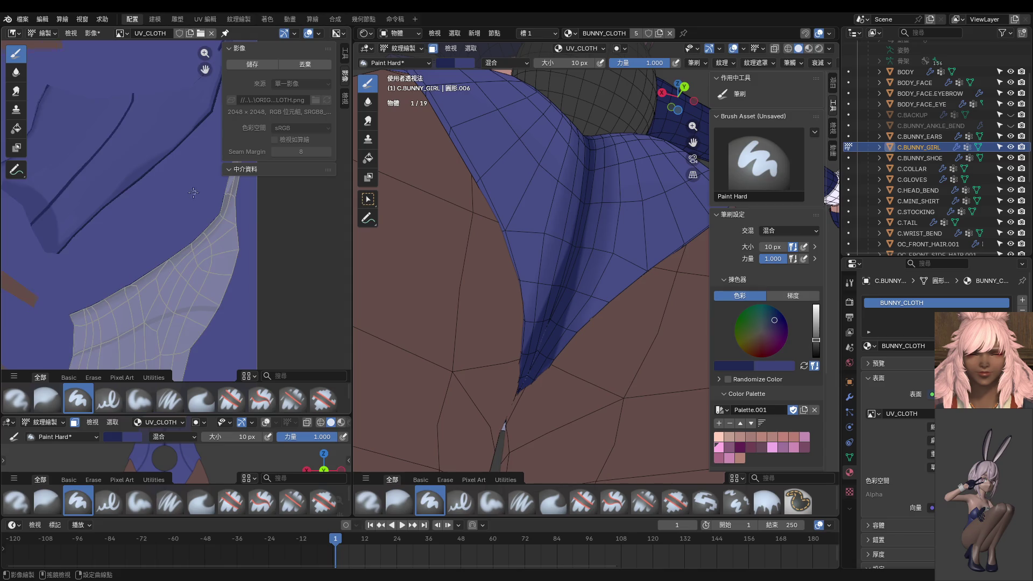
middle_drag(194, 193, 173, 170)
scroll(171, 163, up, 2)
key(f)
click(179, 150)
click(185, 110)
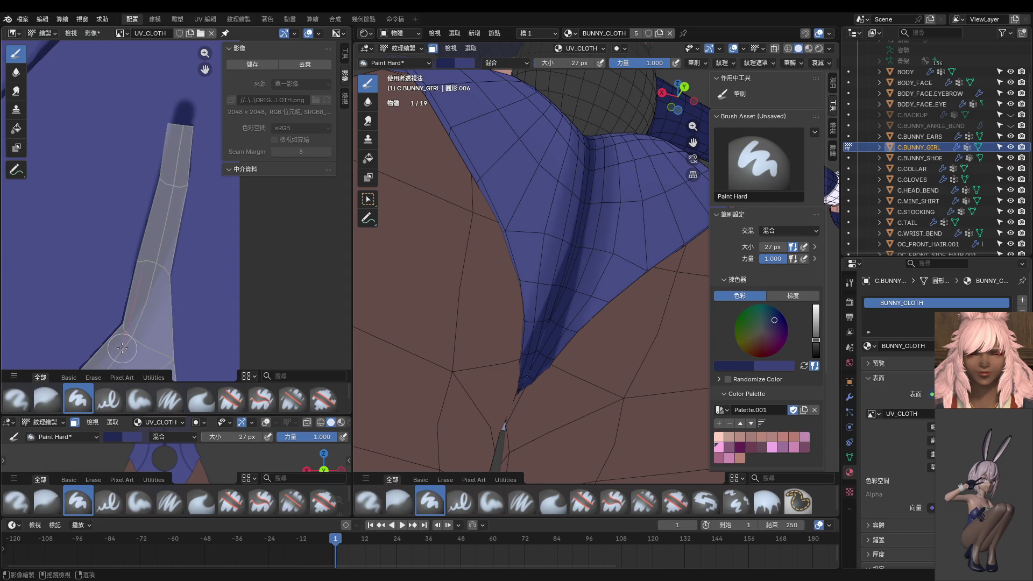
drag(176, 118, 131, 323)
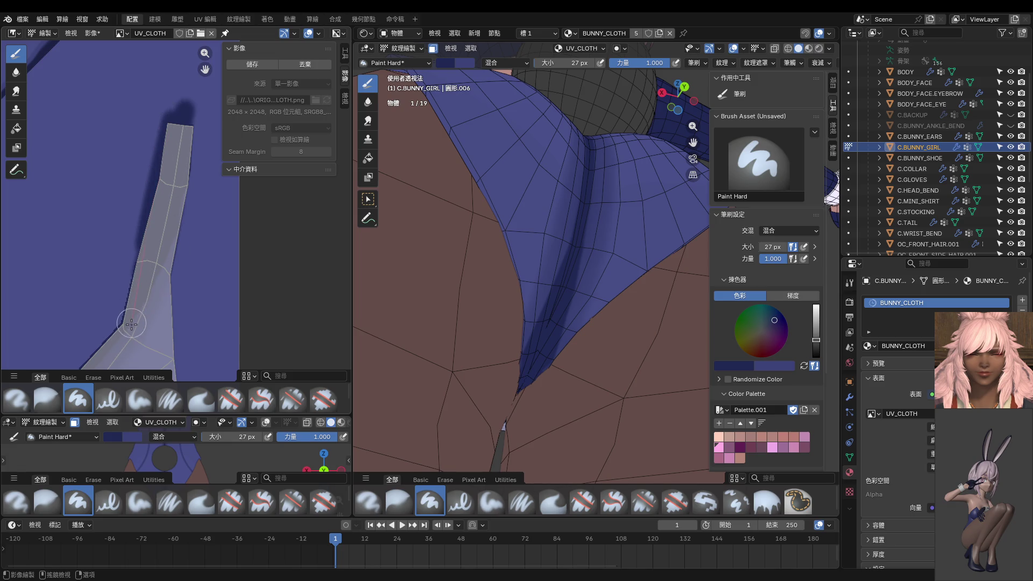
scroll(202, 240, down, 2)
scroll(288, 267, down, 2)
scroll(503, 299, down, 3)
Snap the 3D view to a straight back orthographic view and enlarge the lower viewport.
mouse_move(553, 282)
middle_down()
mouse_move(578, 340)
mouse_move(569, 332)
middle_up()
key(KP_1)
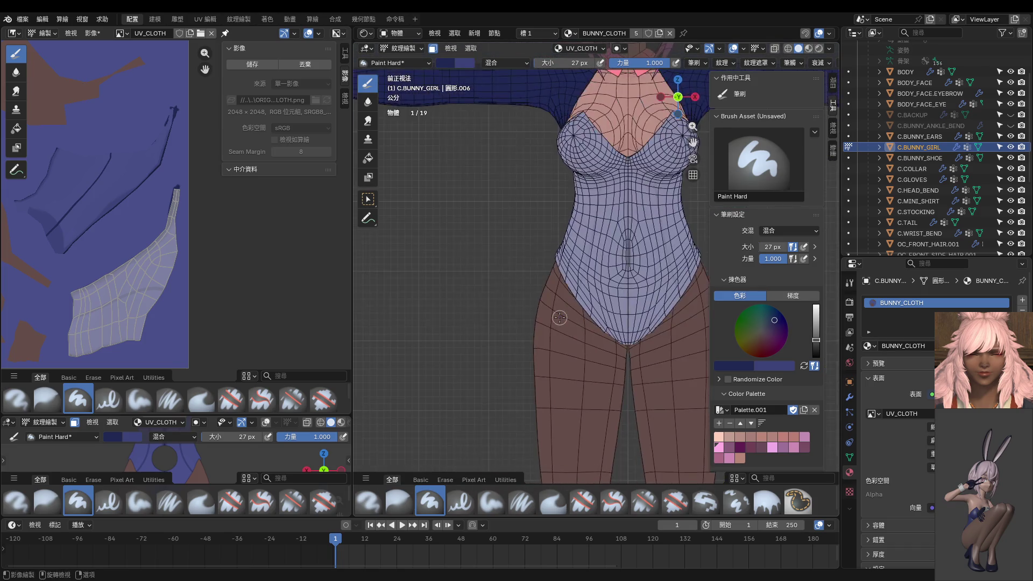
key(ctrl+KP_1)
scroll(559, 317, up, 2)
scroll(559, 318, up, 2)
scroll(391, 148, up, 2)
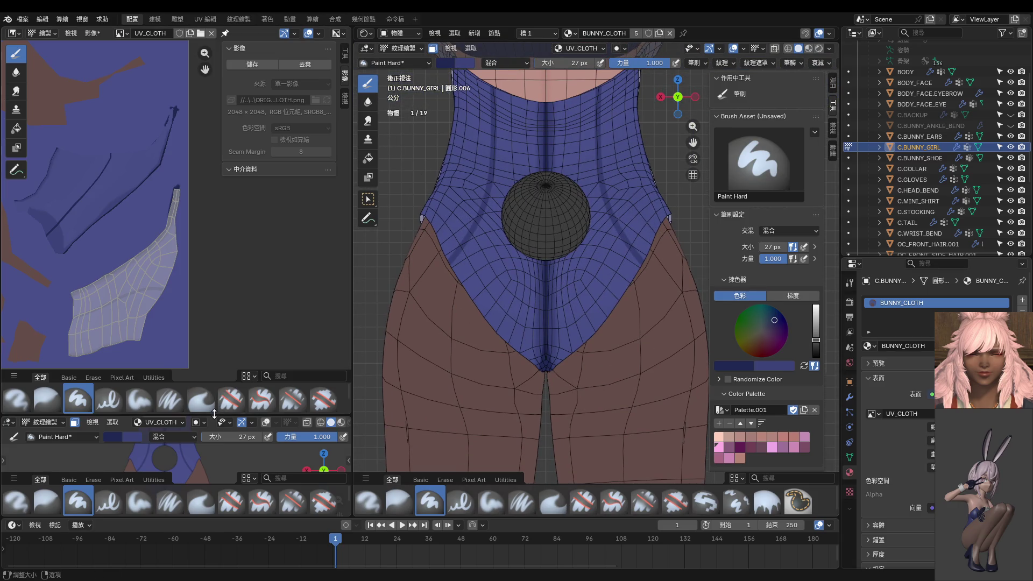
drag(213, 412, 237, 168)
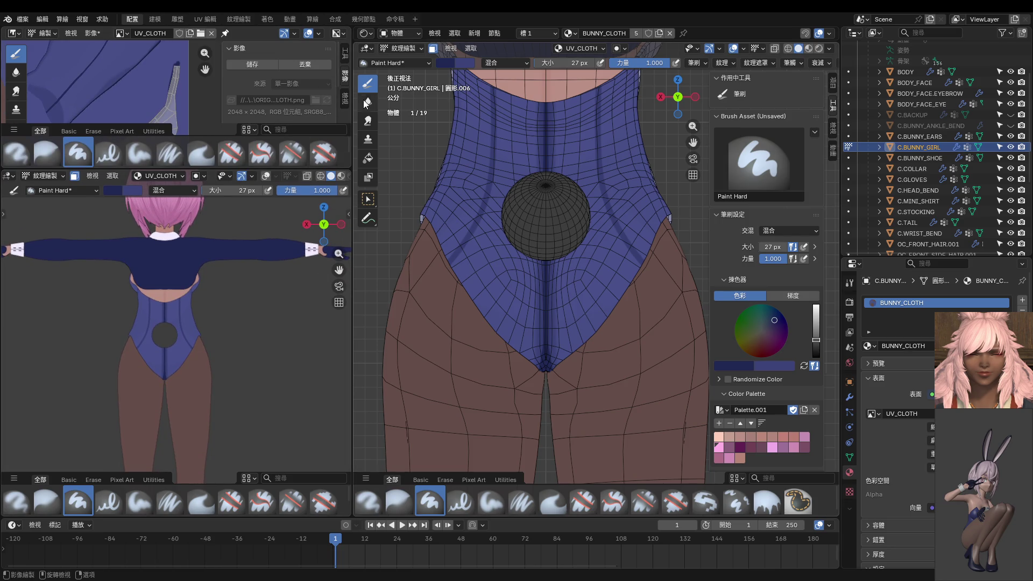
Blur the back crease at about 42 px, then darken the crease just below the collar.
click(369, 101)
click(546, 99)
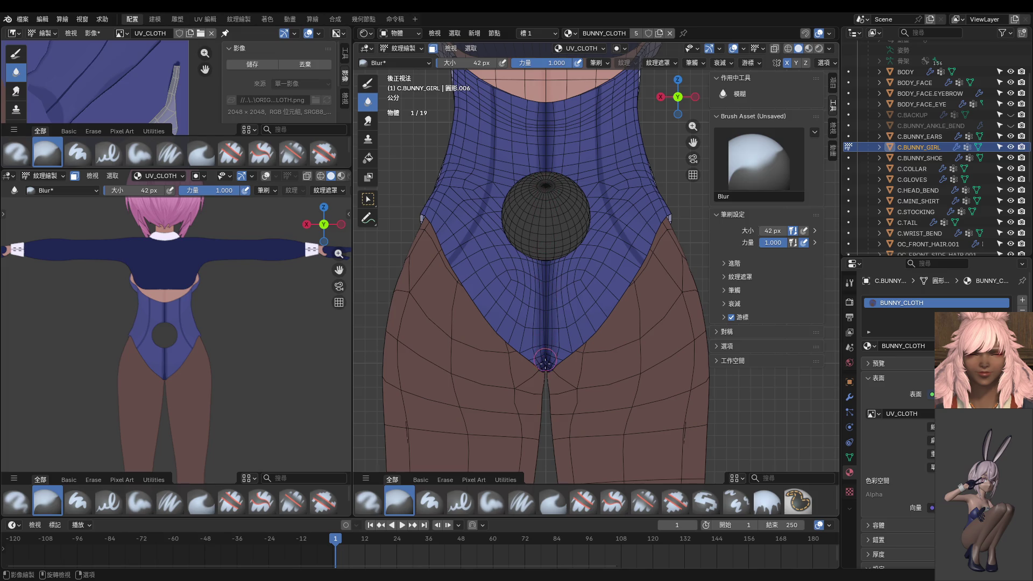
scroll(267, 319, up, 2)
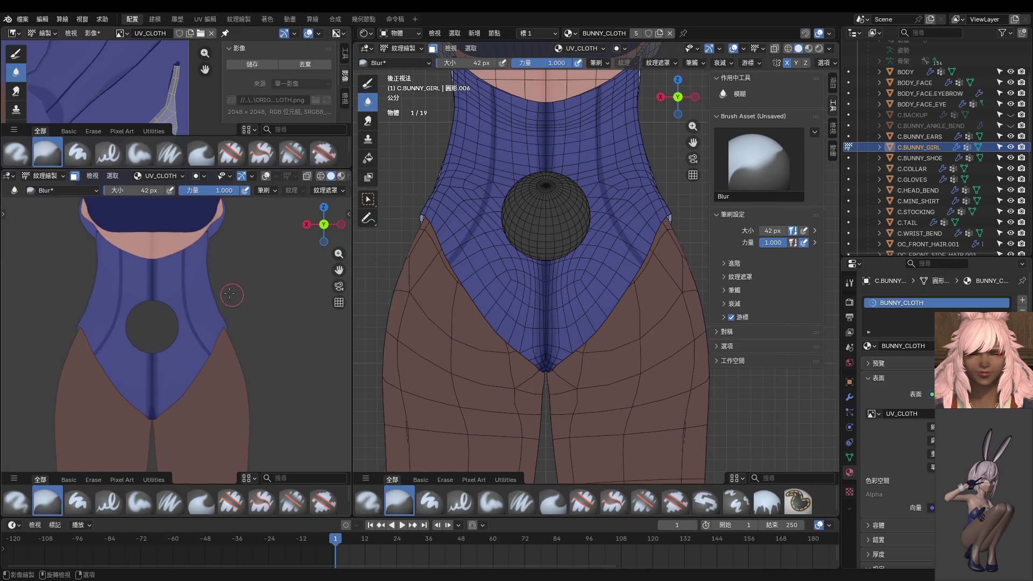
scroll(169, 299, up, 2)
scroll(169, 307, up, 2)
shift+middle_drag(503, 202, 533, 310)
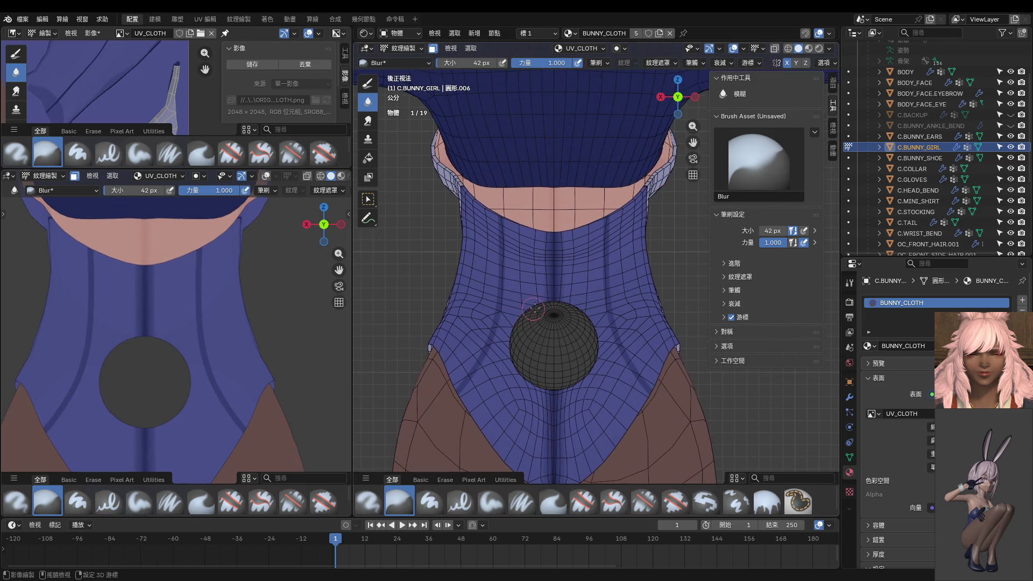
key(1)
scroll(476, 153, up, 2)
scroll(526, 196, up, 2)
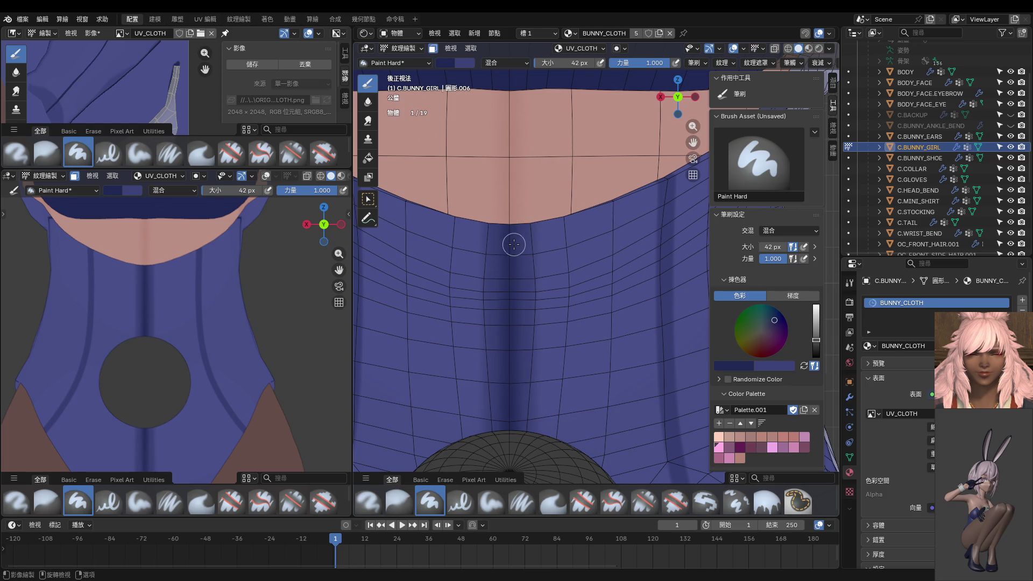
drag(508, 237, 518, 193)
Soften the crease shading up to the collar and return to Paint Hard at 16 px.
click(367, 102)
mouse_move(504, 236)
mouse_down()
mouse_move(508, 250)
mouse_move(516, 235)
mouse_up()
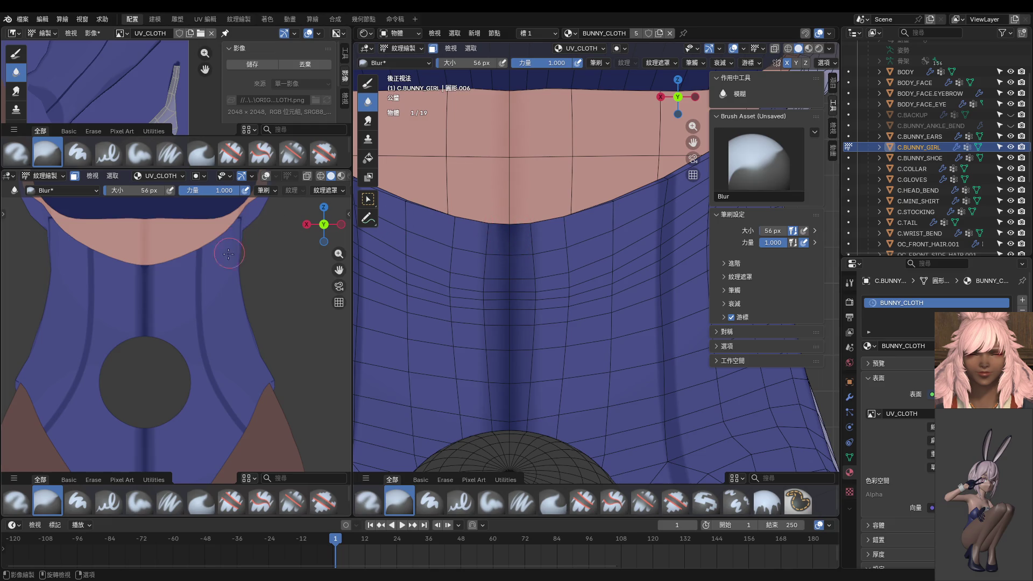
scroll(228, 254, down, 3)
scroll(274, 218, down, 1)
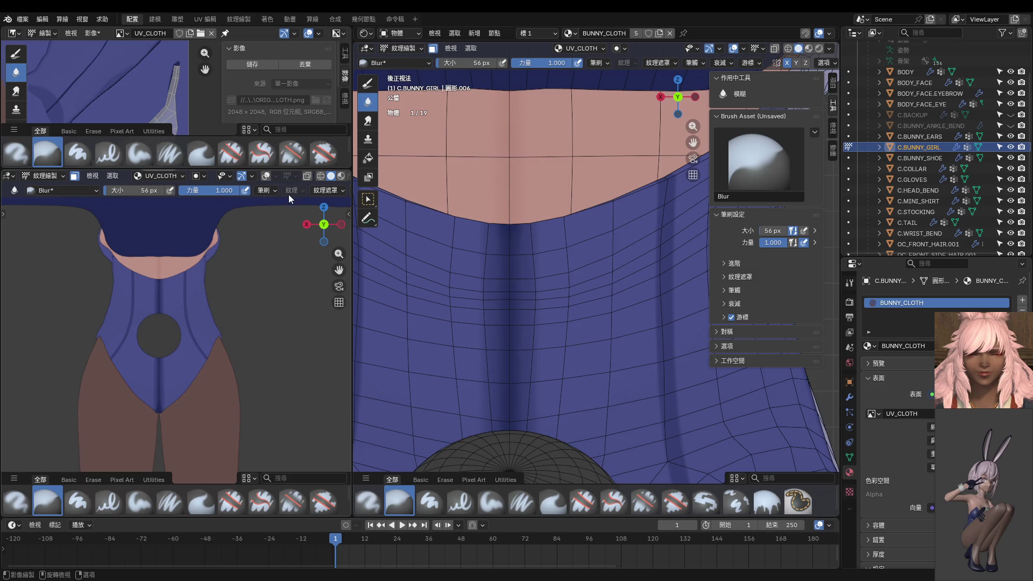
click(368, 82)
scroll(484, 231, down, 2)
scroll(532, 220, down, 2)
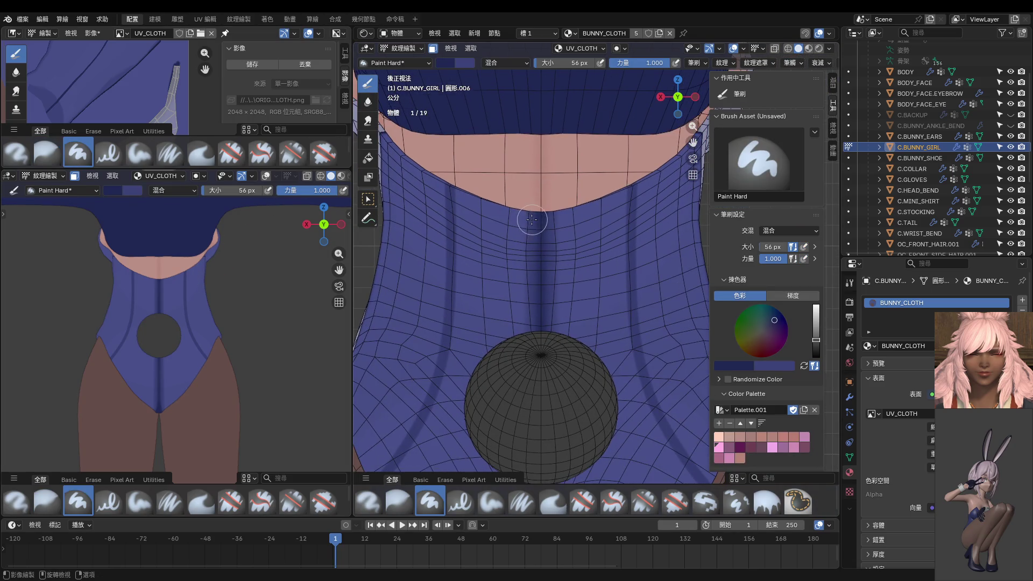
key(f)
click(521, 225)
scroll(533, 218, up, 2)
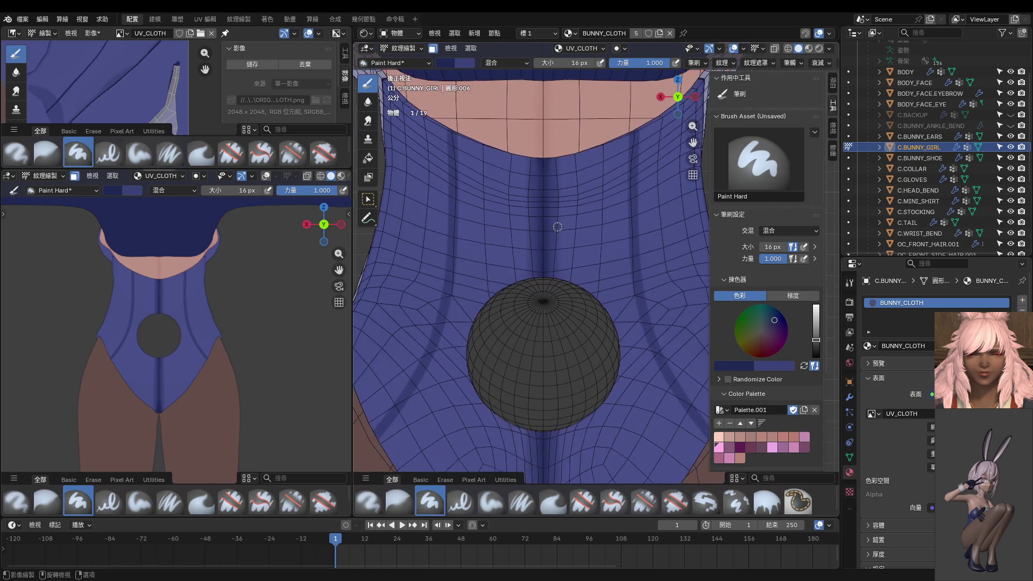
scroll(541, 194, down, 4)
scroll(548, 165, down, 1)
Shrink the brush to 8 px and bring up the Stroke settings.
key(f)
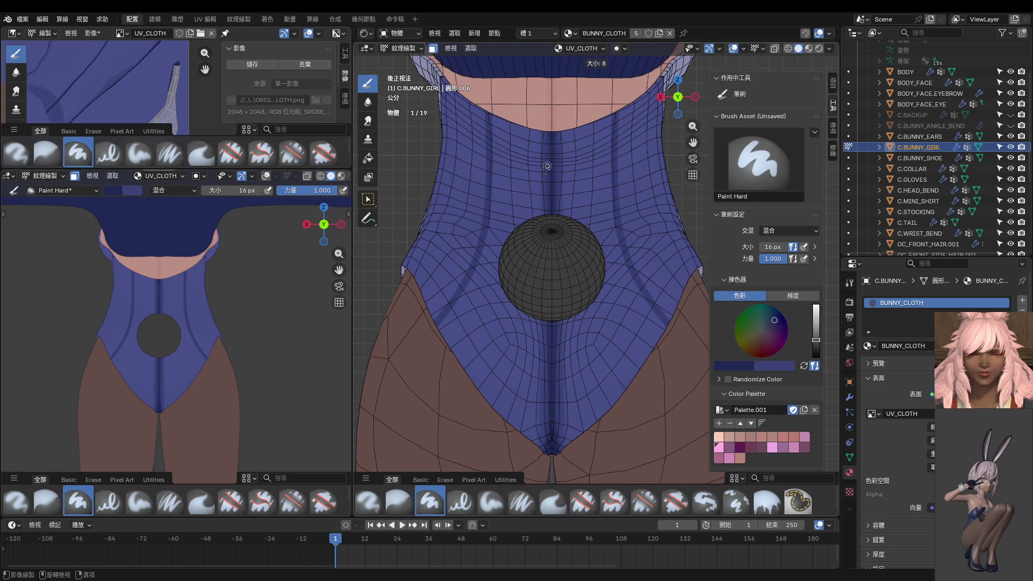
click(546, 166)
scroll(549, 174, down, 1)
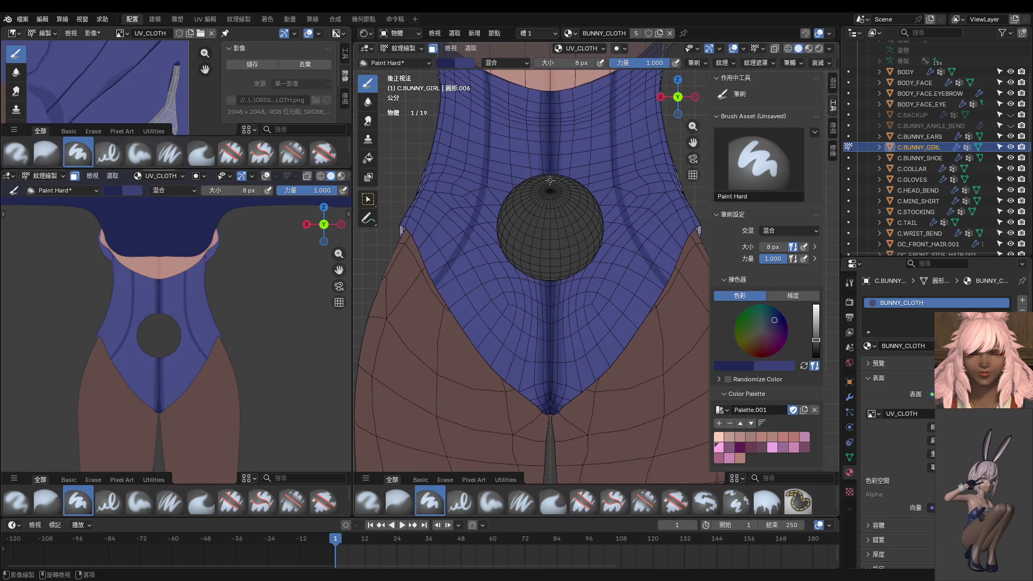
click(787, 64)
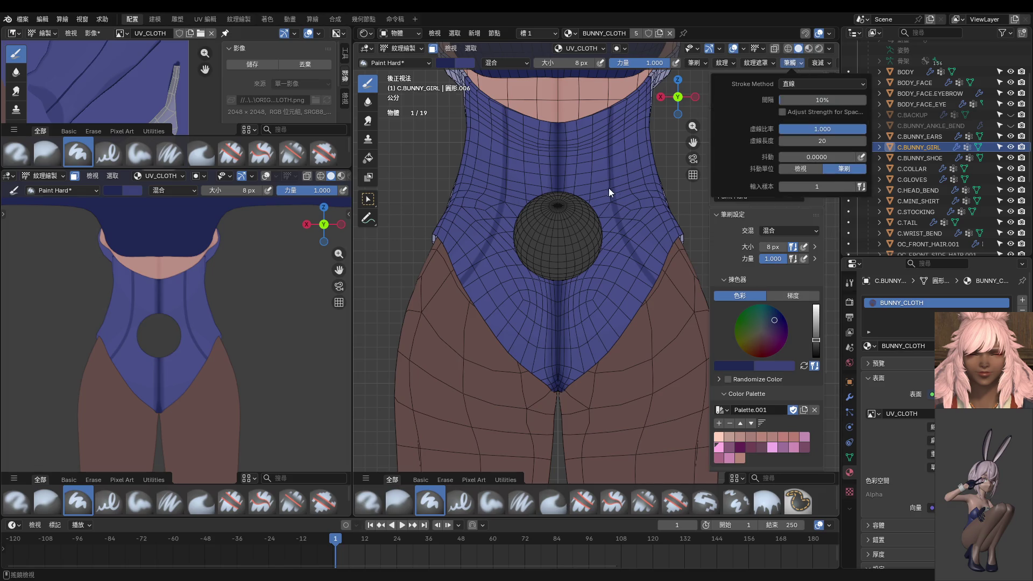
With a 4 px hard brush, draw a straight seam line down the centre of the back.
key(f)
click(558, 114)
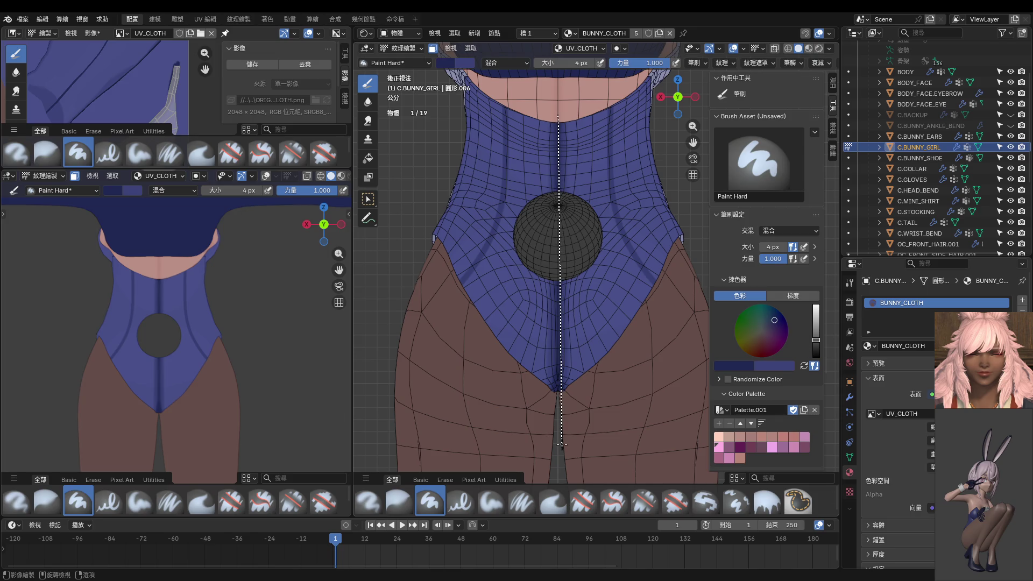
mouse_move(562, 231)
mouse_down()
mouse_move(557, 447)
mouse_move(557, 94)
mouse_up()
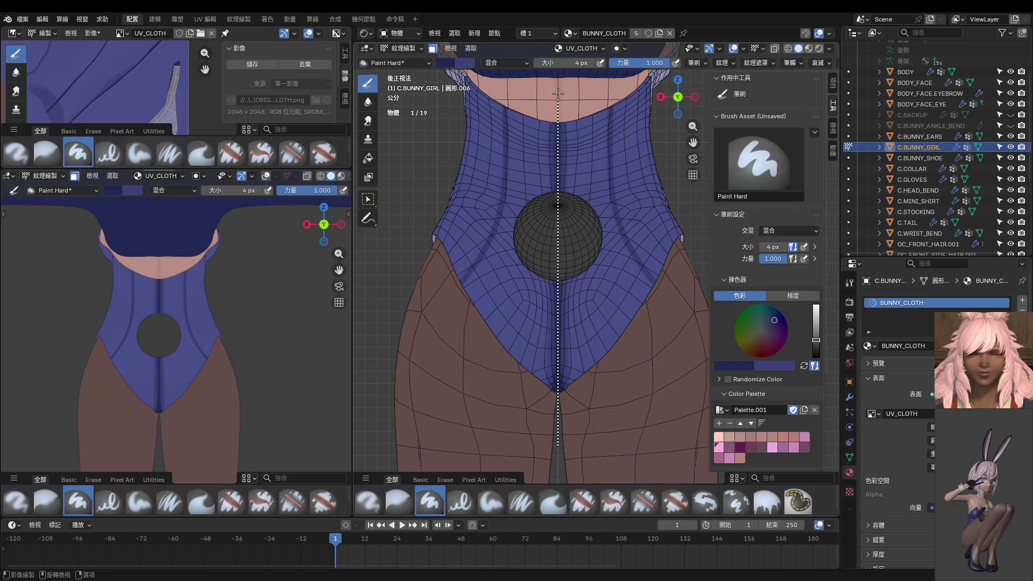
drag(558, 93, 558, 94)
scroll(561, 225, up, 2)
scroll(562, 226, up, 3)
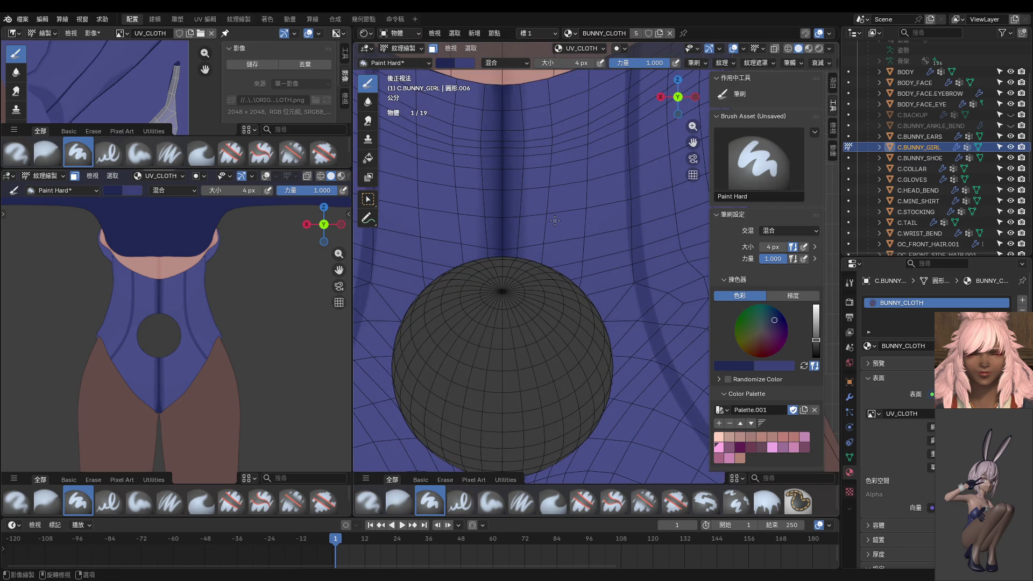
scroll(285, 295, up, 2)
scroll(176, 313, down, 2)
middle_drag(565, 315, 498, 319)
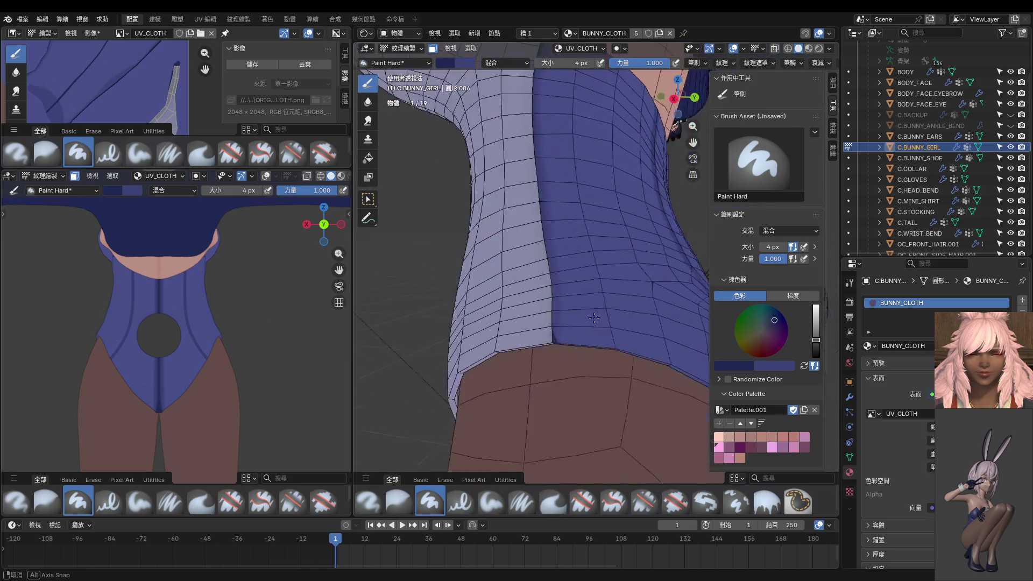
mouse_move(539, 317)
middle_down()
mouse_move(551, 234)
mouse_move(496, 166)
middle_up()
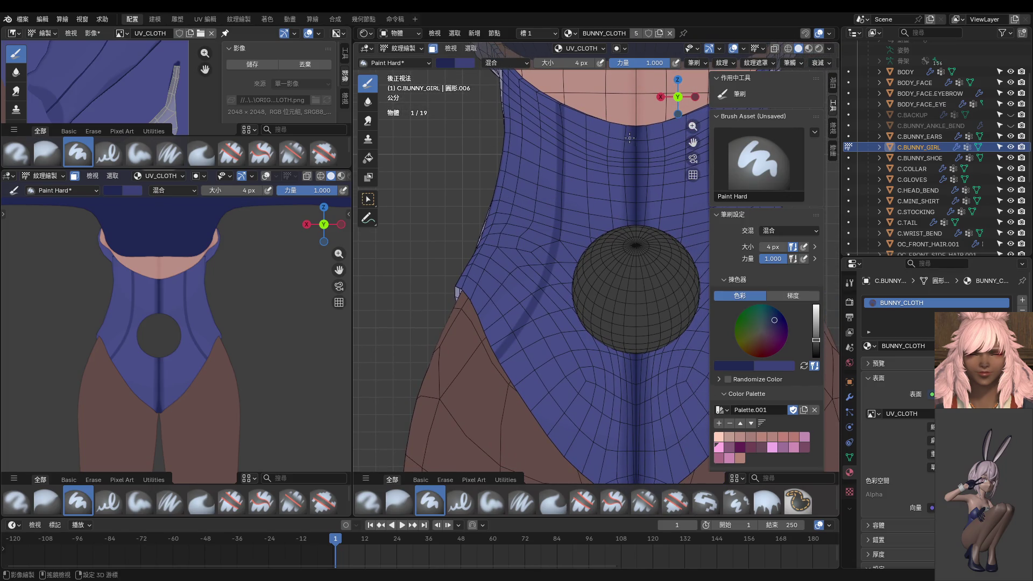
Bring up the Stroke Method choices in the brush's stroke settings.
click(790, 62)
click(791, 83)
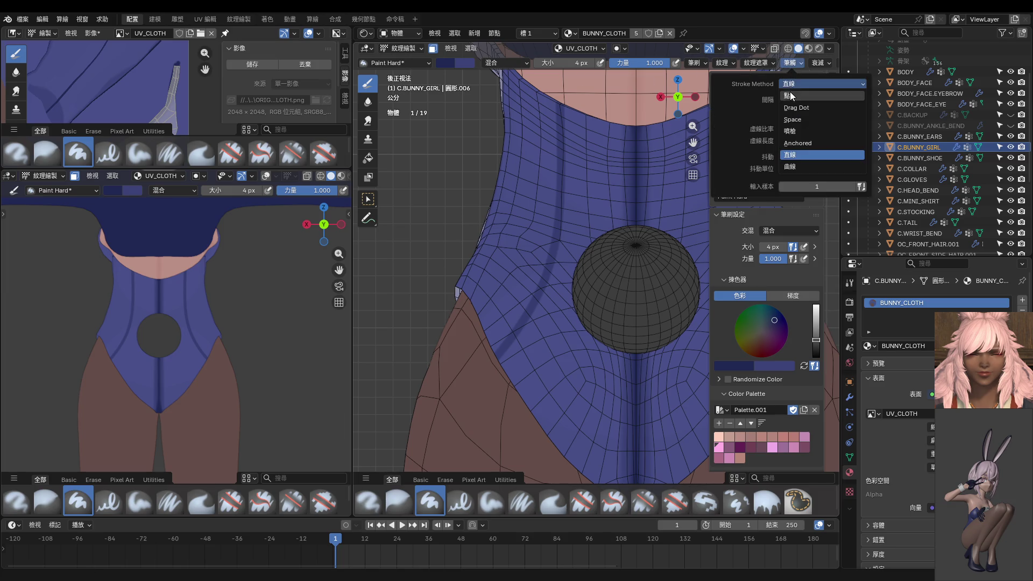
Using Space stroke method, paint a thin seam from the collar edge down along the curved back panel line.
click(798, 119)
middle_drag(589, 131, 582, 130)
drag(582, 130, 584, 157)
drag(585, 203, 583, 214)
mouse_move(579, 257)
mouse_down()
mouse_move(583, 162)
mouse_move(585, 170)
mouse_up()
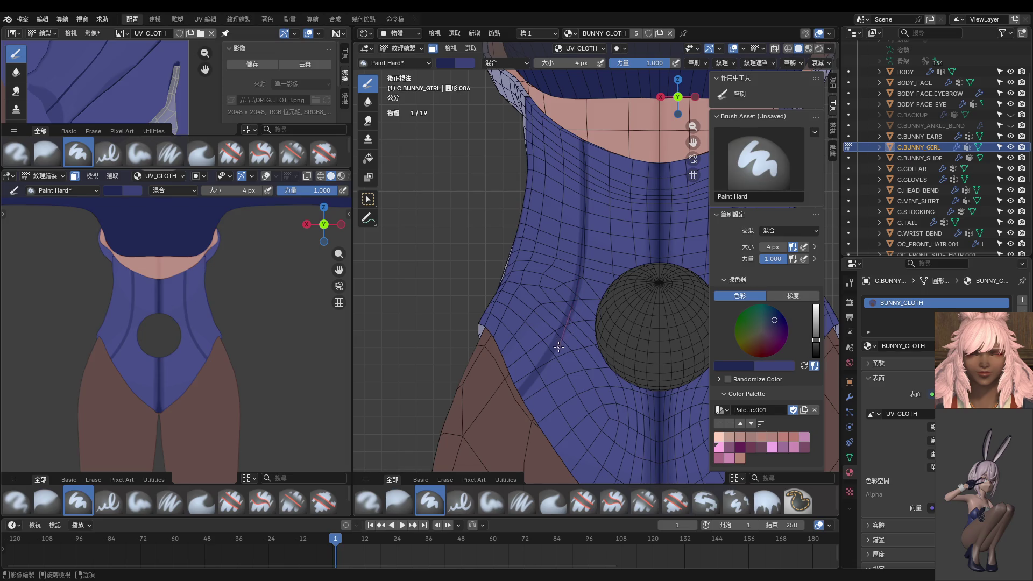
drag(546, 365, 520, 396)
scroll(182, 334, up, 2)
scroll(172, 324, up, 2)
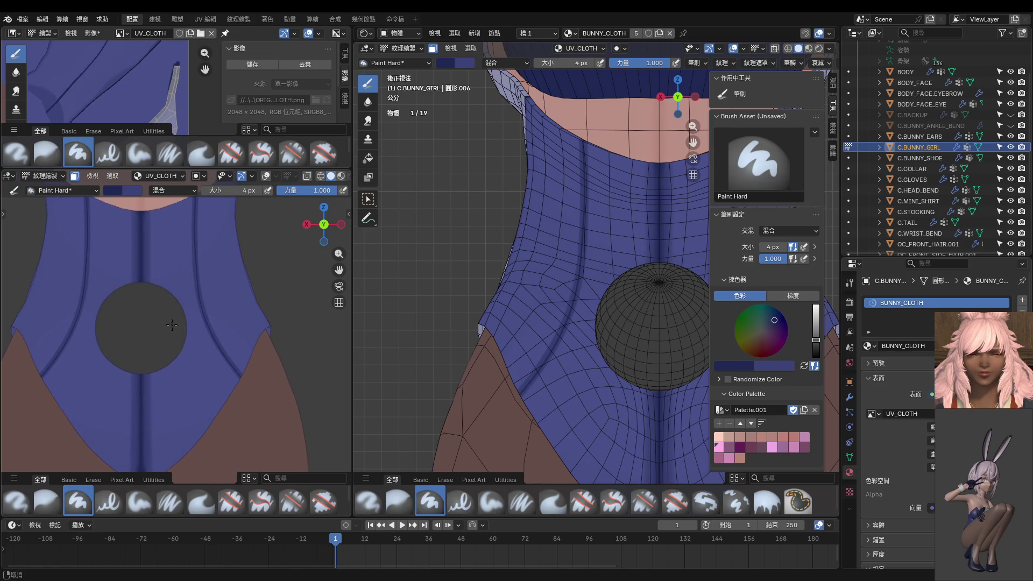
Soften the curved seam line with the Blur brush at 38 px.
click(367, 101)
key(f)
click(569, 155)
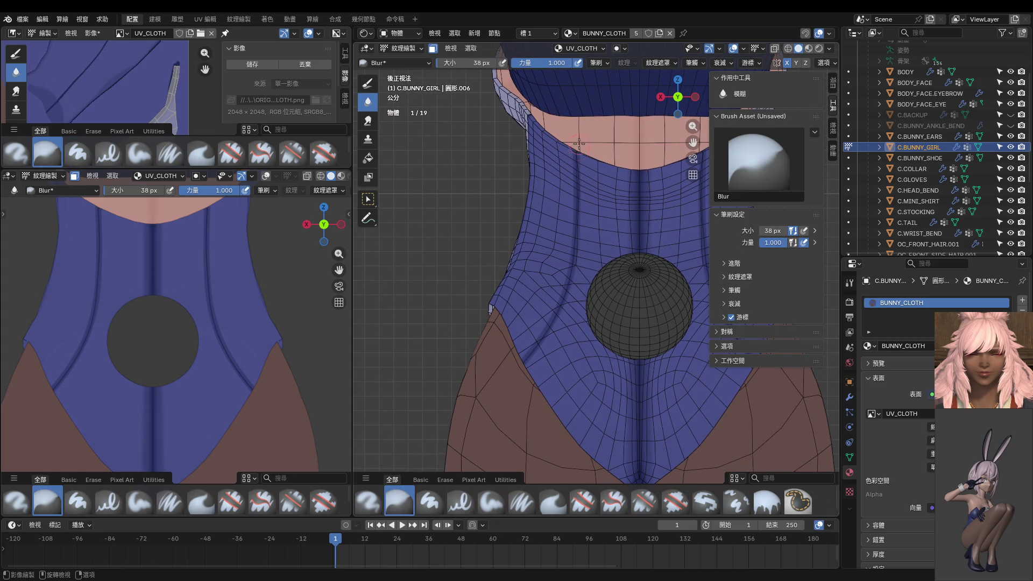
drag(572, 223, 502, 362)
Return to Paint Hard at 8 px and paint another thin dark seam stroke down the back.
click(369, 84)
shift+middle_drag(579, 146, 589, 139)
key(f)
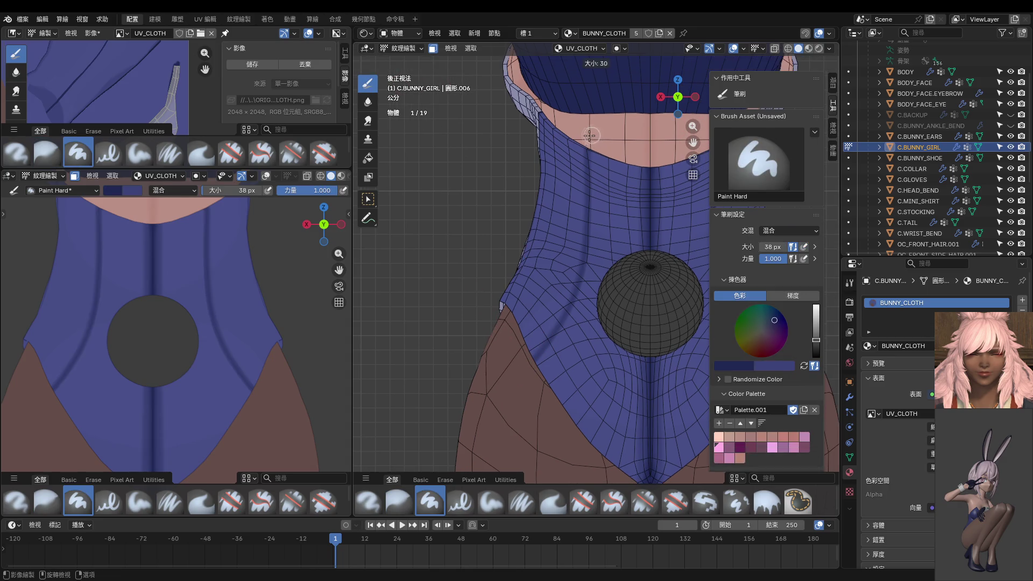
click(583, 139)
drag(586, 142, 580, 285)
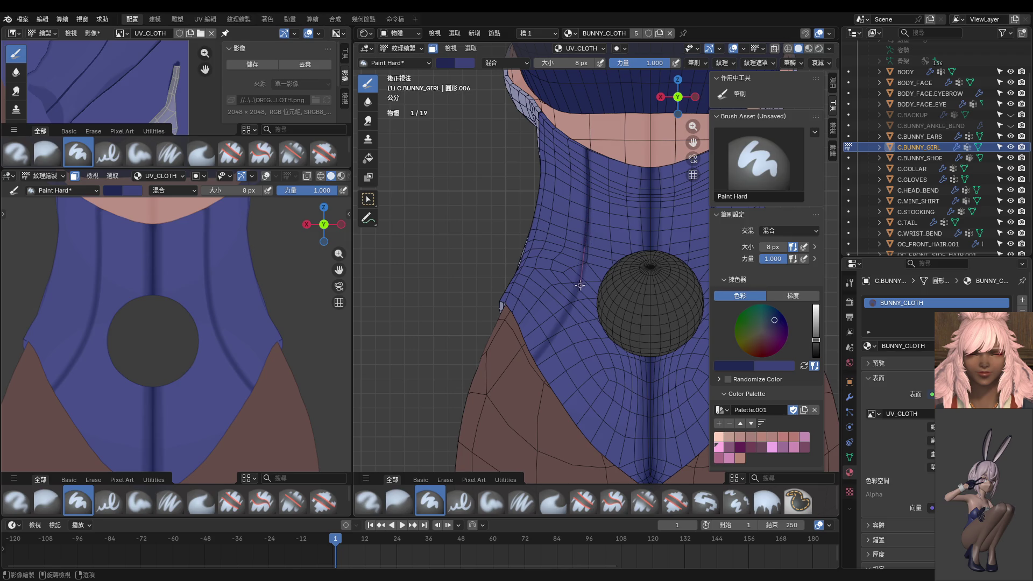